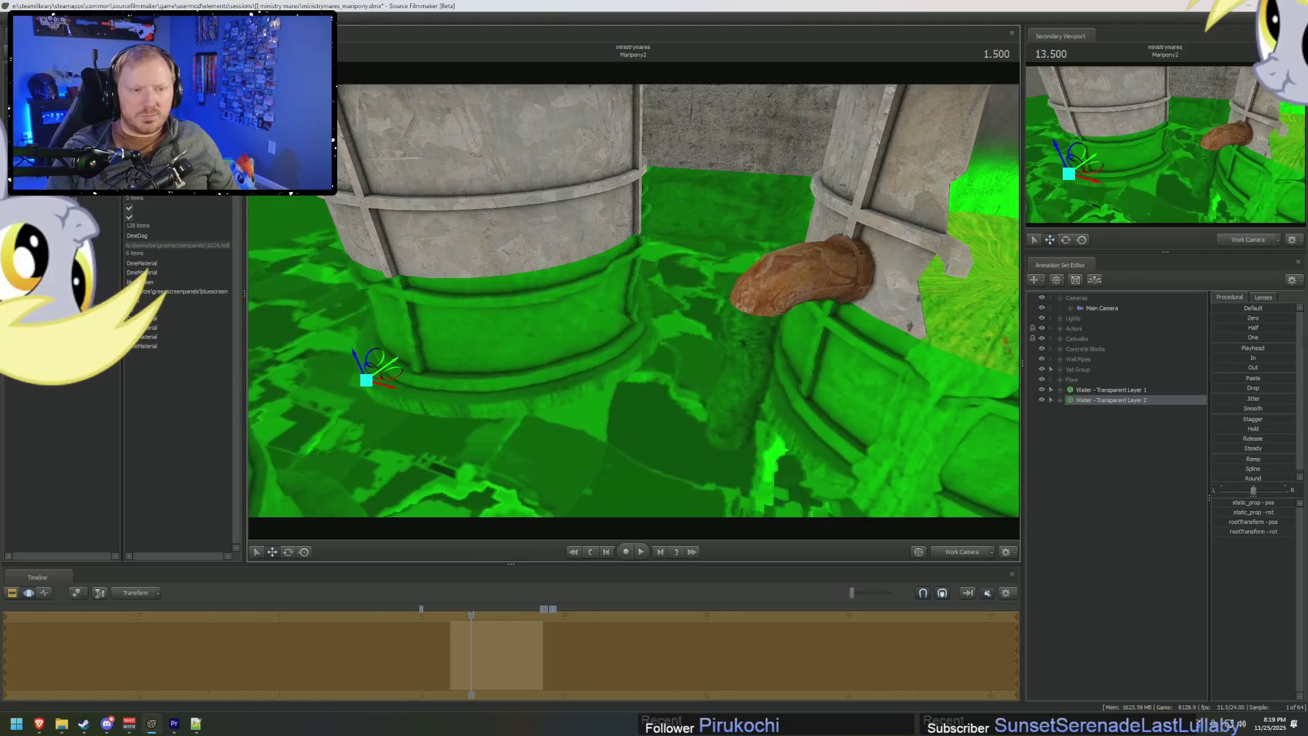
Try raising Water - Transparent Layer 2 around the pillars, then undo the move.
{"action": "left_click_drag", "start_coordinate": [621, 355], "coordinate": [620, 302]}
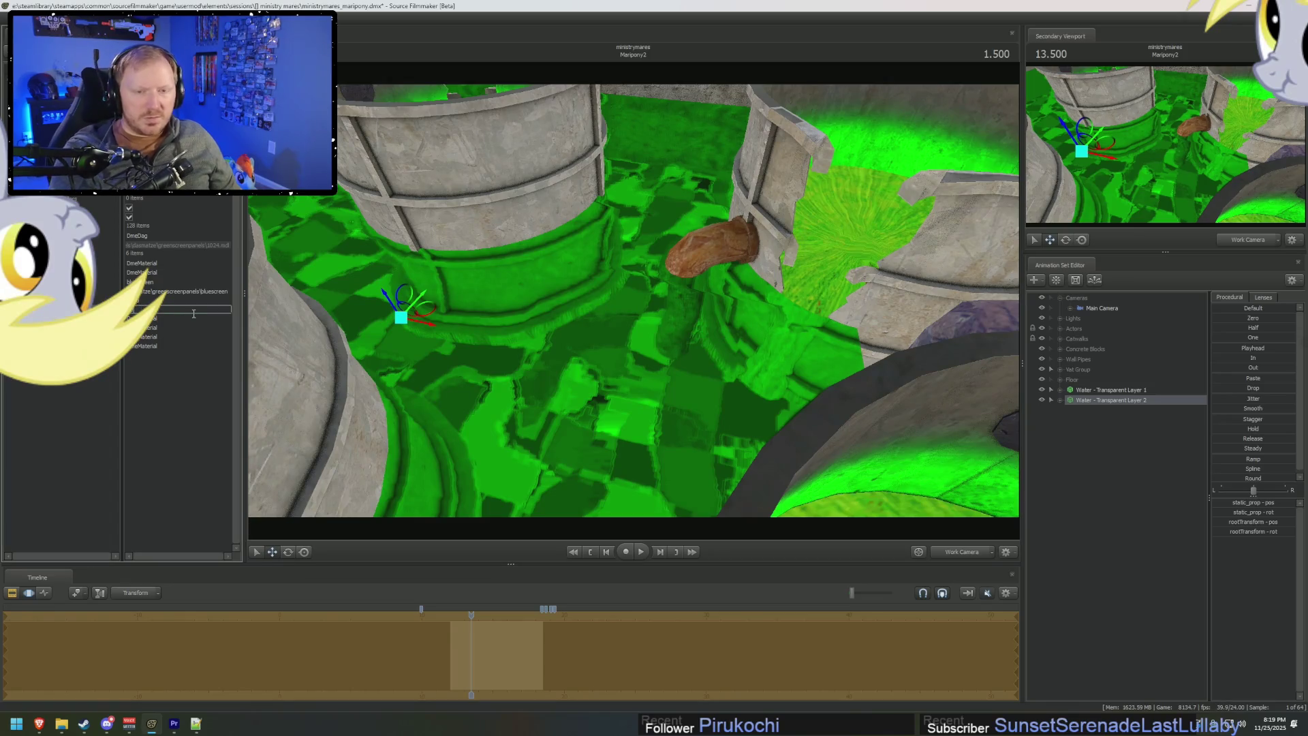
{"action": "mouse_move", "coordinate": [621, 302]}
{"action": "left_mouse_down"}
{"action": "mouse_move", "coordinate": [601, 325]}
{"action": "mouse_move", "coordinate": [627, 325]}
{"action": "left_mouse_up"}
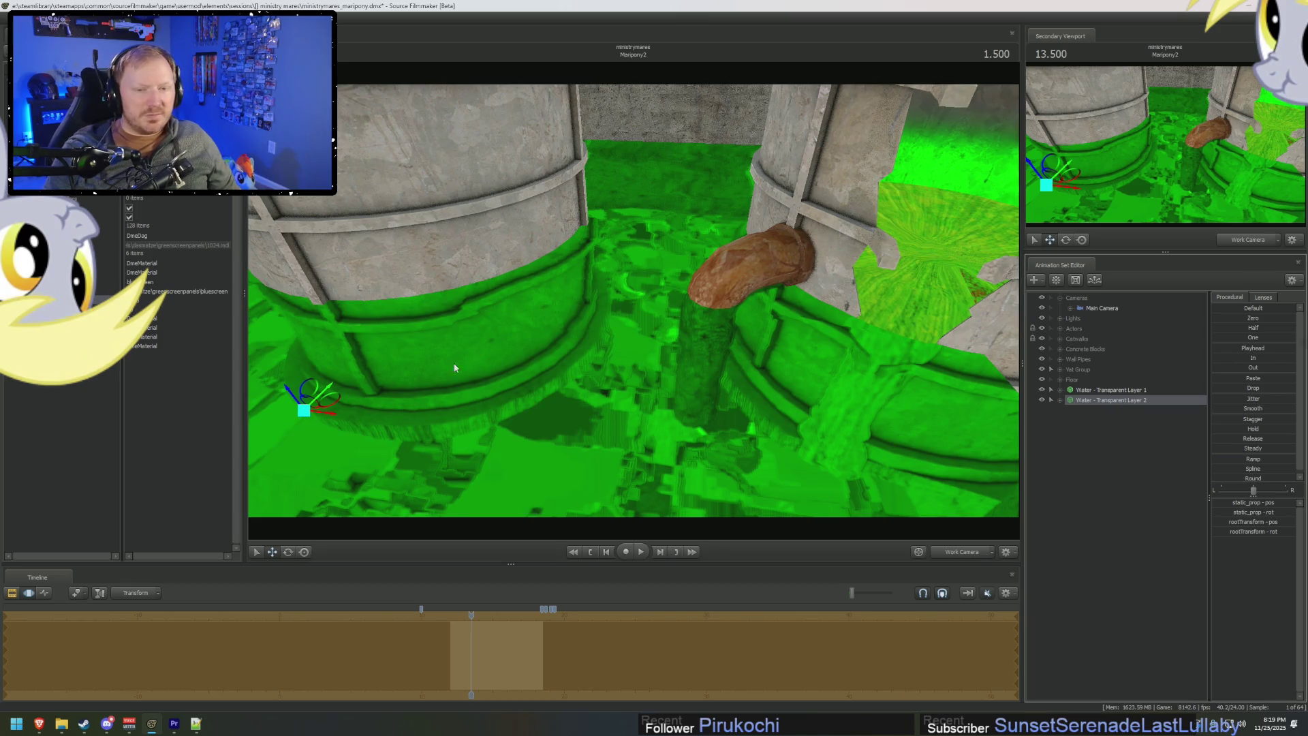
{"action": "mouse_move", "coordinate": [295, 399]}
{"action": "left_mouse_down"}
{"action": "mouse_move", "coordinate": [268, 292]}
{"action": "mouse_move", "coordinate": [301, 329]}
{"action": "left_mouse_up"}
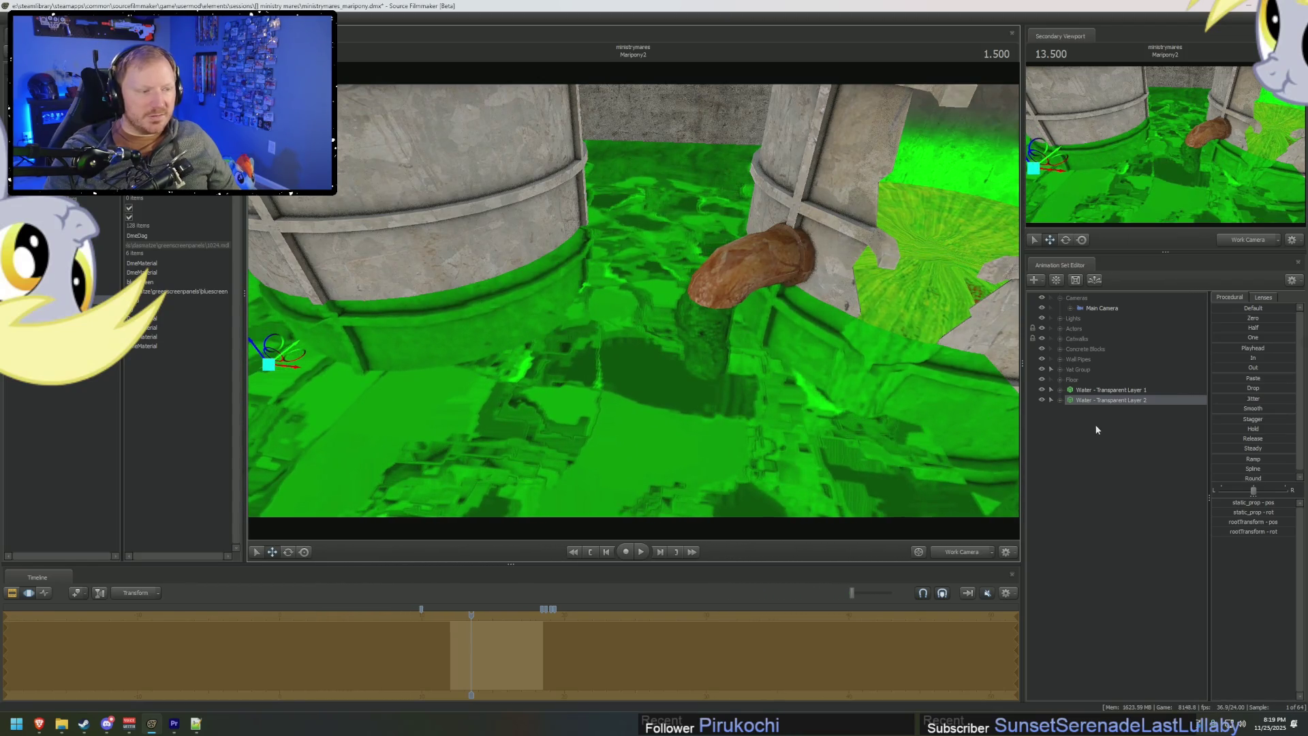
{"action": "key", "text": "ctrl+z"}
{"action": "key", "text": "ctrl+z"}
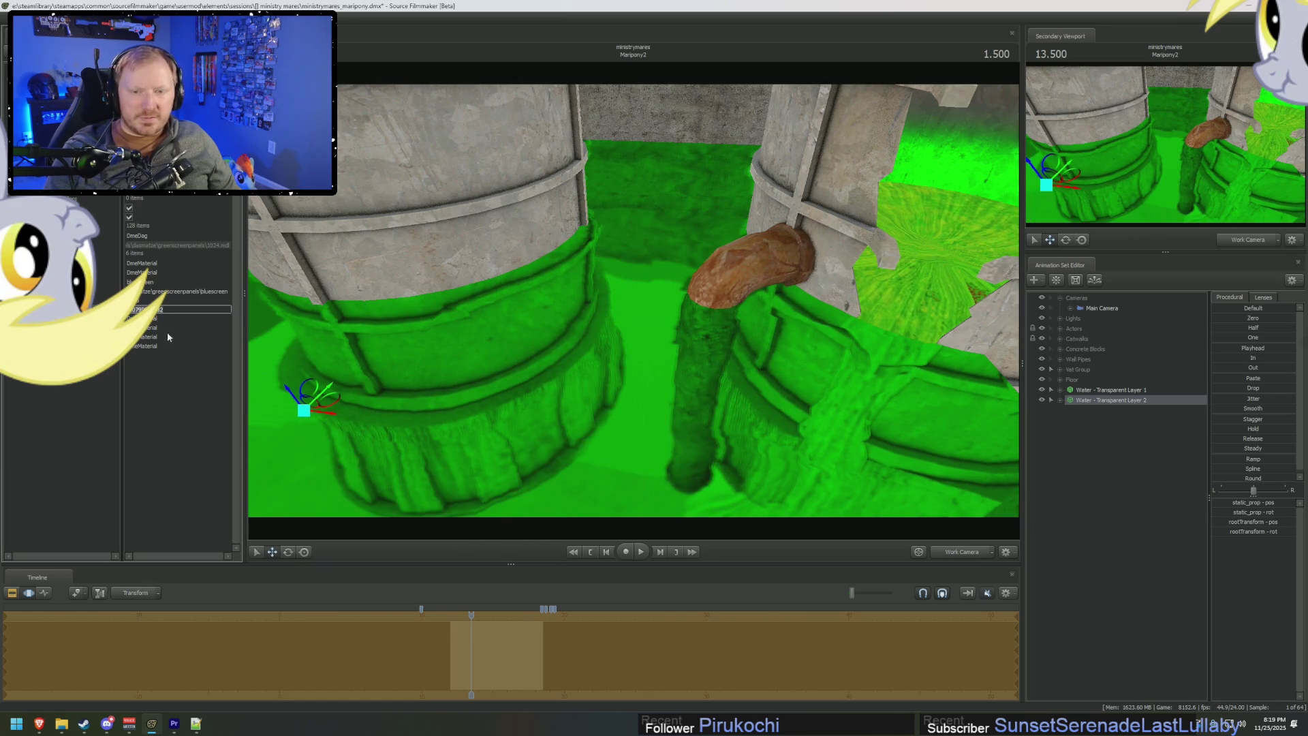
Lower Layer 2's material value to 0.2, after first trying 0.3.
{"action": "key", "text": "BackSpace"}
{"action": "type", "text": "0.3"}
{"action": "key", "text": "Return"}
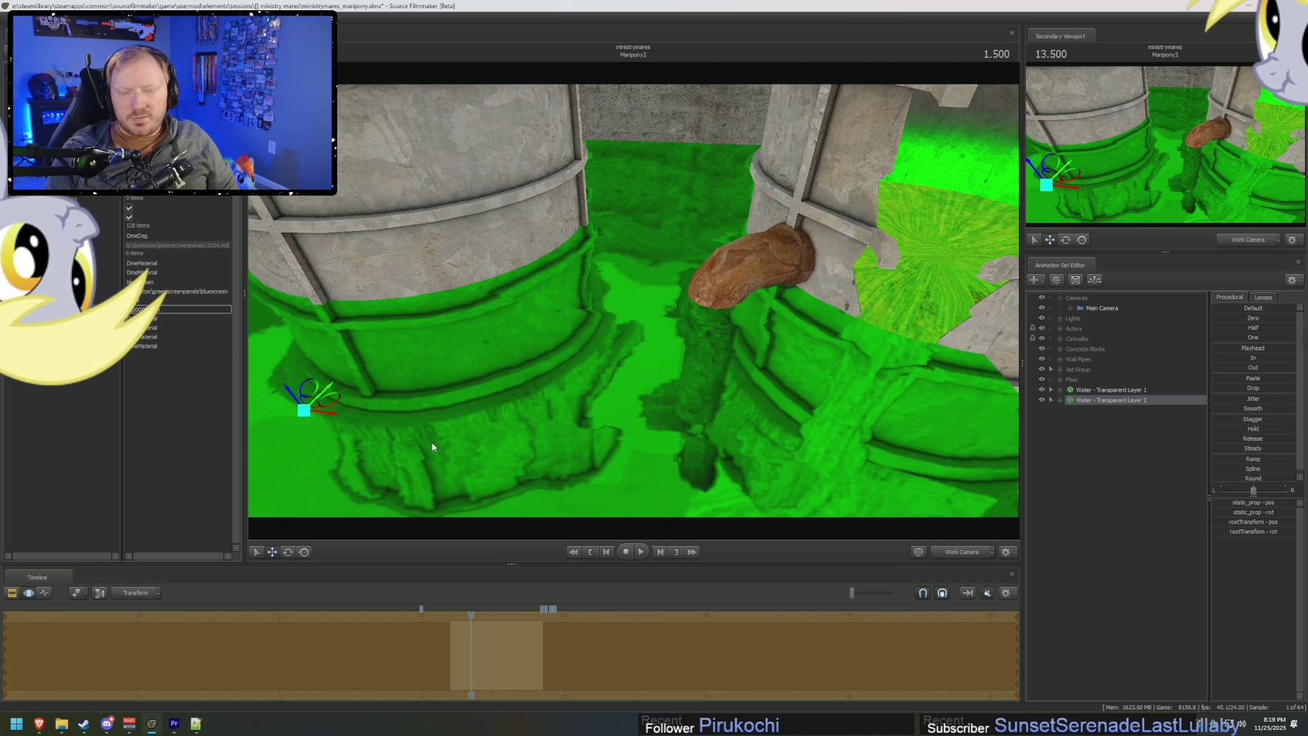
{"action": "type", "text": "0.2"}
{"action": "key", "text": "Return"}
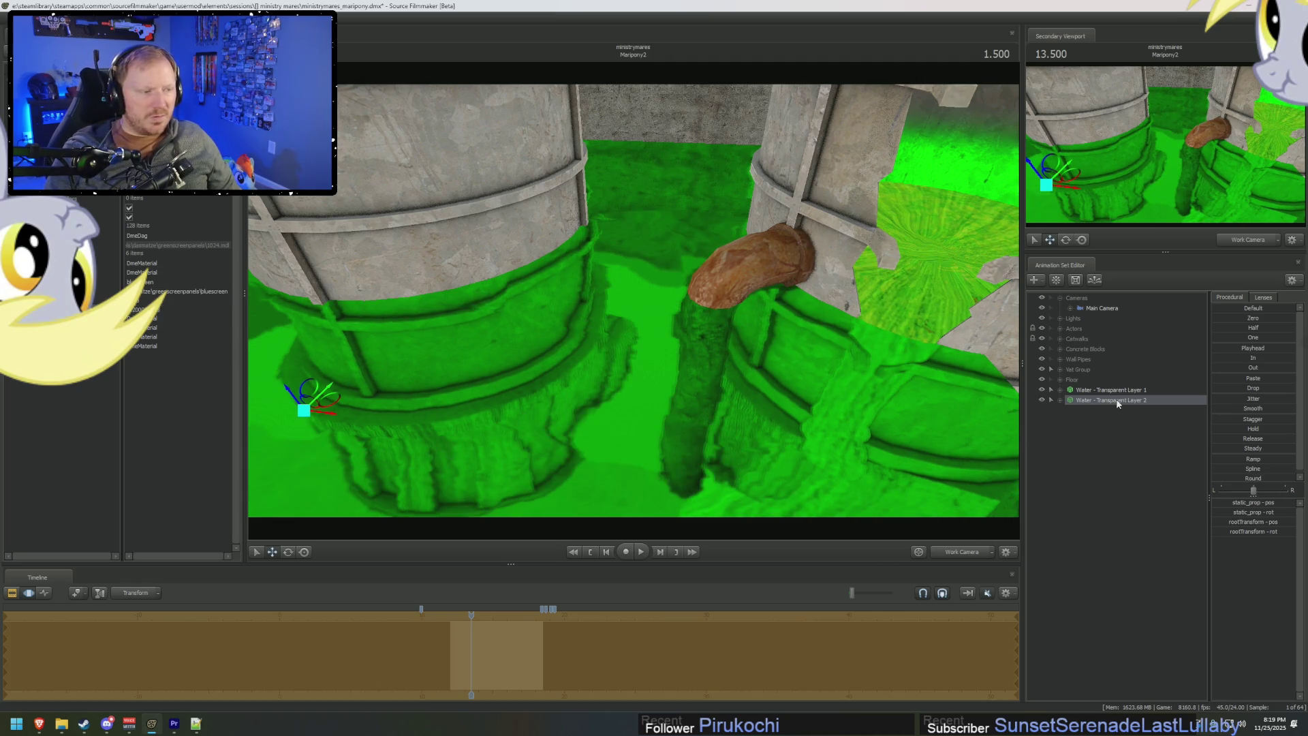
Copy Layer 2's animation set and shift the layer up and left.
{"action": "right_click", "coordinate": [1118, 403]}
{"action": "left_click", "coordinate": [1121, 423]}
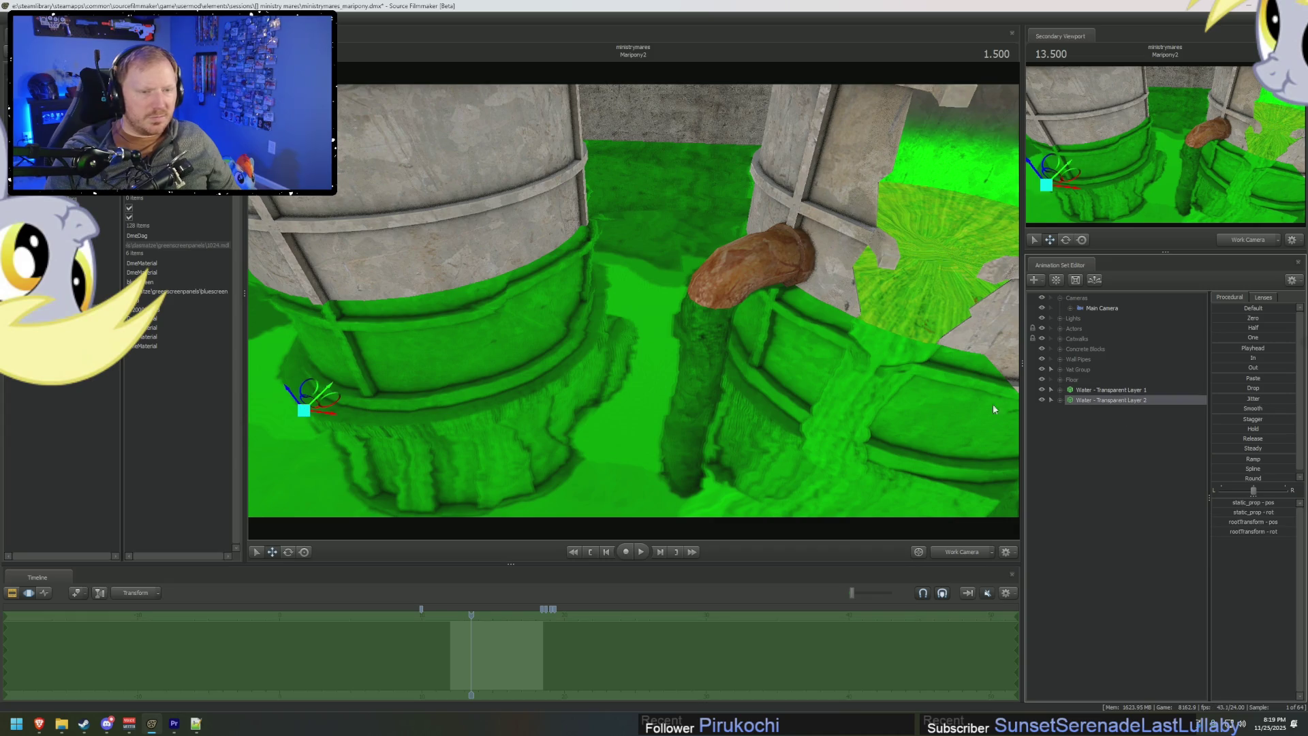
{"action": "mouse_move", "coordinate": [295, 401]}
{"action": "left_mouse_down"}
{"action": "mouse_move", "coordinate": [260, 265]}
{"action": "mouse_move", "coordinate": [269, 294]}
{"action": "left_mouse_up"}
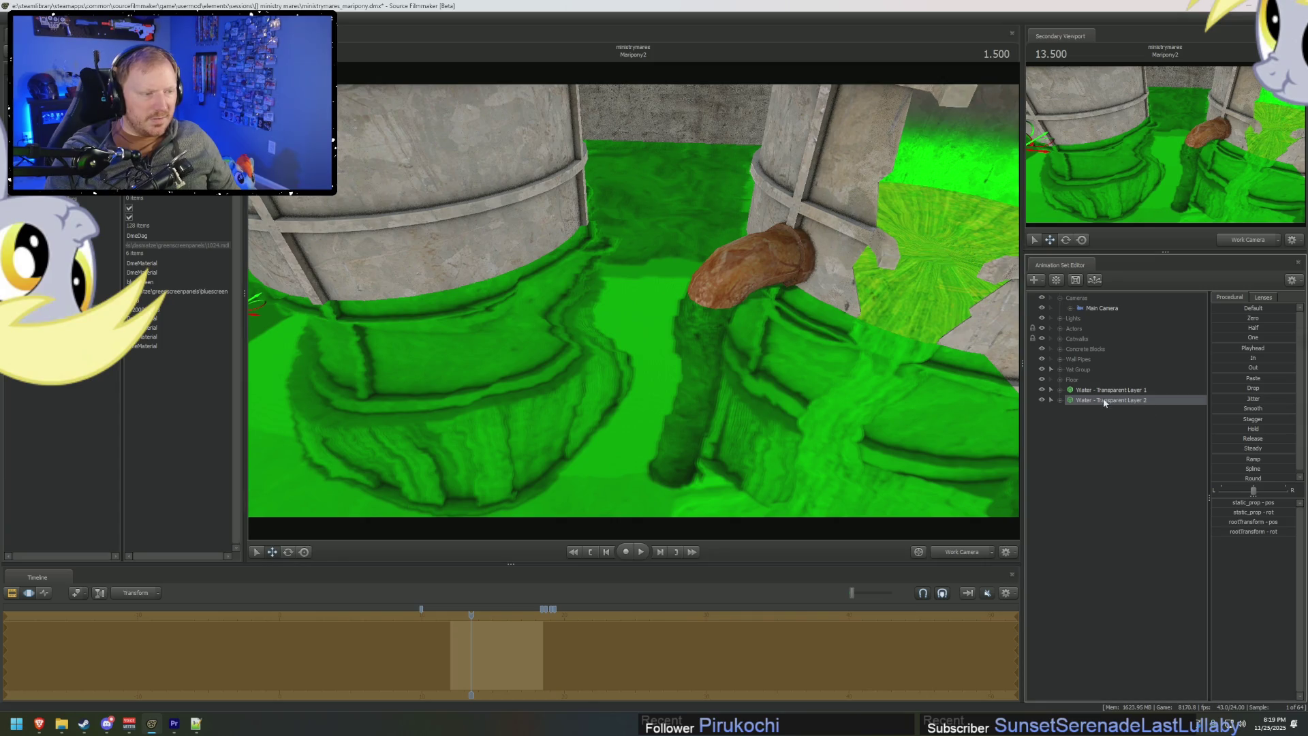
{"action": "left_click", "coordinate": [1121, 414]}
{"action": "right_click", "coordinate": [1106, 426]}
Paste the copy as Water - Transparent Layer 3 and set its model value to 20000.
{"action": "left_click", "coordinate": [1132, 478]}
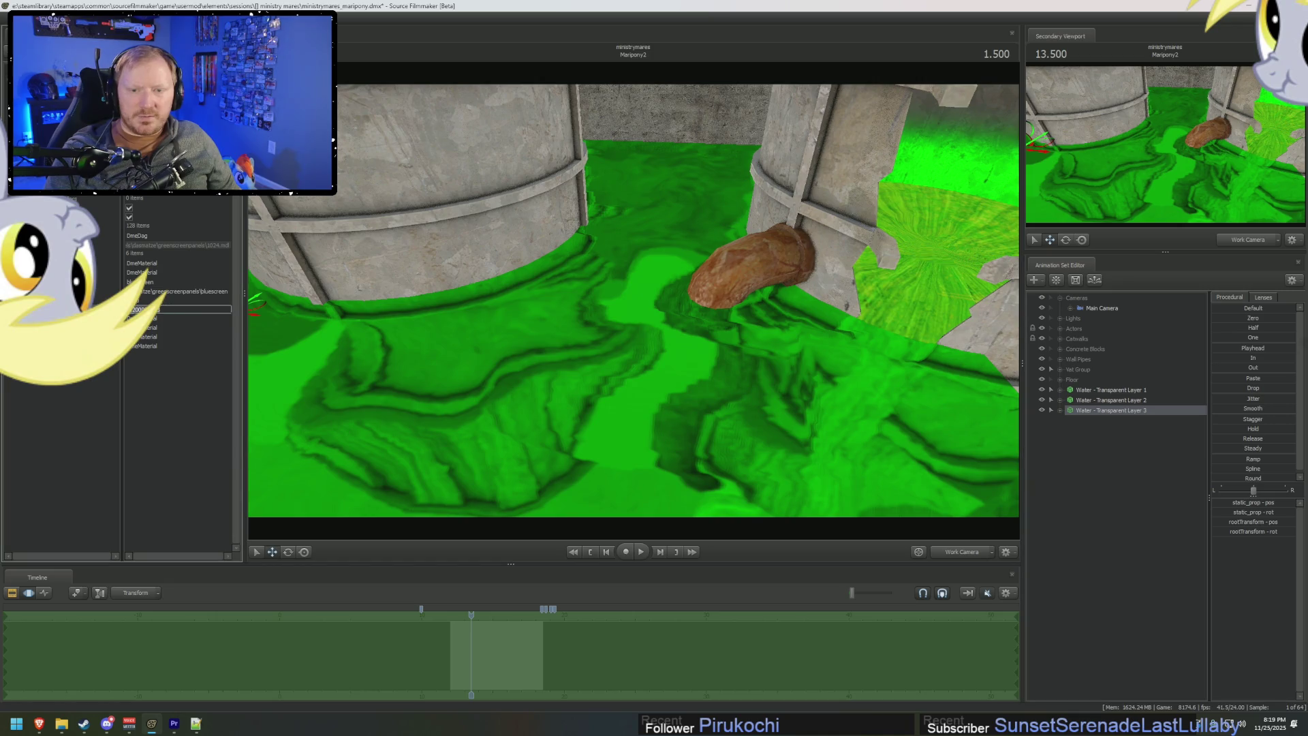
{"action": "right_click", "coordinate": [1122, 413]}
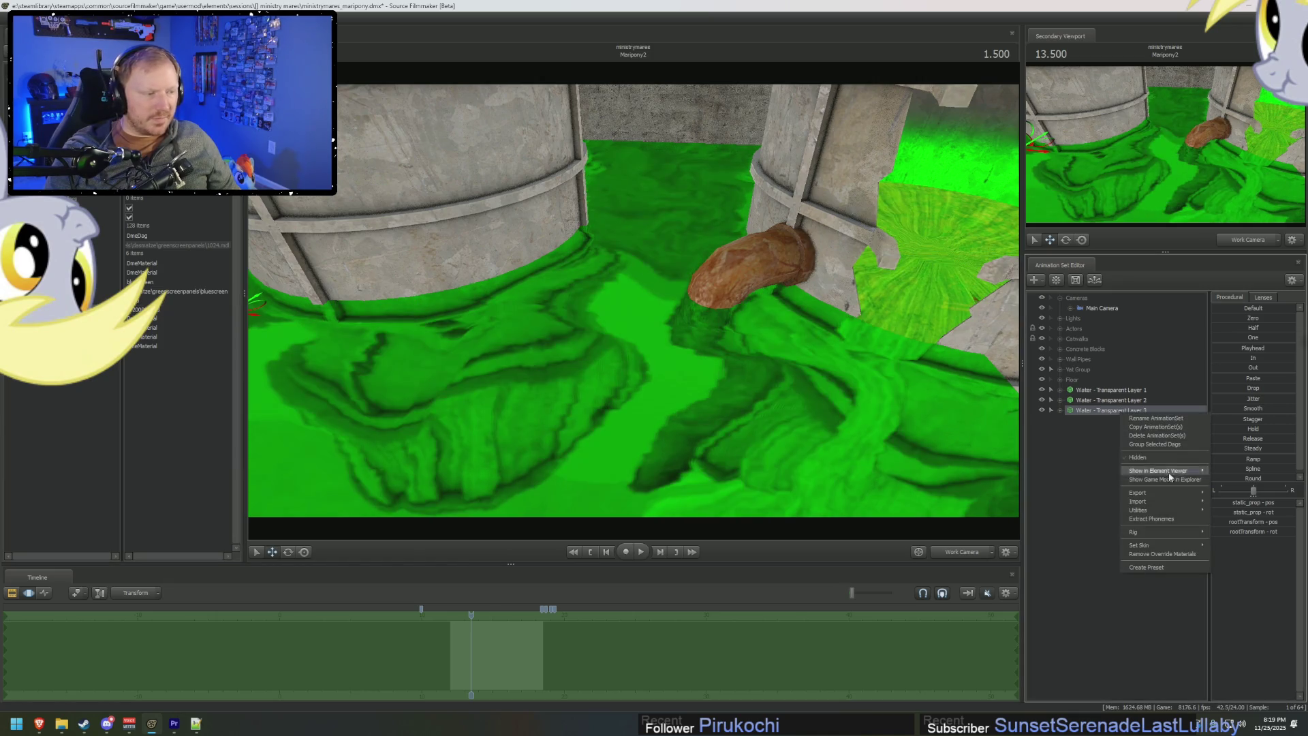
{"action": "left_click", "coordinate": [1230, 481]}
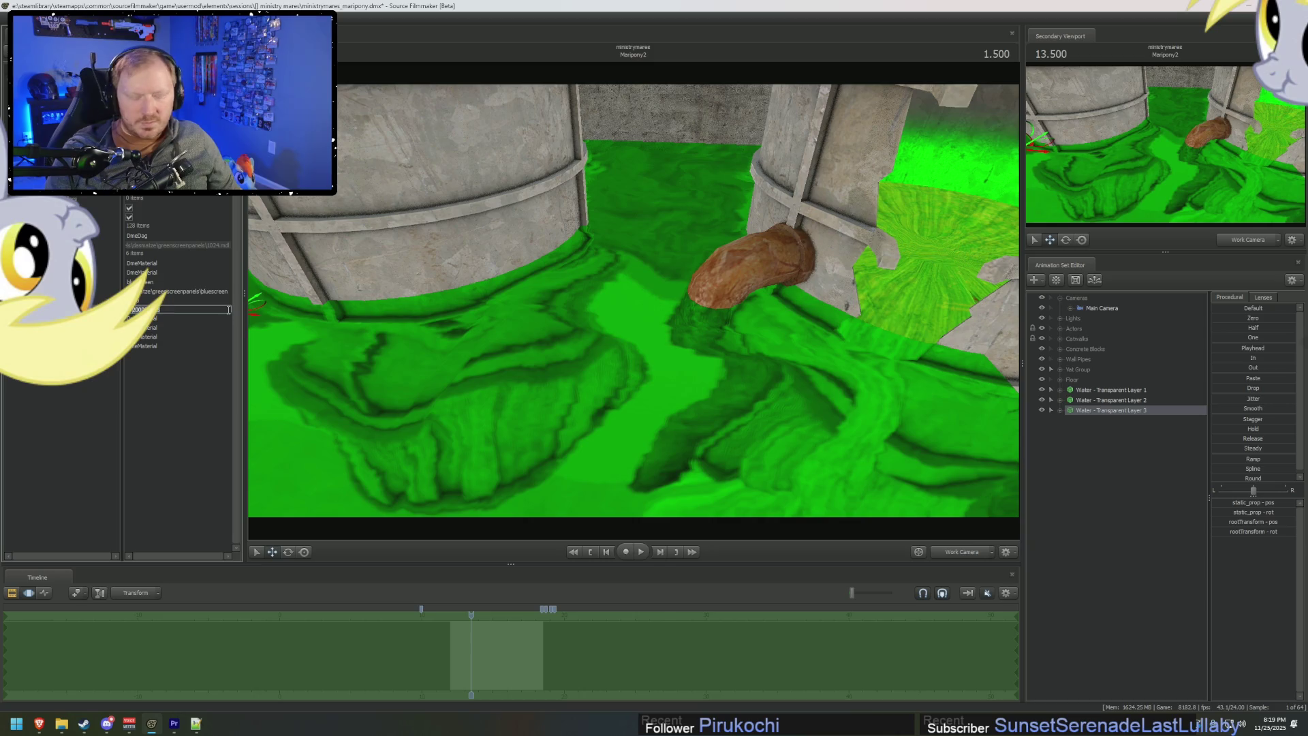
{"action": "key", "text": "Return"}
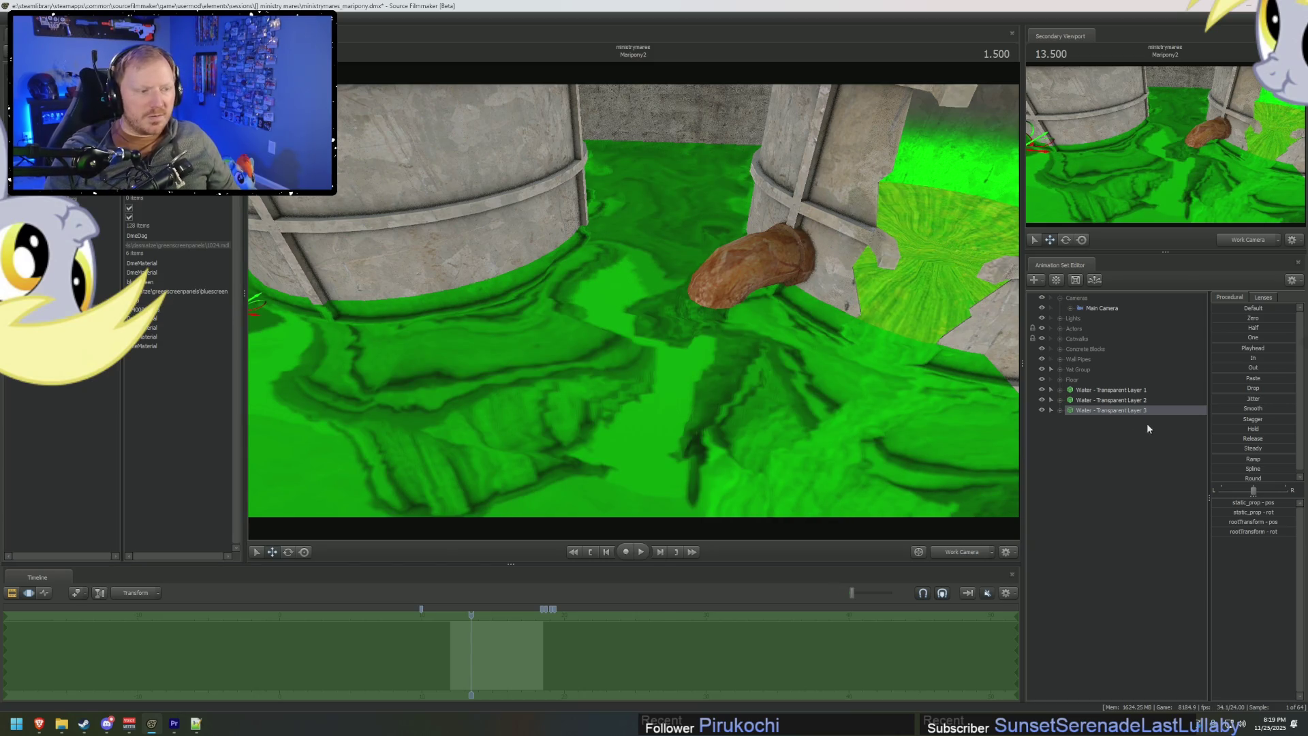
Move Layer 3 down and right, then shift Layer 2 down and right too.
{"action": "left_click_drag", "start_coordinate": [286, 283], "coordinate": [491, 257]}
{"action": "left_click_drag", "start_coordinate": [414, 239], "coordinate": [430, 285]}
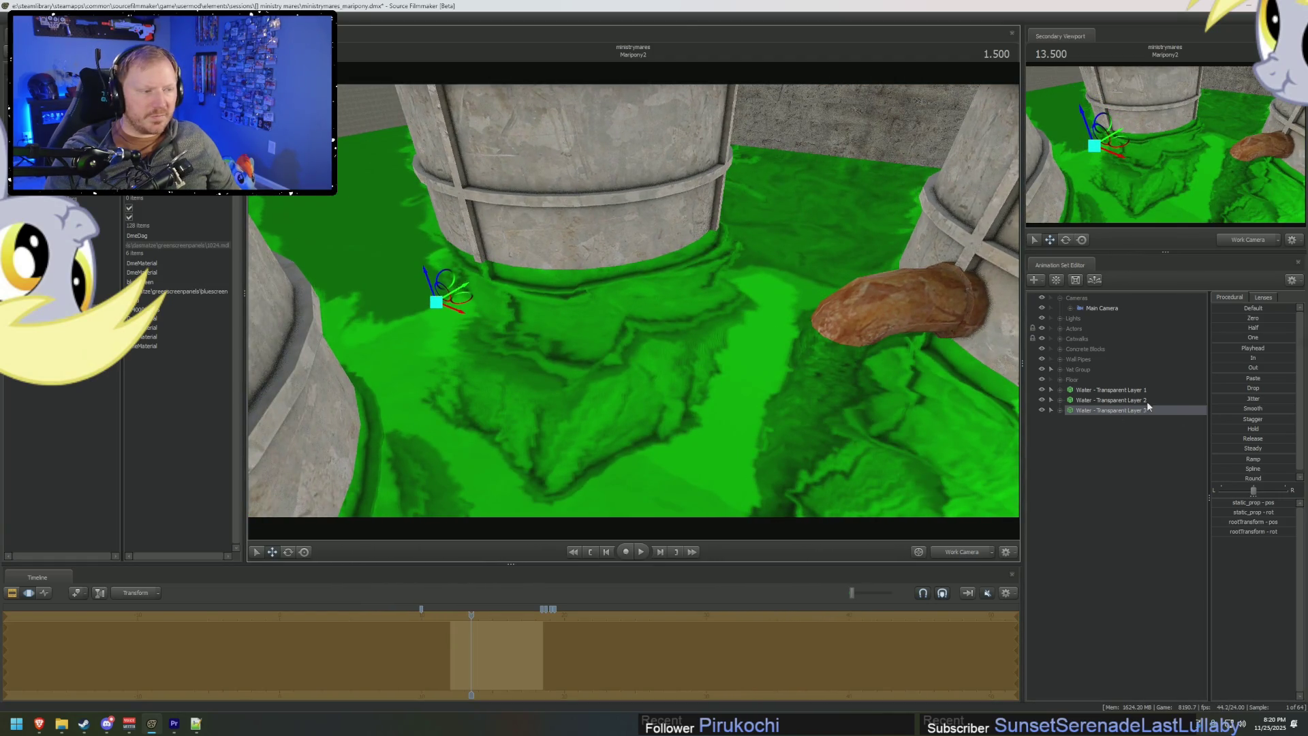
{"action": "left_click", "coordinate": [1145, 400]}
{"action": "left_click_drag", "start_coordinate": [407, 232], "coordinate": [414, 248]}
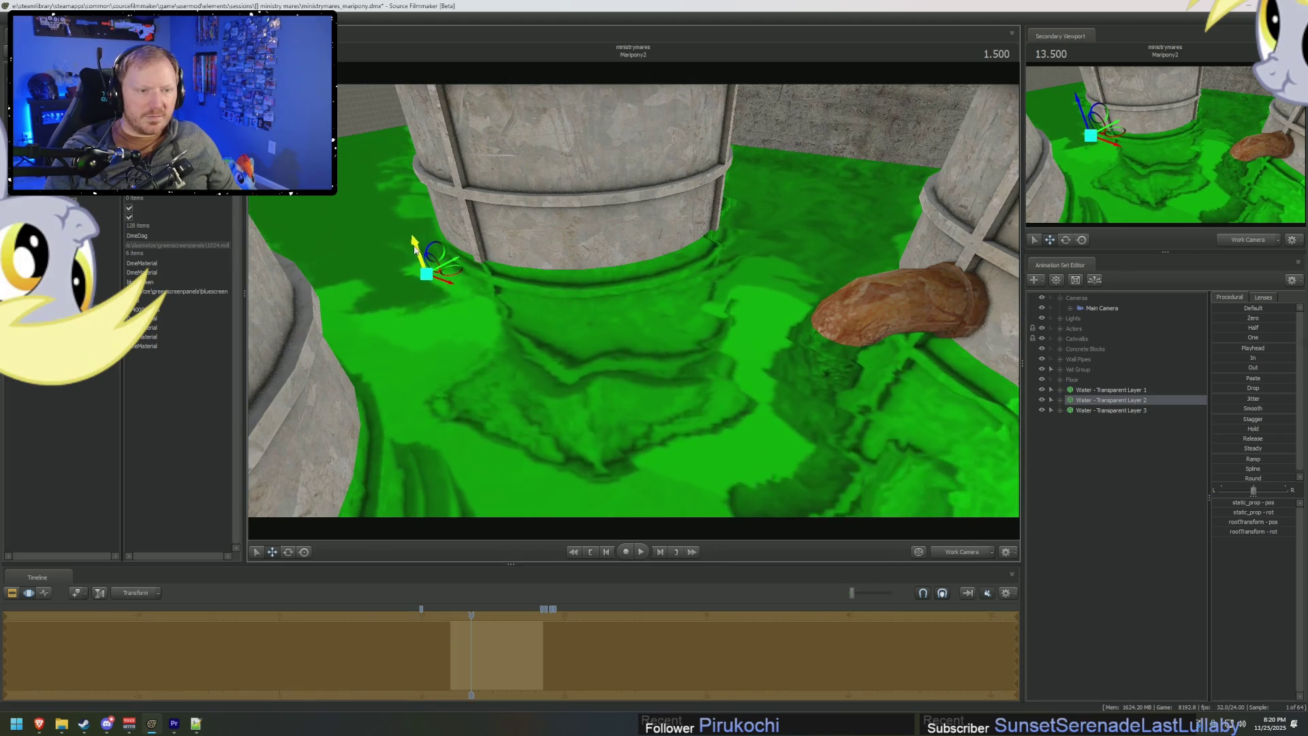
{"action": "mouse_move", "coordinate": [488, 279]}
{"action": "left_mouse_down"}
{"action": "mouse_move", "coordinate": [456, 299]}
{"action": "mouse_move", "coordinate": [454, 321]}
{"action": "left_mouse_up"}
{"action": "right_click", "coordinate": [1122, 412]}
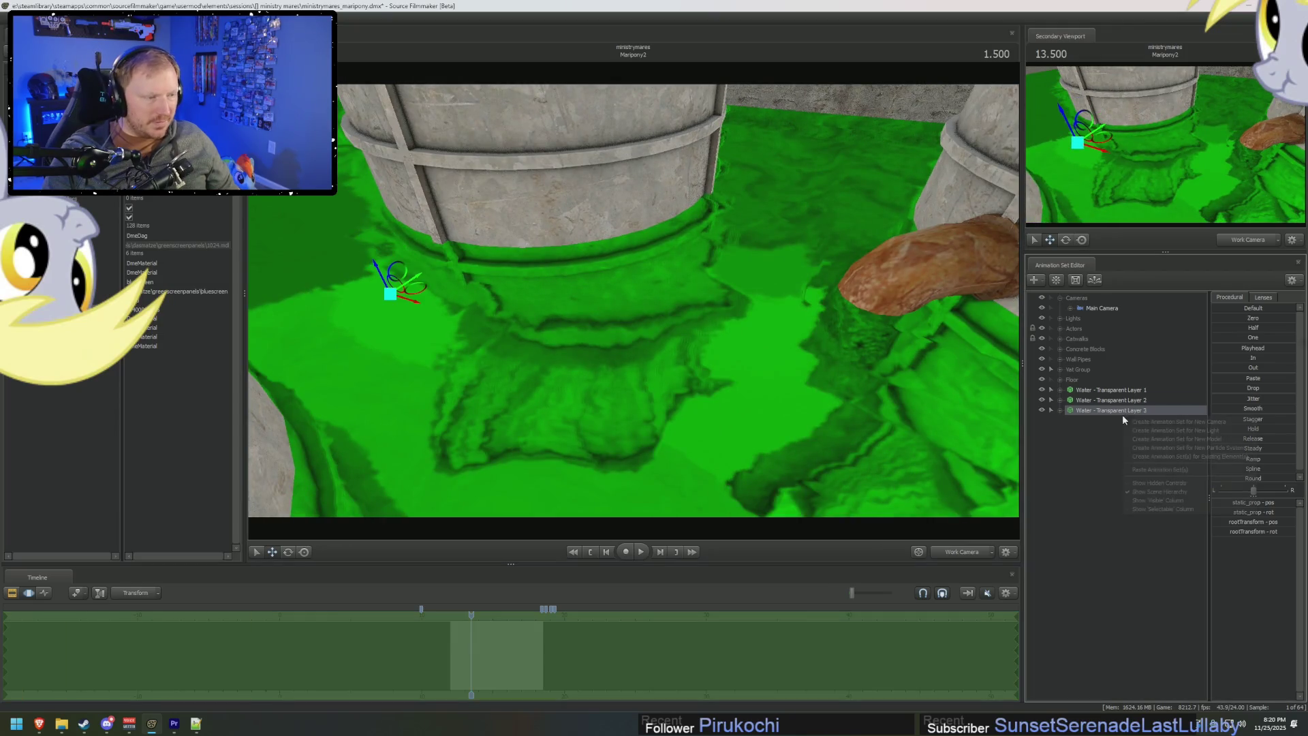
Duplicate Layer 3 as Water - Transparent Layer 4 and move it down and right.
{"action": "left_click", "coordinate": [1092, 447]}
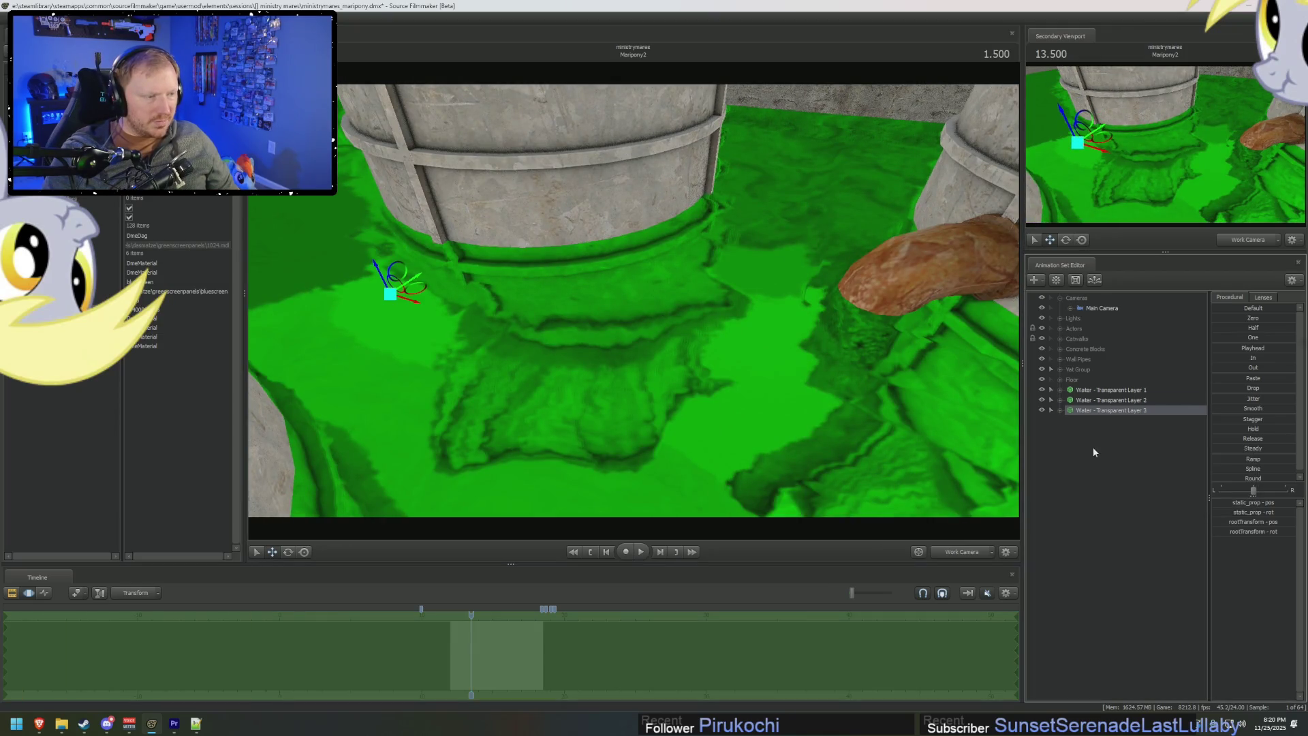
{"action": "right_click", "coordinate": [1093, 447]}
{"action": "right_click", "coordinate": [1109, 409]}
{"action": "left_click", "coordinate": [1125, 425]}
{"action": "right_click", "coordinate": [1099, 449]}
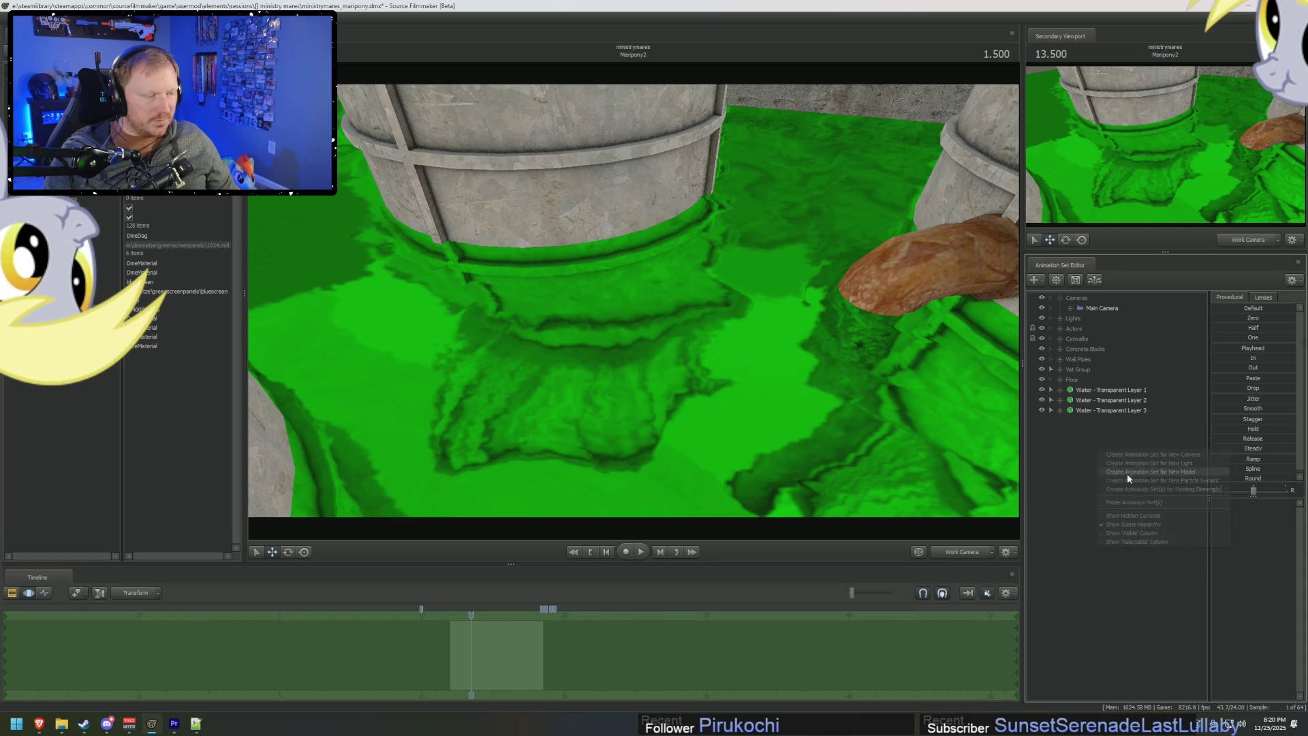
{"action": "left_click_drag", "start_coordinate": [380, 275], "coordinate": [391, 314]}
Show Layer 4's model in the Element Viewer, looking toward the pipe and channel.
{"action": "right_click", "coordinate": [1134, 423]}
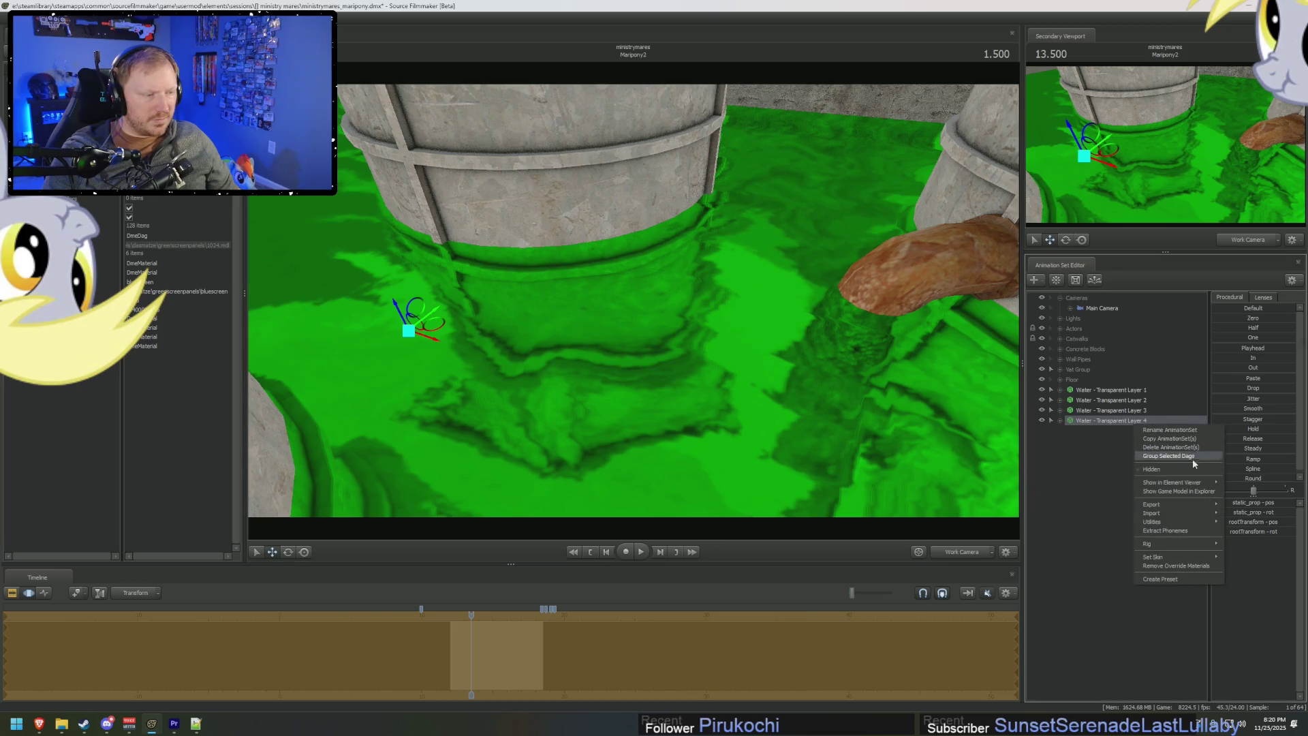
{"action": "left_click", "coordinate": [1237, 494]}
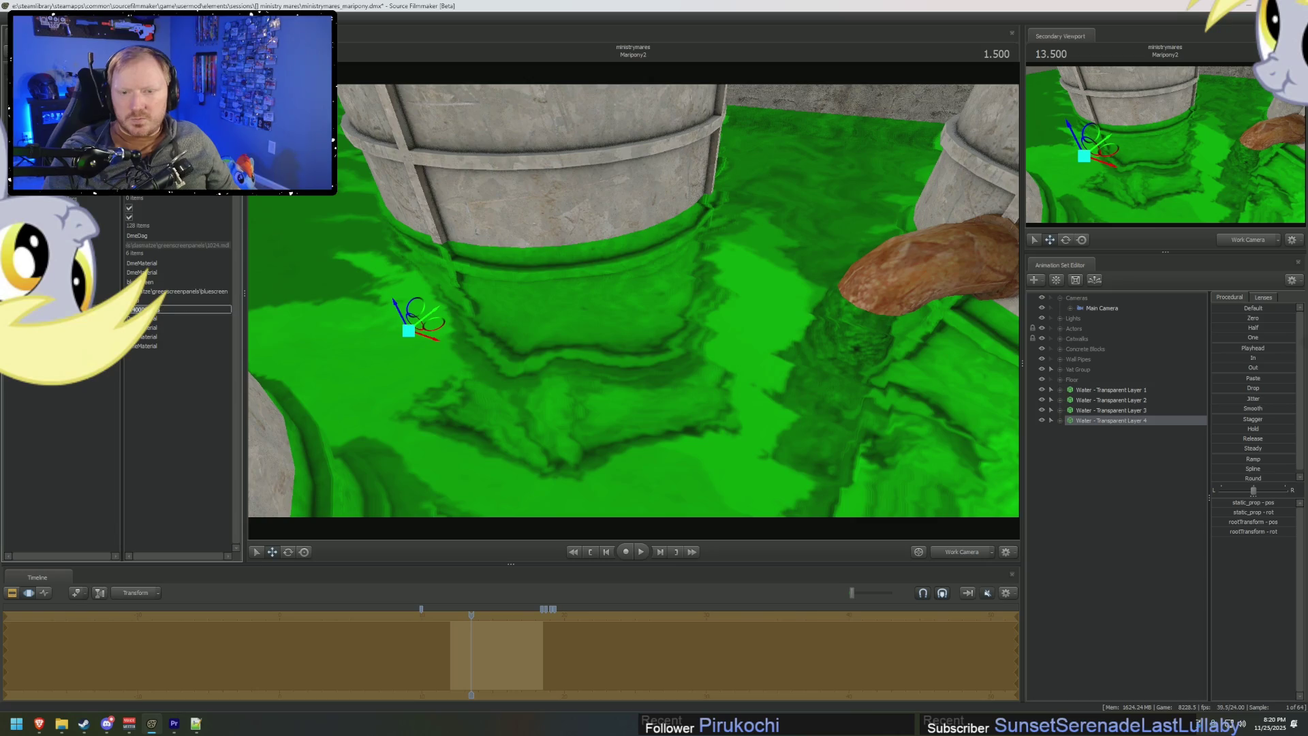
{"action": "mouse_move", "coordinate": [634, 300]}
{"action": "left_mouse_down"}
{"action": "mouse_move", "coordinate": [589, 281]}
{"action": "mouse_move", "coordinate": [487, 274]}
{"action": "mouse_move", "coordinate": [477, 304]}
{"action": "left_mouse_up"}
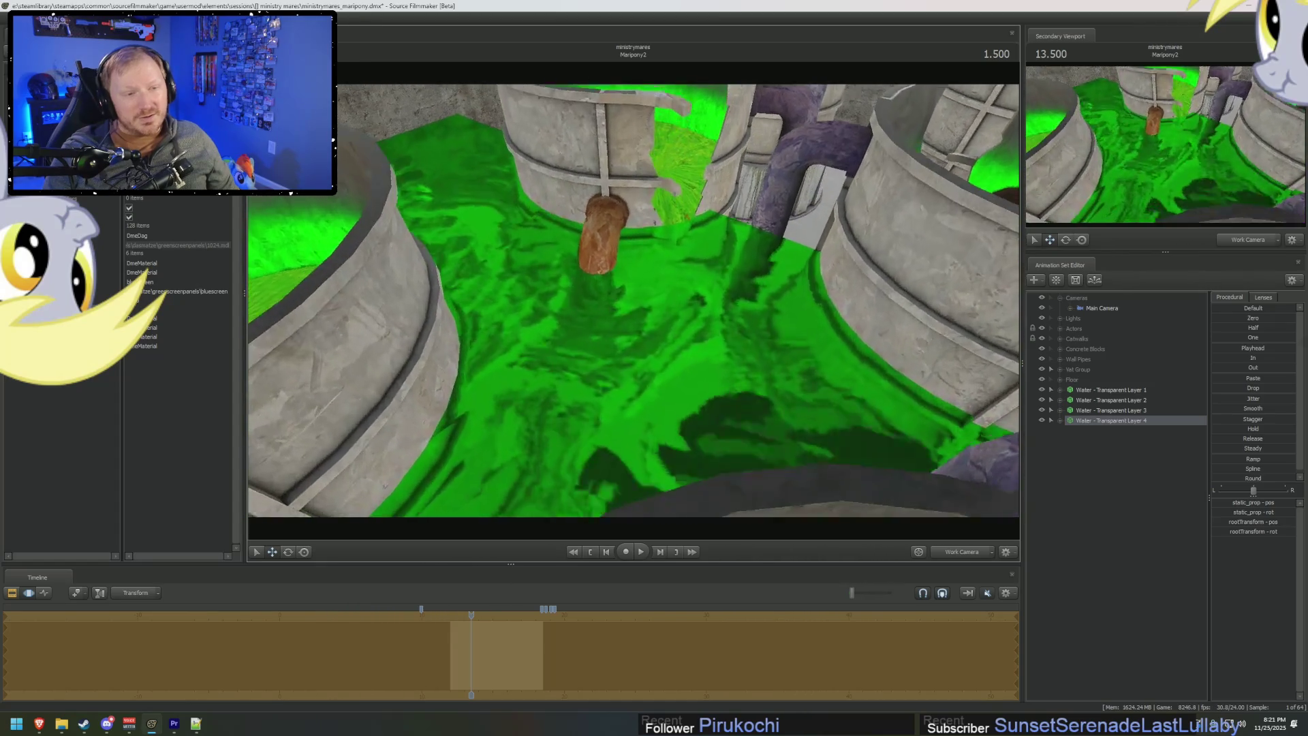
{"action": "mouse_move", "coordinate": [633, 300]}
{"action": "left_mouse_down"}
{"action": "mouse_move", "coordinate": [634, 272]}
{"action": "mouse_move", "coordinate": [579, 286]}
{"action": "mouse_move", "coordinate": [722, 293]}
{"action": "mouse_move", "coordinate": [633, 313]}
{"action": "mouse_move", "coordinate": [633, 354]}
{"action": "mouse_move", "coordinate": [635, 308]}
{"action": "left_mouse_up"}
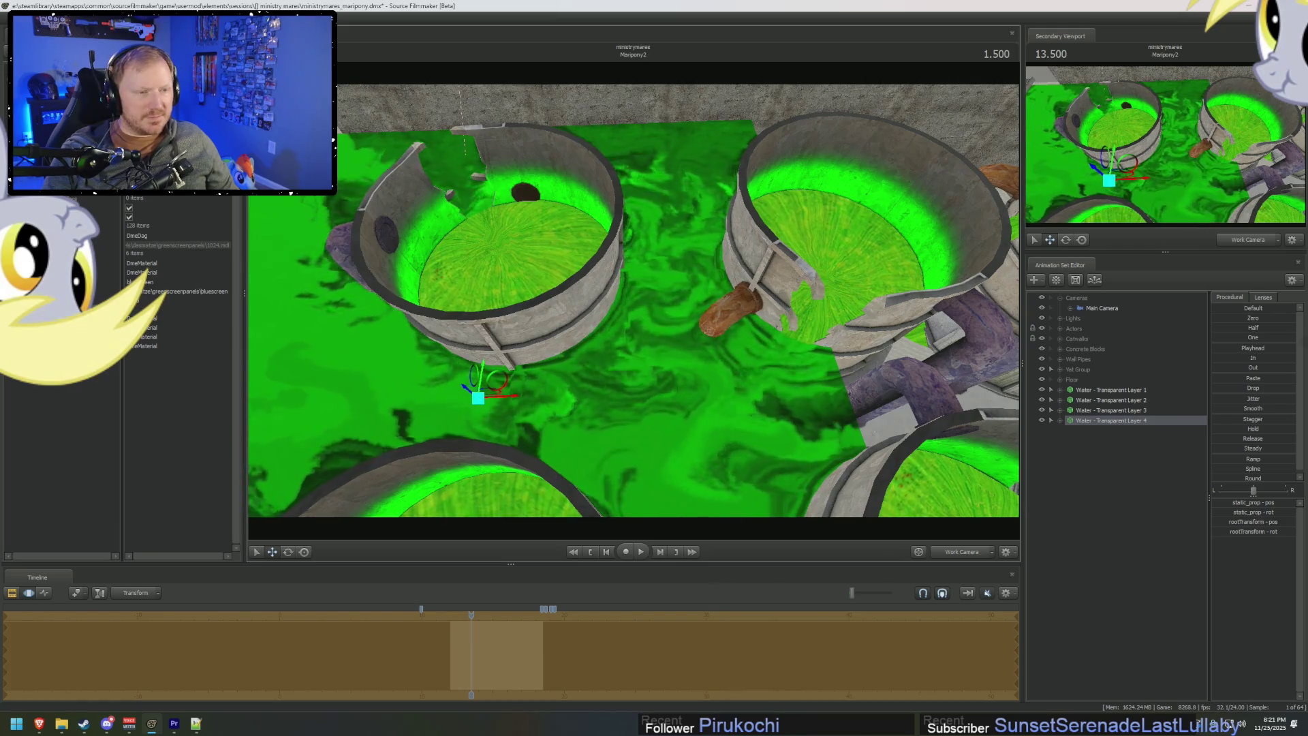
{"action": "left_click", "coordinate": [1121, 391]}
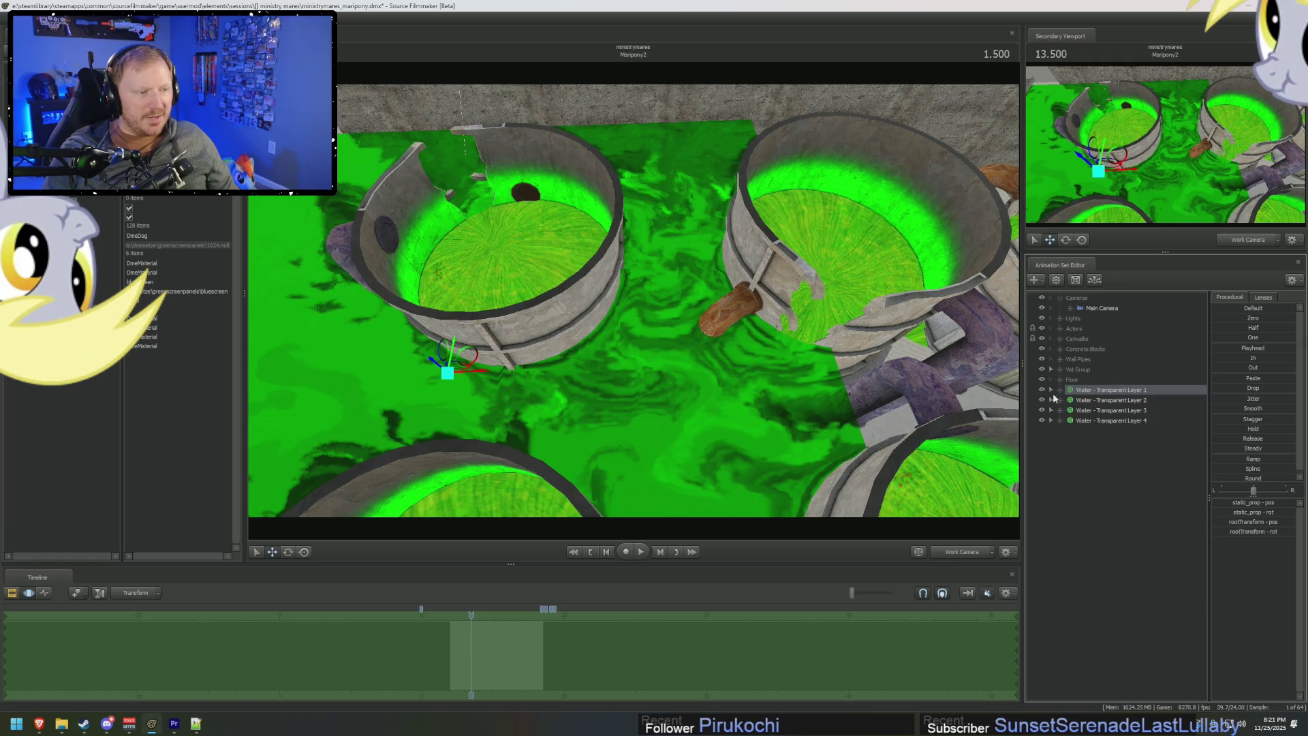
{"action": "left_click", "coordinate": [1042, 390]}
{"action": "left_click", "coordinate": [1042, 400]}
{"action": "left_click", "coordinate": [1042, 411]}
{"action": "left_click_drag", "start_coordinate": [634, 300], "coordinate": [654, 276]}
{"action": "left_click", "coordinate": [1042, 411]}
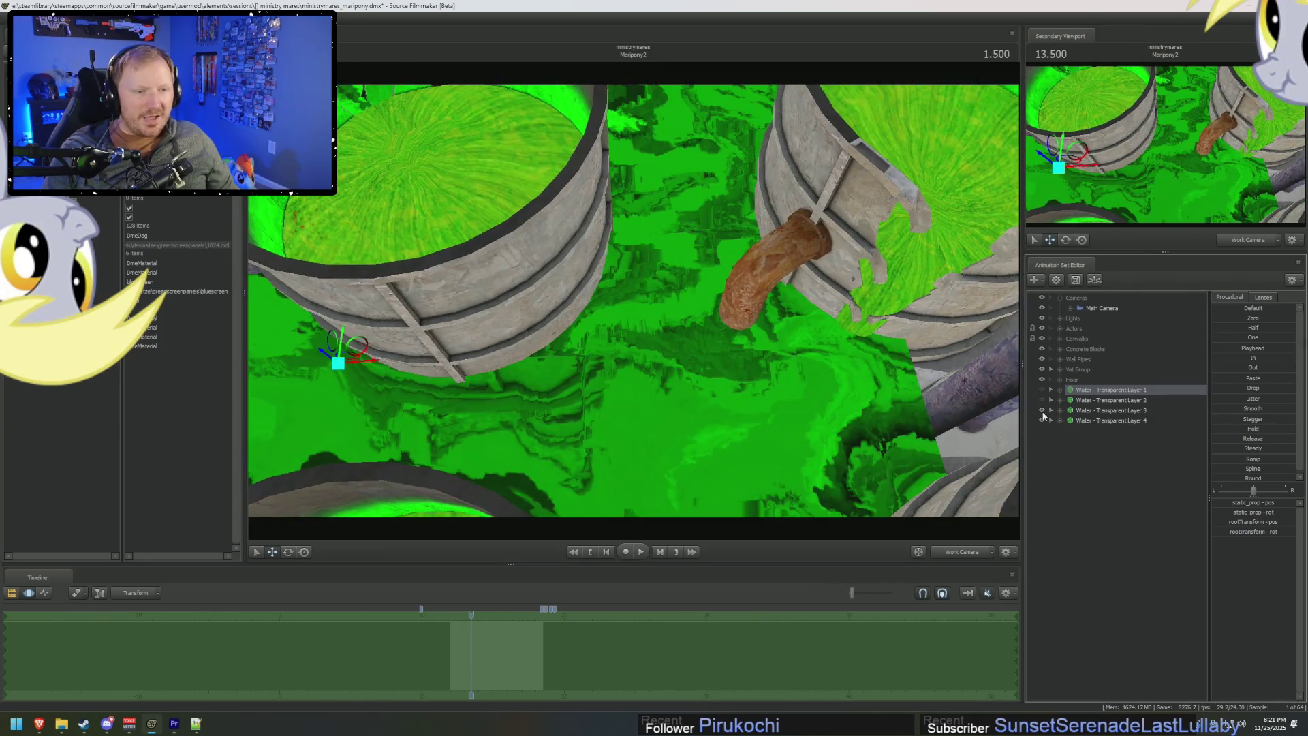
{"action": "left_click", "coordinate": [1042, 400]}
{"action": "left_click", "coordinate": [1042, 390]}
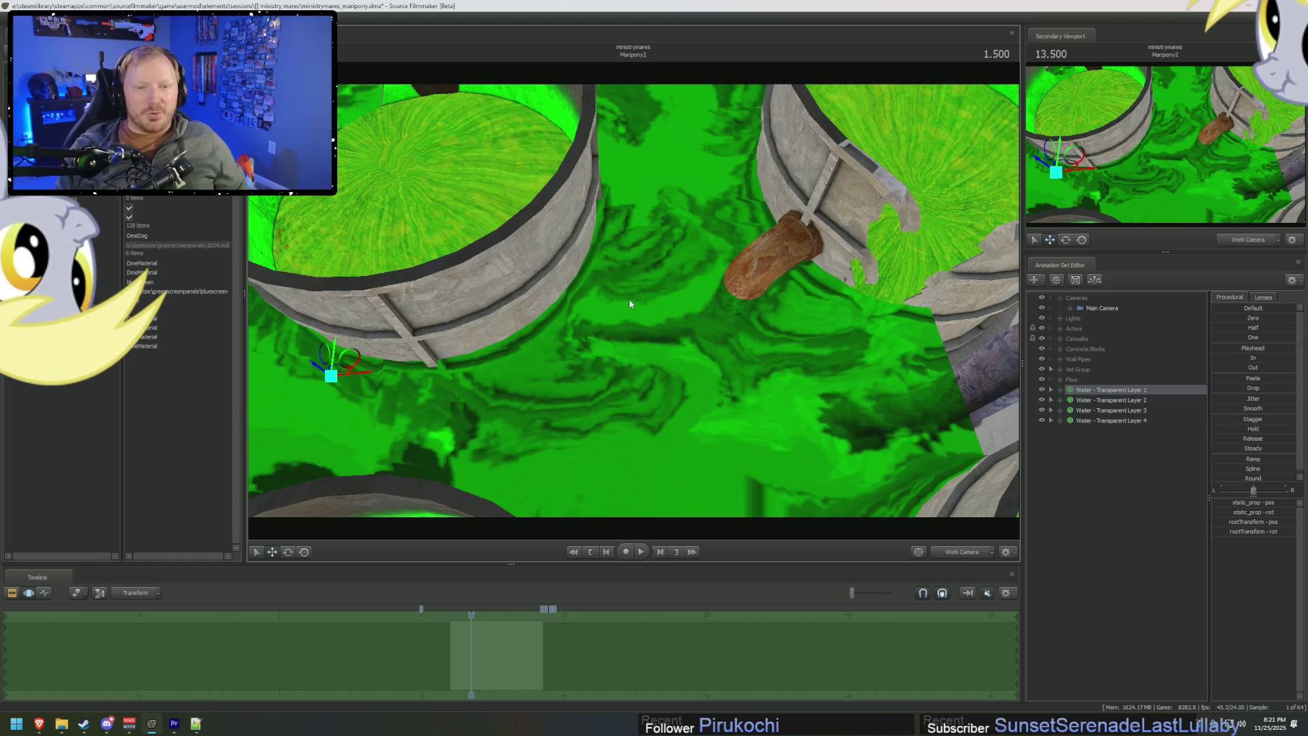
{"action": "mouse_move", "coordinate": [629, 300]}
{"action": "left_mouse_down"}
{"action": "mouse_move", "coordinate": [628, 259]}
{"action": "mouse_move", "coordinate": [590, 266]}
{"action": "mouse_move", "coordinate": [637, 302]}
{"action": "left_mouse_up"}
{"action": "mouse_move", "coordinate": [676, 238]}
{"action": "left_mouse_down"}
{"action": "mouse_move", "coordinate": [665, 279]}
{"action": "mouse_move", "coordinate": [650, 225]}
{"action": "mouse_move", "coordinate": [914, 357]}
{"action": "left_mouse_up"}
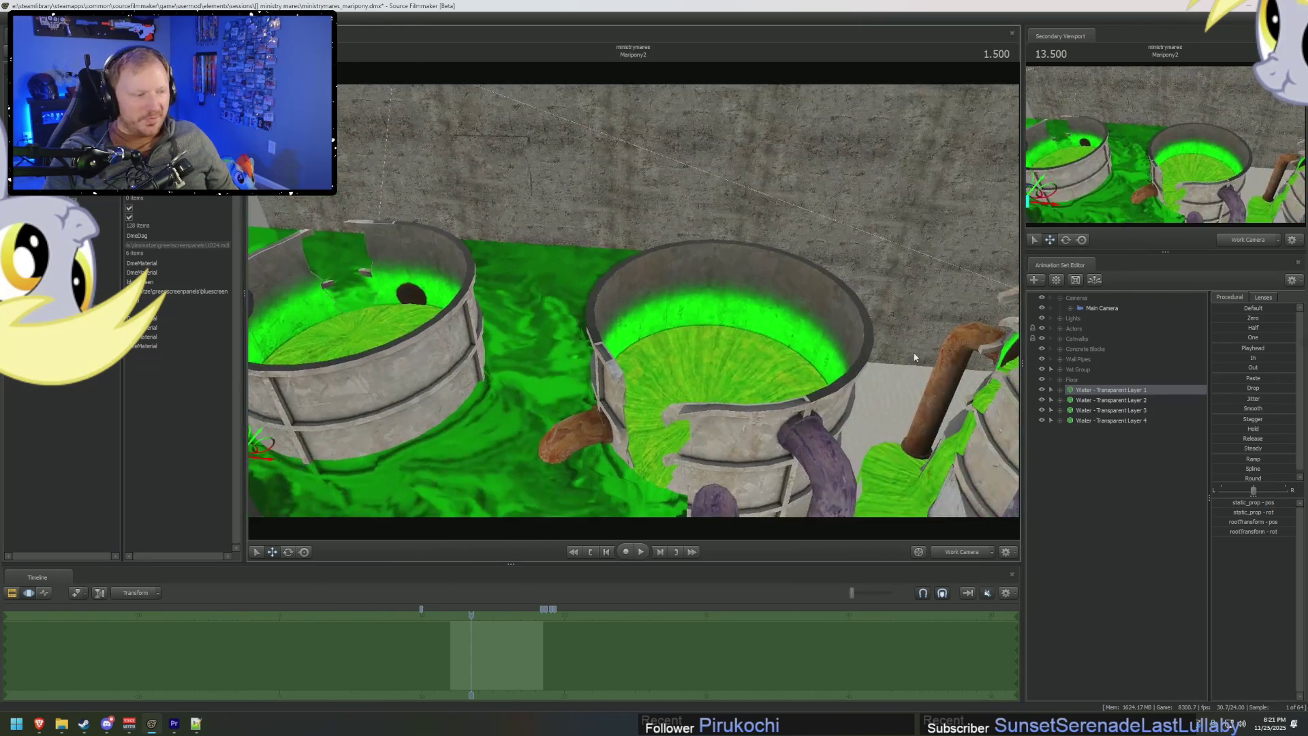
{"action": "left_click", "coordinate": [1107, 421], "text": "shift"}
Move water Layers 1–4 together, then toggle viewport lighting off and back on.
{"action": "left_click_drag", "start_coordinate": [633, 300], "coordinate": [607, 246]}
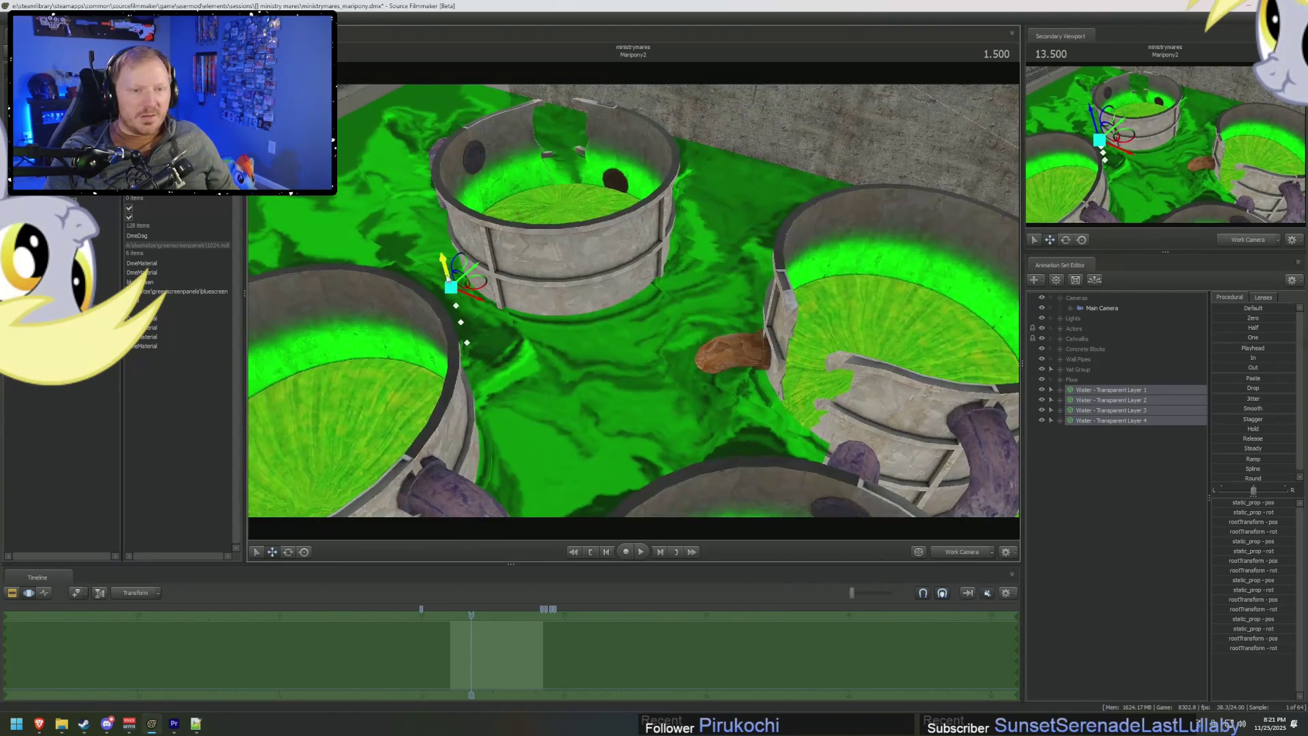
{"action": "mouse_move", "coordinate": [475, 285]}
{"action": "left_mouse_down"}
{"action": "mouse_move", "coordinate": [555, 252]}
{"action": "mouse_move", "coordinate": [579, 376]}
{"action": "mouse_move", "coordinate": [602, 305]}
{"action": "mouse_move", "coordinate": [518, 354]}
{"action": "mouse_move", "coordinate": [639, 299]}
{"action": "left_mouse_up"}
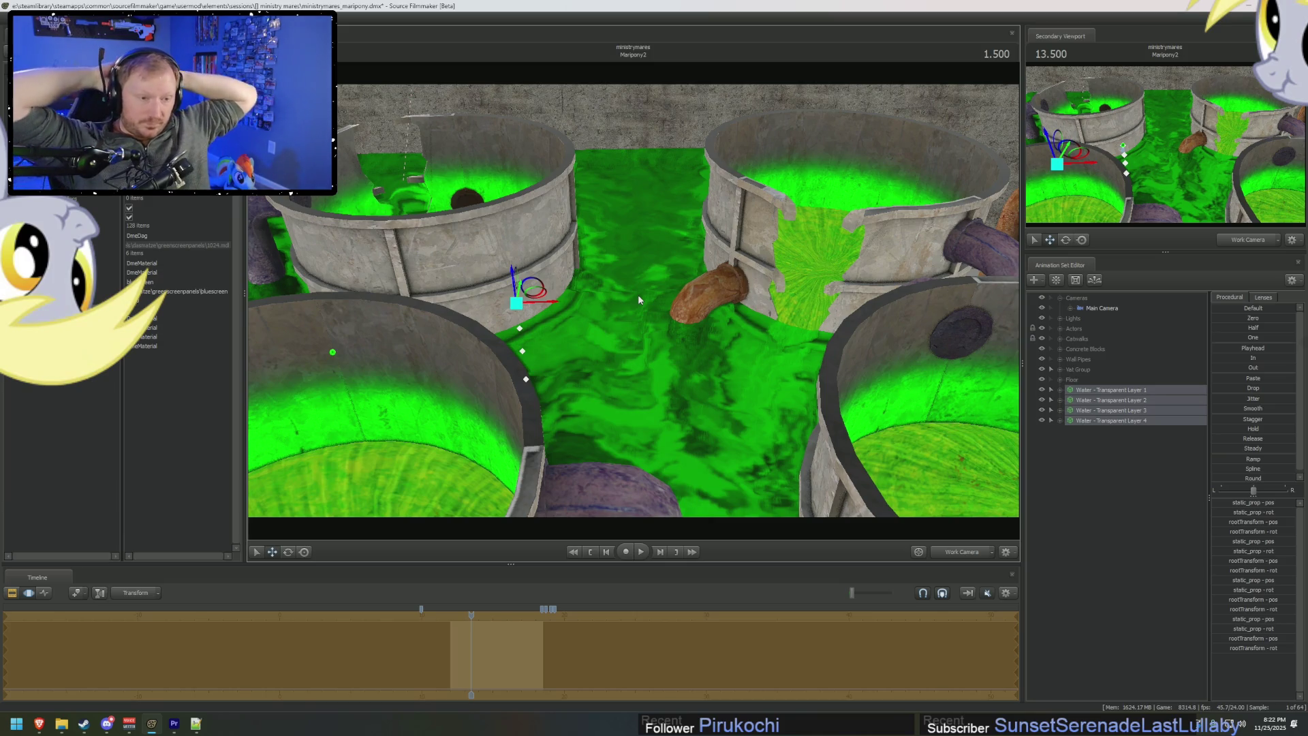
{"action": "right_click", "coordinate": [558, 149]}
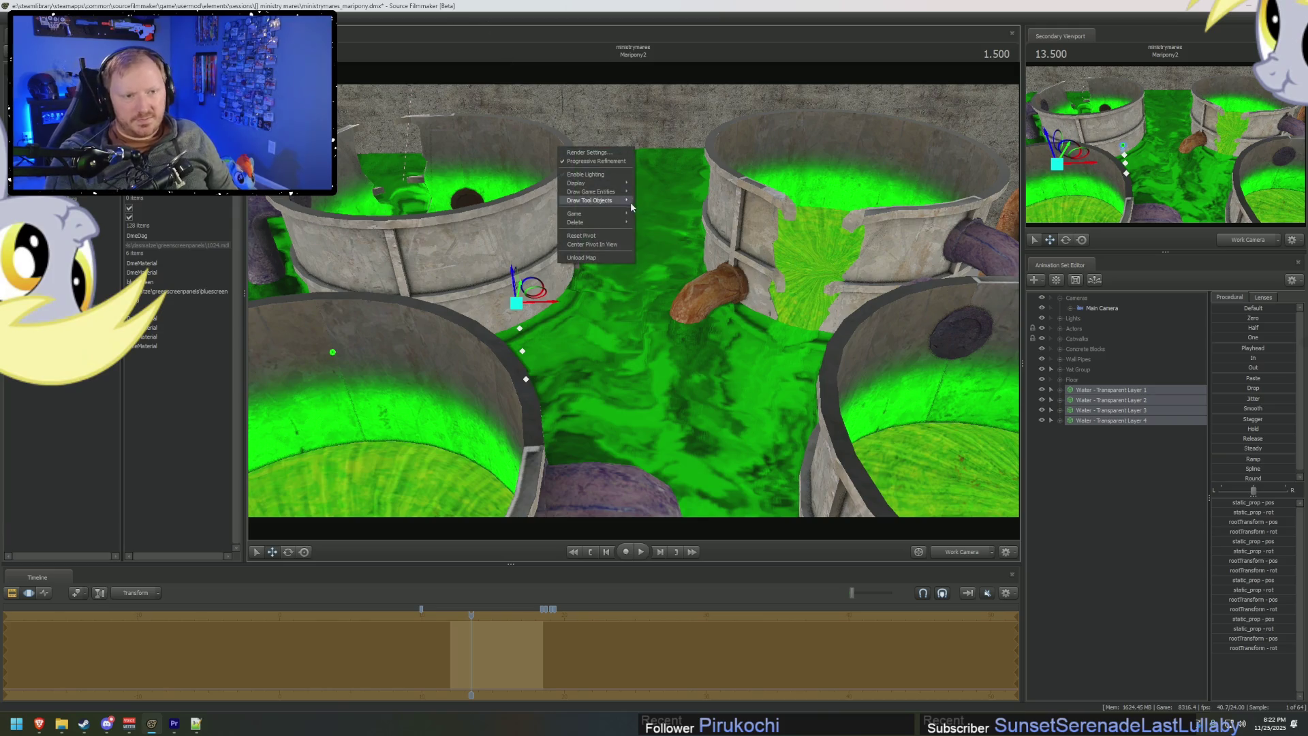
{"action": "left_click", "coordinate": [586, 175]}
{"action": "mouse_move", "coordinate": [634, 286]}
{"action": "left_mouse_down"}
{"action": "mouse_move", "coordinate": [688, 258]}
{"action": "mouse_move", "coordinate": [668, 269]}
{"action": "mouse_move", "coordinate": [654, 314]}
{"action": "left_mouse_up"}
{"action": "right_click", "coordinate": [654, 314]}
{"action": "left_click", "coordinate": [712, 339]}
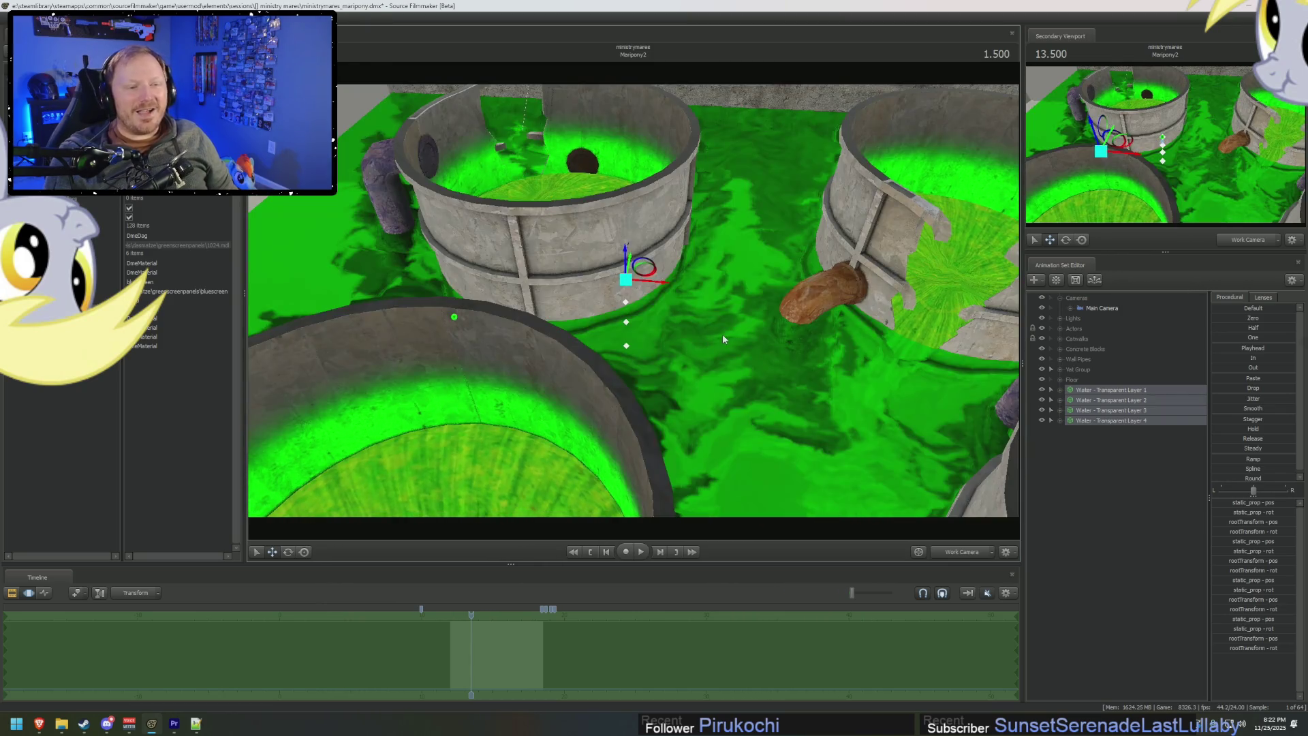
{"action": "mouse_move", "coordinate": [632, 300]}
{"action": "right_mouse_down"}
{"action": "mouse_move", "coordinate": [614, 293]}
{"action": "mouse_move", "coordinate": [632, 300]}
{"action": "right_mouse_up"}
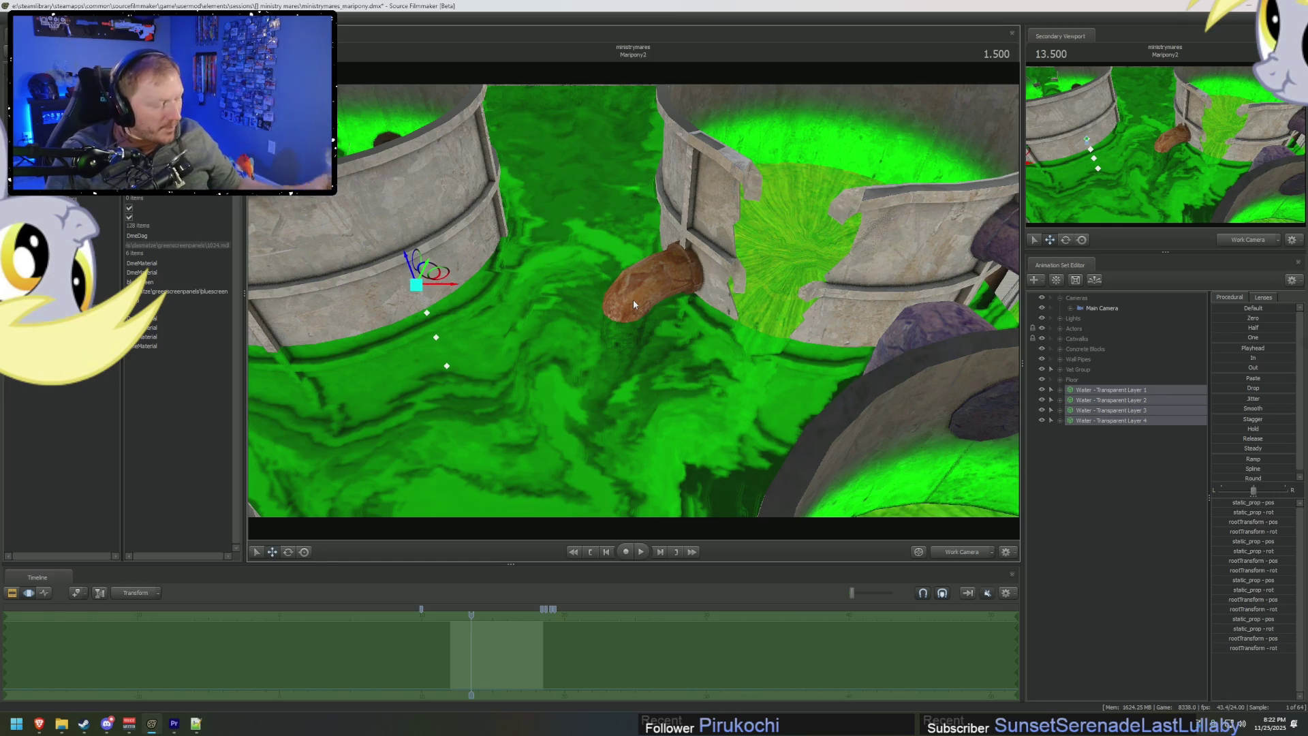
{"action": "key", "text": "w"}
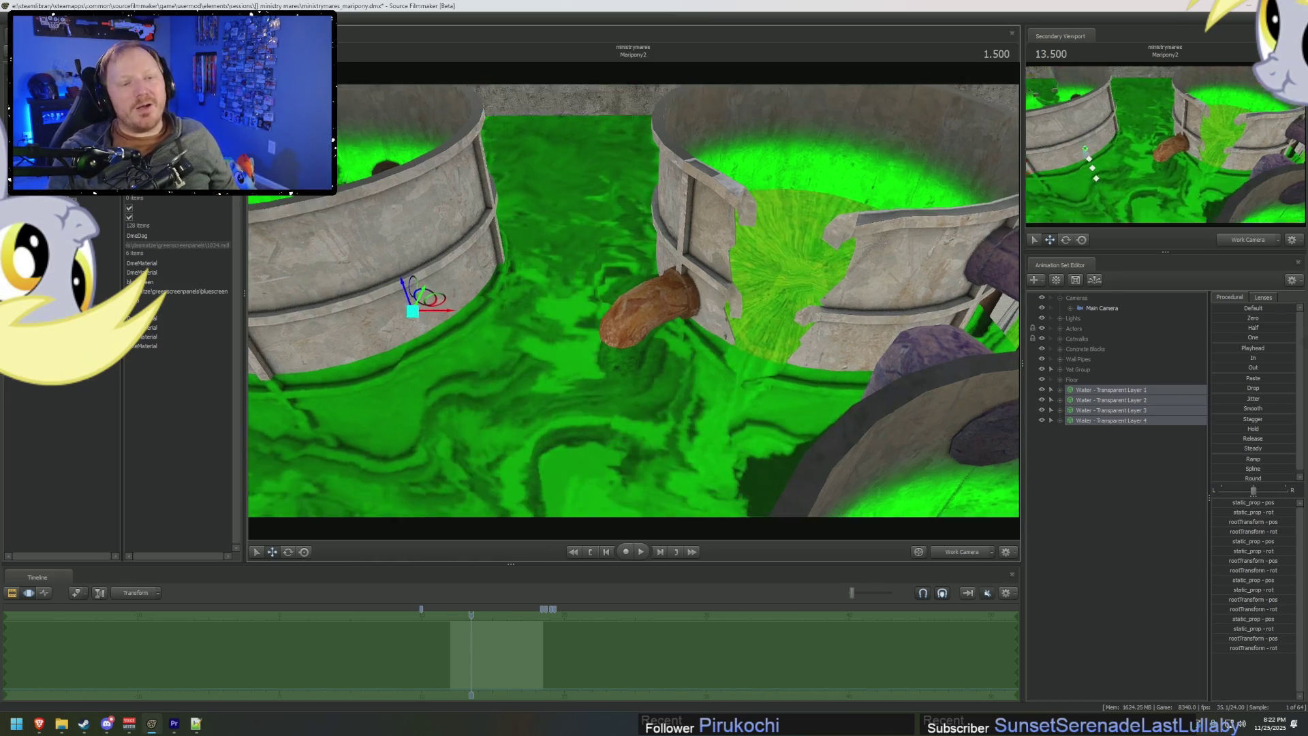
{"action": "key", "text": "w"}
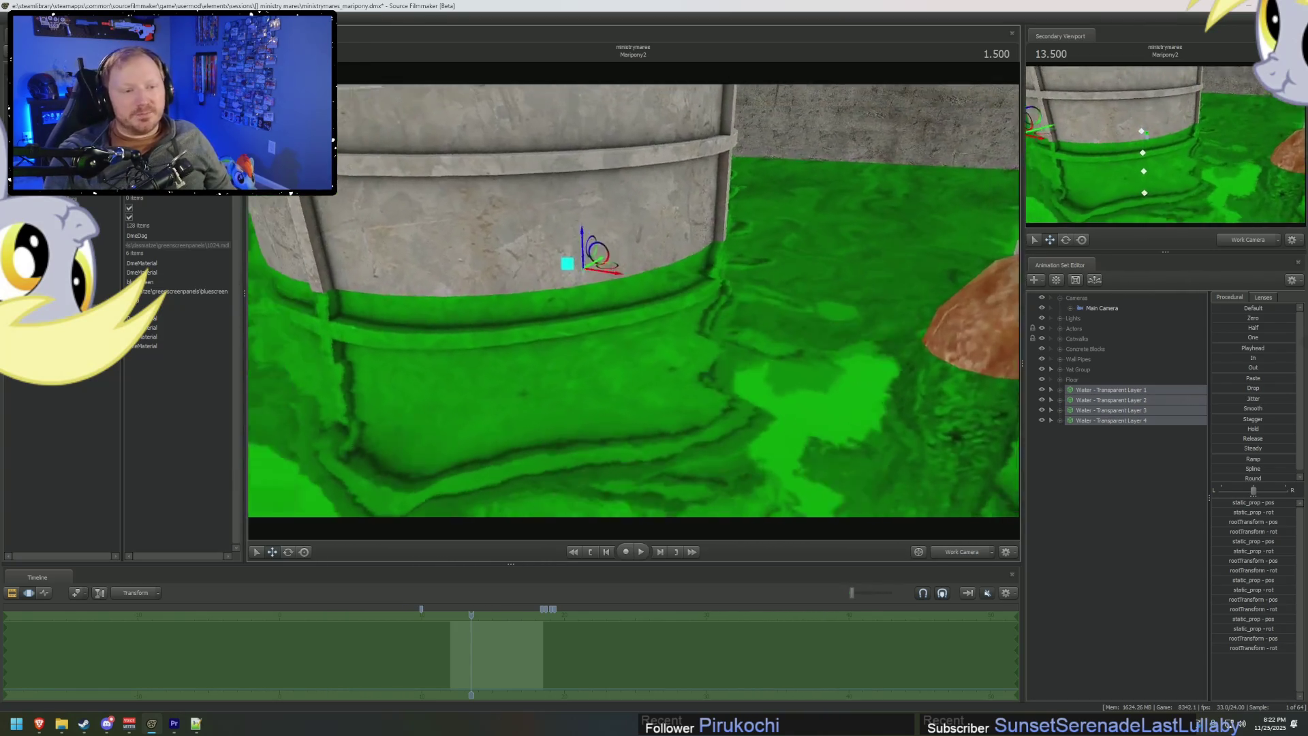
{"action": "key", "text": "w"}
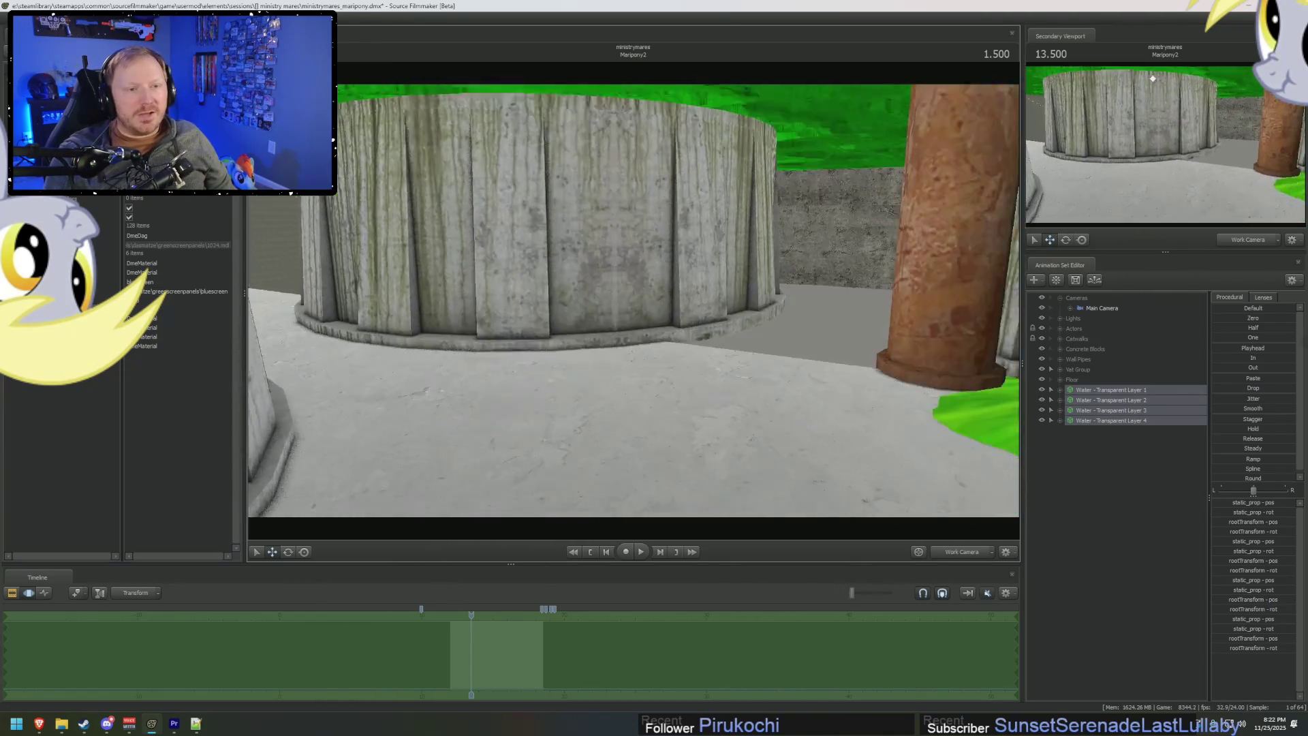
{"action": "key", "text": "w"}
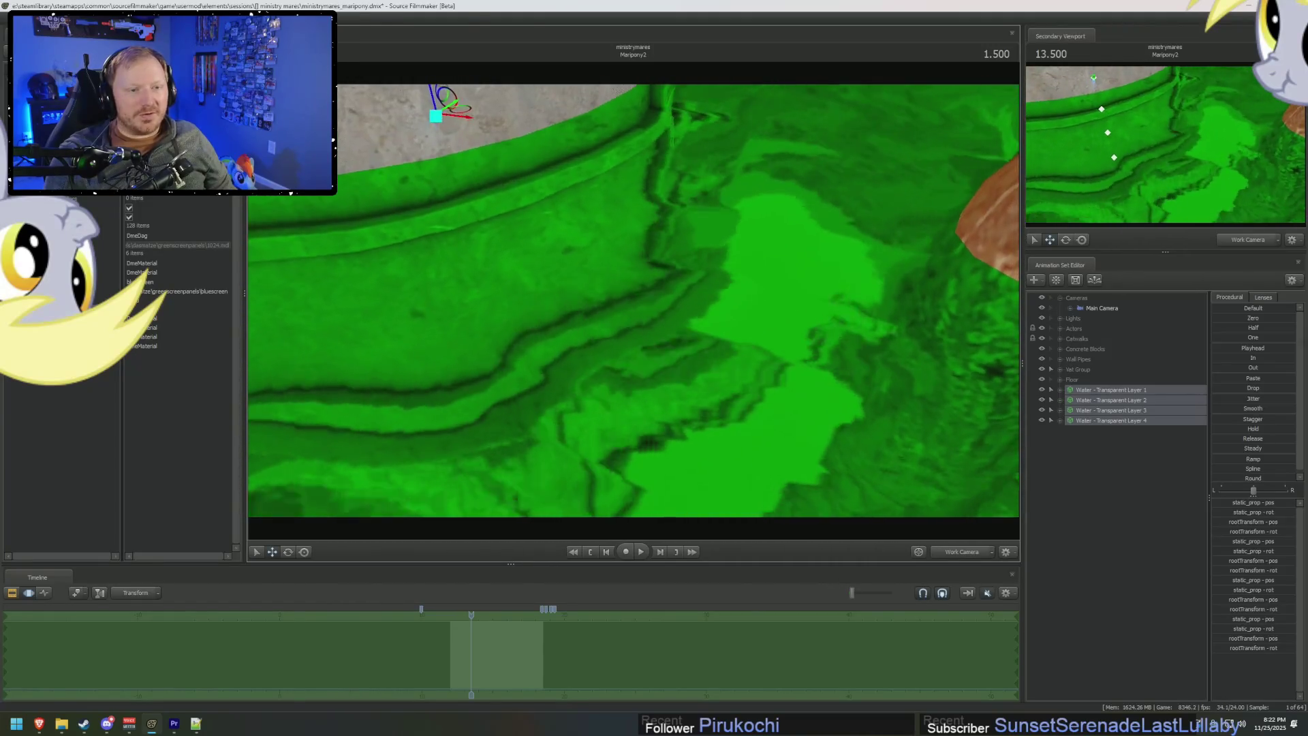
{"action": "key", "text": "w"}
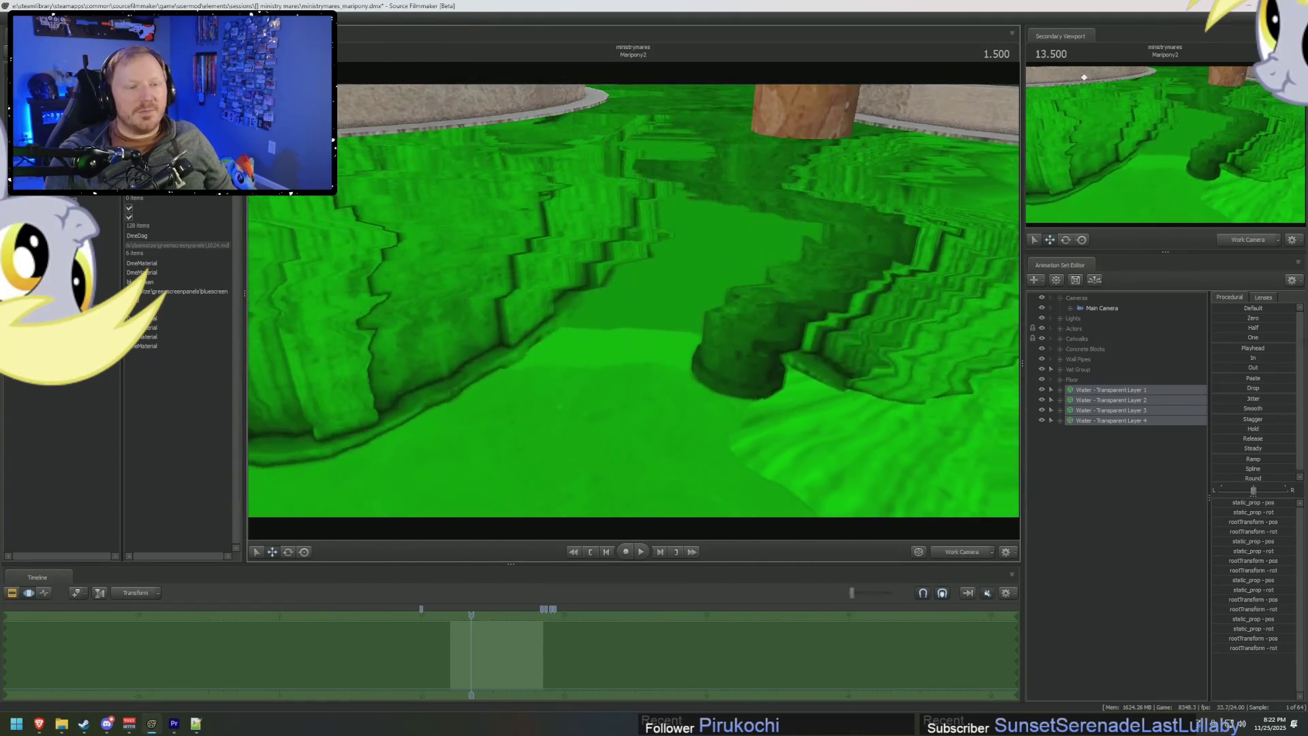
{"action": "key", "text": "w"}
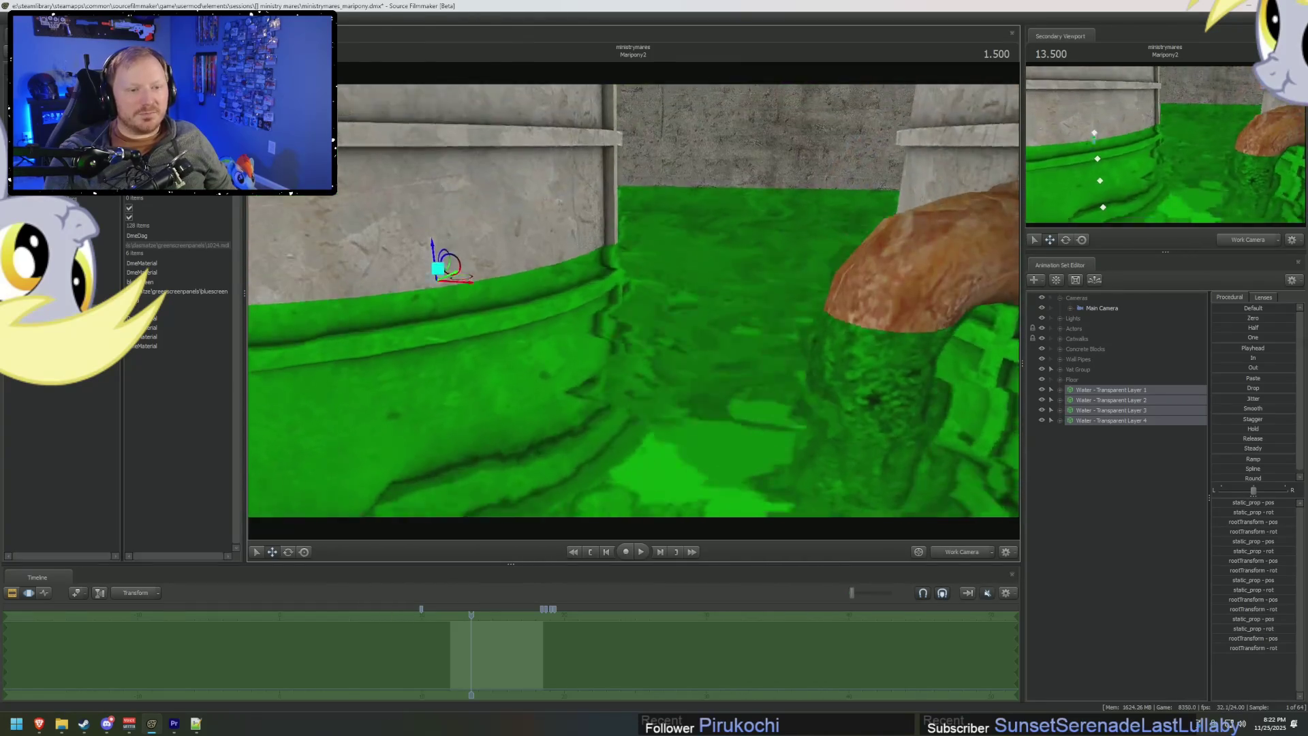
{"action": "key", "text": "w"}
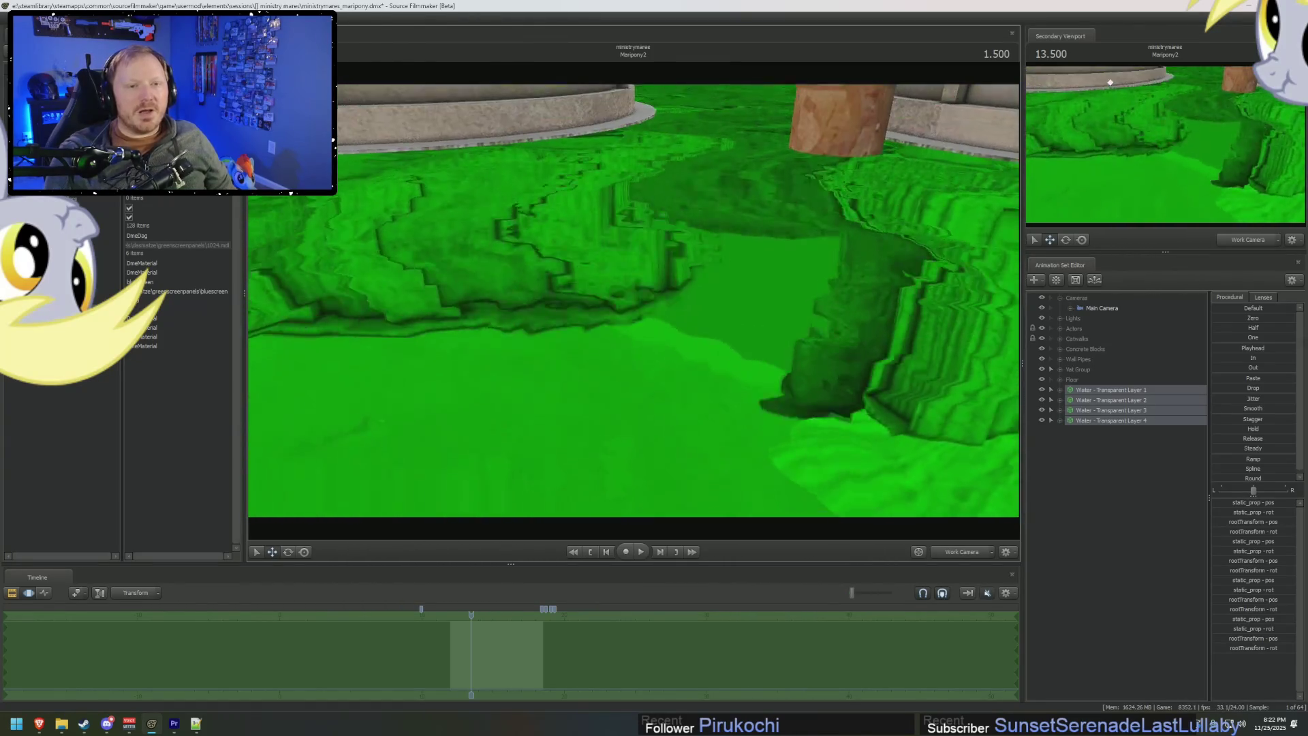
{"action": "key", "text": "w"}
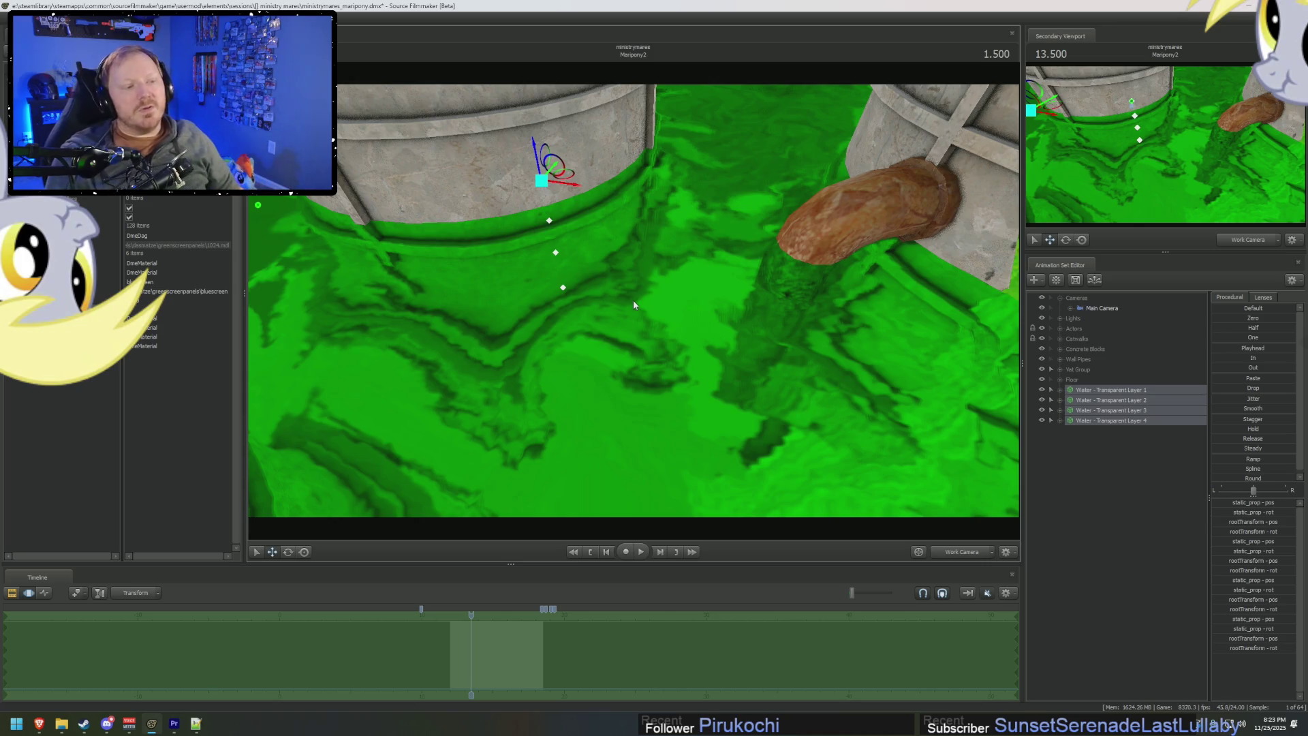
{"action": "right_click", "coordinate": [1102, 518]}
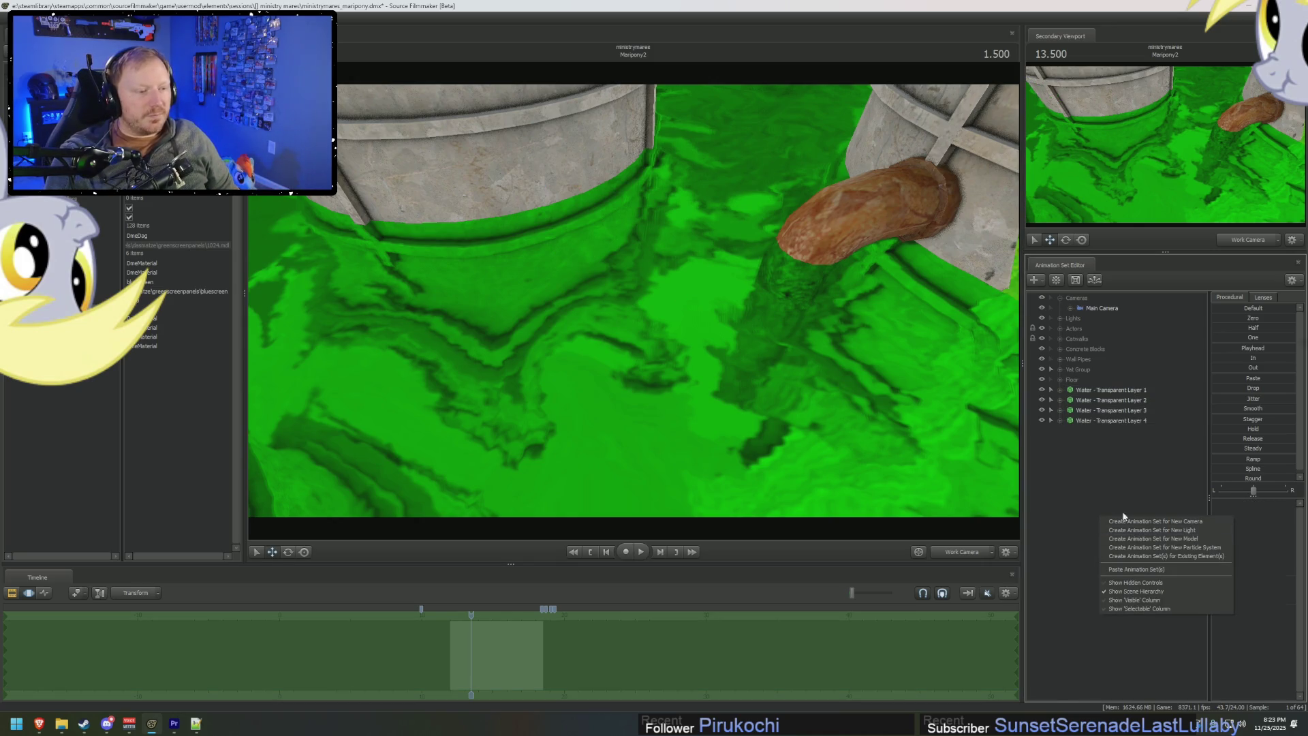
Select Twilight under Actors, frame and orbit around her, switch to Move and play.
{"action": "left_click", "coordinate": [1105, 434]}
{"action": "left_click", "coordinate": [1060, 329]}
{"action": "left_click", "coordinate": [1095, 339]}
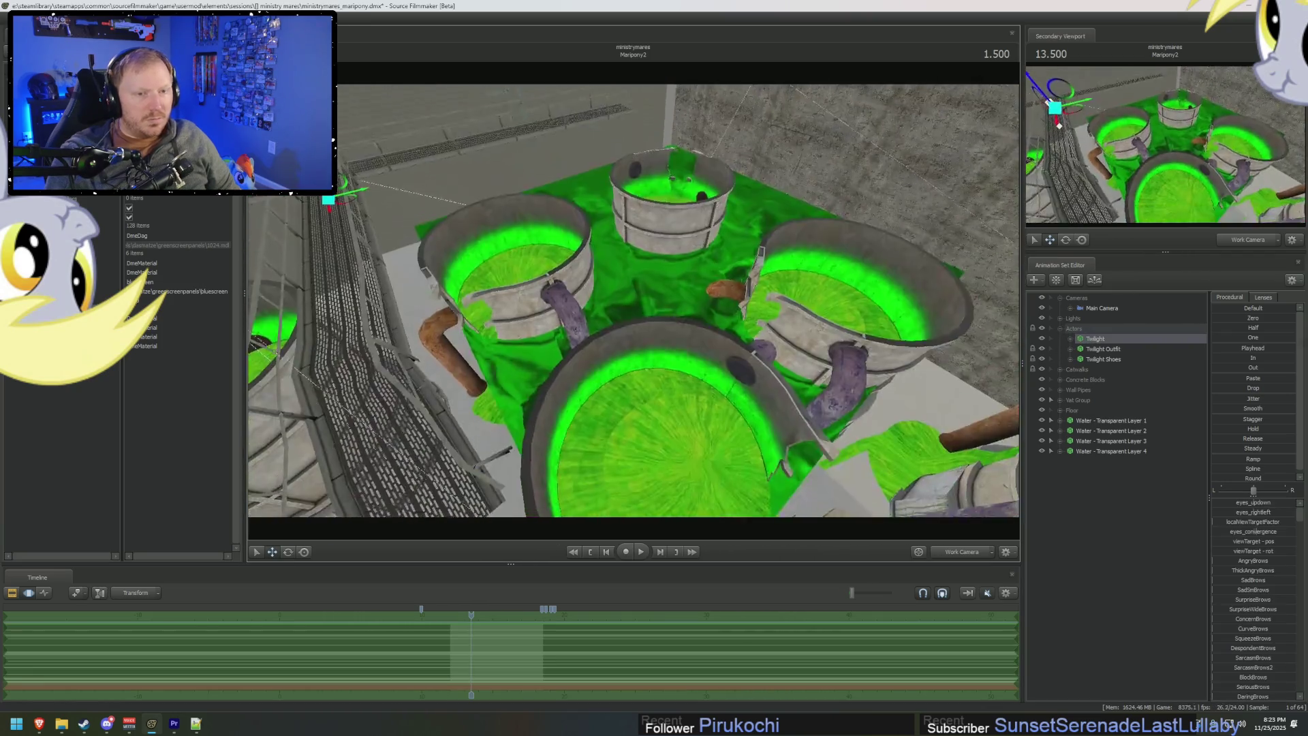
{"action": "mouse_move", "coordinate": [411, 216]}
{"action": "left_mouse_down"}
{"action": "mouse_move", "coordinate": [562, 301]}
{"action": "mouse_move", "coordinate": [411, 216]}
{"action": "left_mouse_up"}
{"action": "key", "text": "f"}
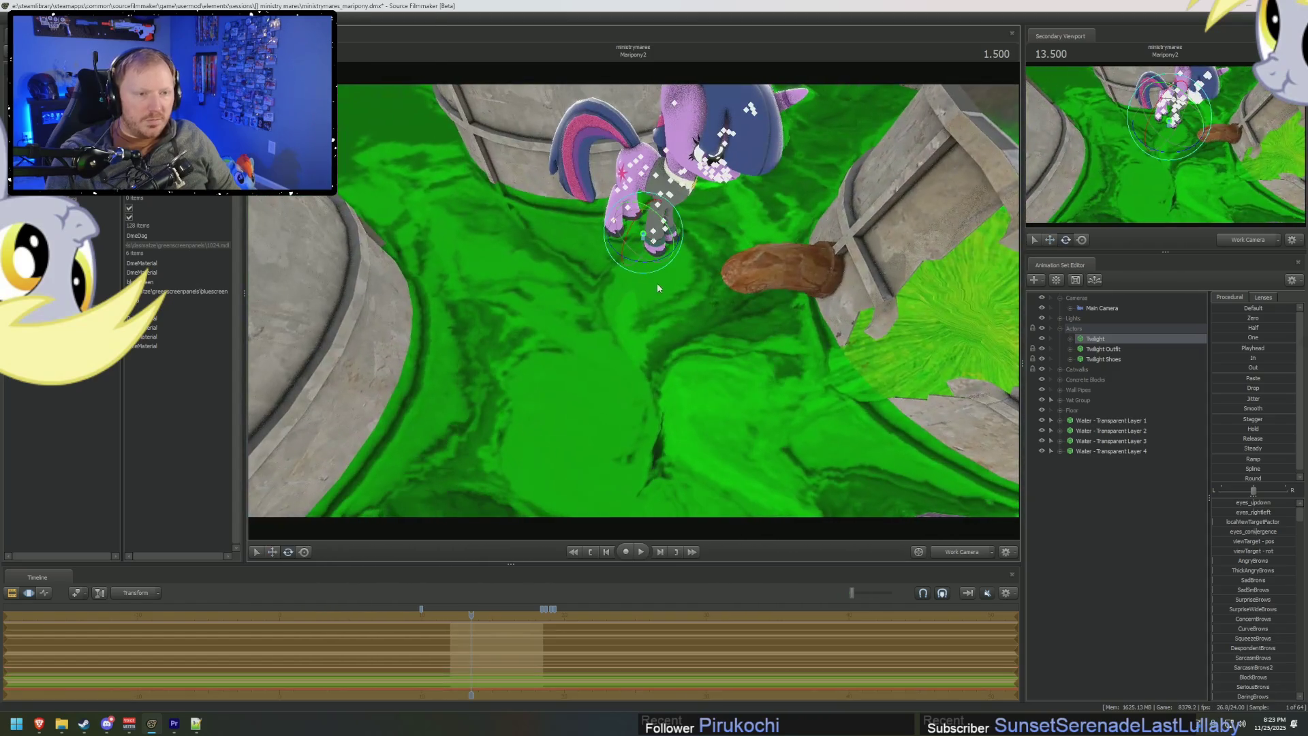
{"action": "mouse_move", "coordinate": [657, 288]}
{"action": "left_mouse_down"}
{"action": "mouse_move", "coordinate": [670, 236]}
{"action": "mouse_move", "coordinate": [630, 334]}
{"action": "mouse_move", "coordinate": [642, 327]}
{"action": "mouse_move", "coordinate": [638, 301]}
{"action": "mouse_move", "coordinate": [651, 309]}
{"action": "left_mouse_up"}
{"action": "key", "text": "w"}
{"action": "key", "text": "space"}
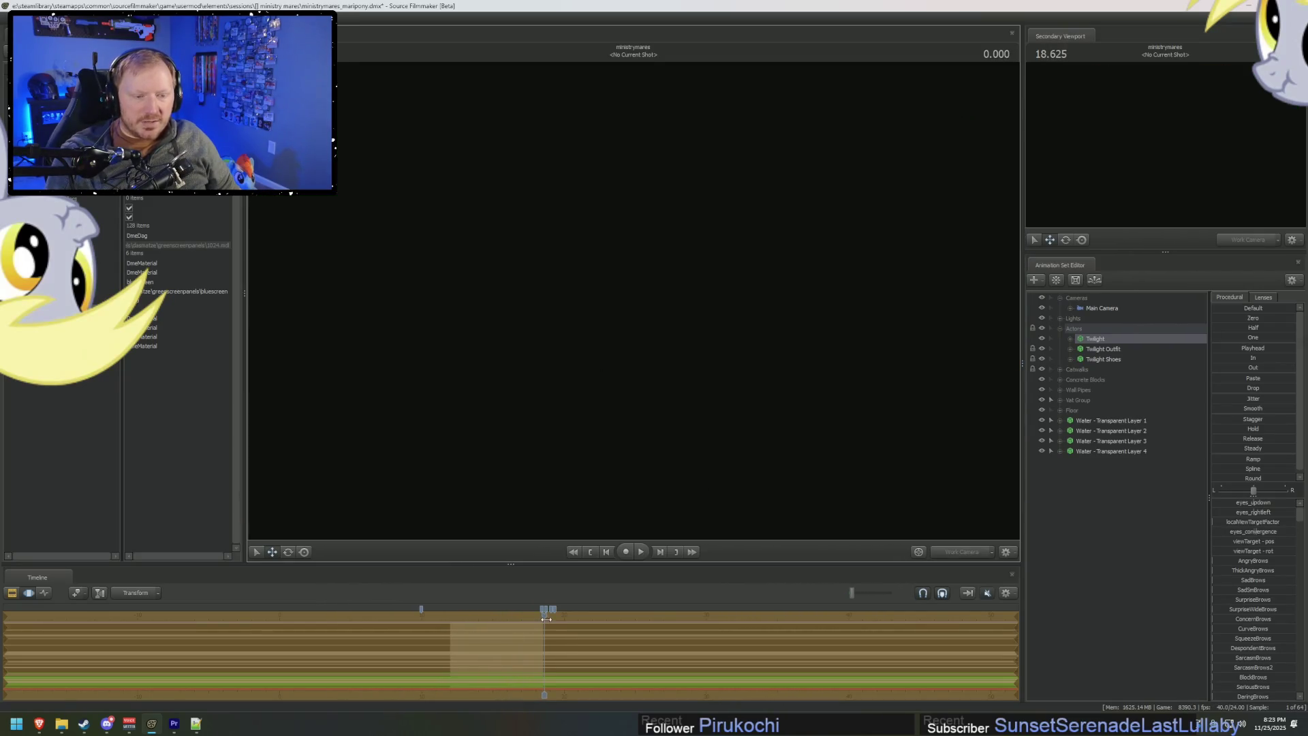
Scrub back to time 0.416 and lower Twilight down onto the tank floor.
{"action": "left_click_drag", "start_coordinate": [546, 619], "coordinate": [456, 619]}
{"action": "mouse_move", "coordinate": [665, 386]}
{"action": "left_mouse_down"}
{"action": "mouse_move", "coordinate": [676, 381]}
{"action": "mouse_move", "coordinate": [707, 446]}
{"action": "mouse_move", "coordinate": [544, 462]}
{"action": "mouse_move", "coordinate": [616, 471]}
{"action": "mouse_move", "coordinate": [578, 434]}
{"action": "mouse_move", "coordinate": [653, 420]}
{"action": "mouse_move", "coordinate": [697, 376]}
{"action": "mouse_move", "coordinate": [631, 417]}
{"action": "mouse_move", "coordinate": [666, 418]}
{"action": "mouse_move", "coordinate": [657, 403]}
{"action": "mouse_move", "coordinate": [707, 374]}
{"action": "mouse_move", "coordinate": [700, 363]}
{"action": "mouse_move", "coordinate": [660, 403]}
{"action": "mouse_move", "coordinate": [636, 316]}
{"action": "left_mouse_up"}
{"action": "mouse_move", "coordinate": [721, 272]}
{"action": "left_mouse_down"}
{"action": "mouse_move", "coordinate": [719, 320]}
{"action": "mouse_move", "coordinate": [695, 327]}
{"action": "mouse_move", "coordinate": [723, 325]}
{"action": "mouse_move", "coordinate": [633, 349]}
{"action": "mouse_move", "coordinate": [660, 355]}
{"action": "mouse_move", "coordinate": [656, 452]}
{"action": "mouse_move", "coordinate": [688, 398]}
{"action": "mouse_move", "coordinate": [691, 485]}
{"action": "mouse_move", "coordinate": [630, 443]}
{"action": "mouse_move", "coordinate": [624, 463]}
{"action": "mouse_move", "coordinate": [643, 472]}
{"action": "mouse_move", "coordinate": [598, 333]}
{"action": "mouse_move", "coordinate": [610, 458]}
{"action": "mouse_move", "coordinate": [604, 410]}
{"action": "mouse_move", "coordinate": [600, 450]}
{"action": "mouse_move", "coordinate": [599, 436]}
{"action": "left_mouse_up"}
{"action": "key", "text": "w"}
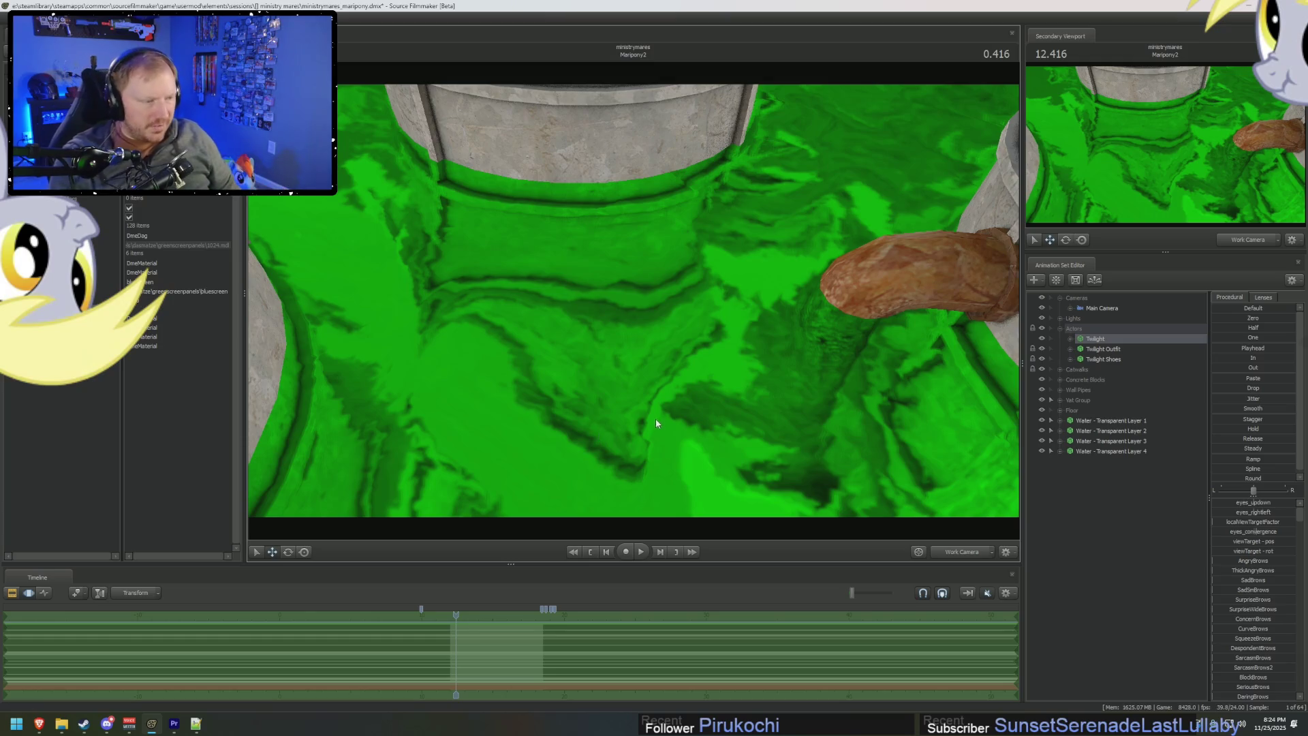
Delete Water - Transparent Layers 2, 3 and 4.
{"action": "left_click", "coordinate": [1099, 432]}
{"action": "left_click", "coordinate": [1117, 451], "text": "shift"}
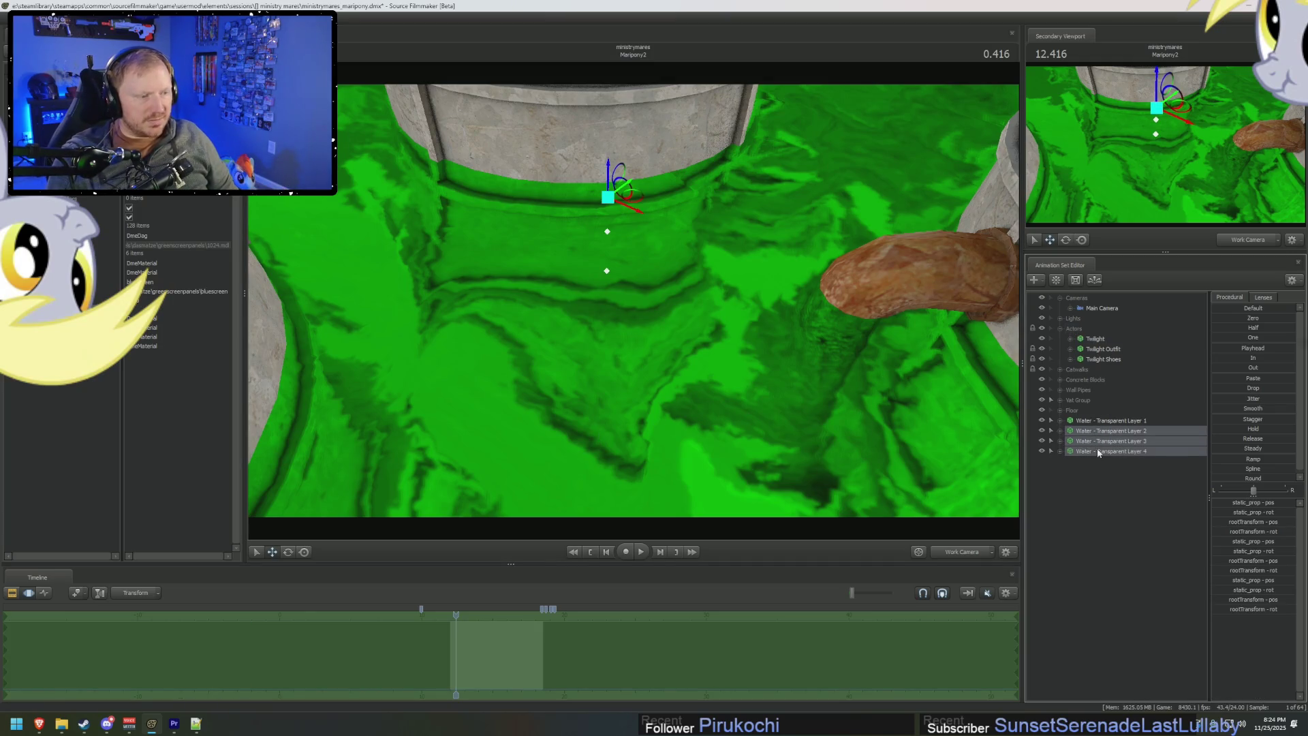
{"action": "key", "text": "Delete"}
Show Water - Transparent Layer 1's model in the Element Viewer.
{"action": "right_click", "coordinate": [1120, 422]}
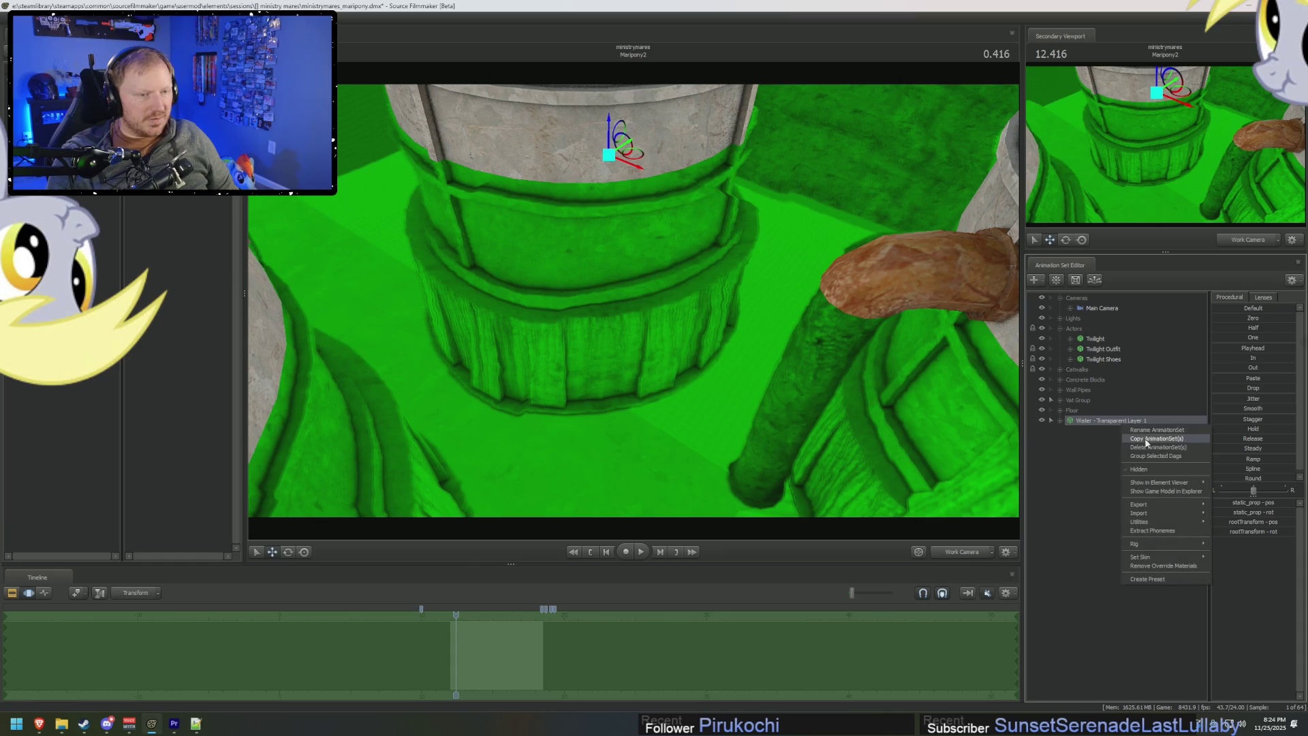
{"action": "scroll", "coordinate": [632, 300], "scroll_direction": "up", "scroll_amount": 2}
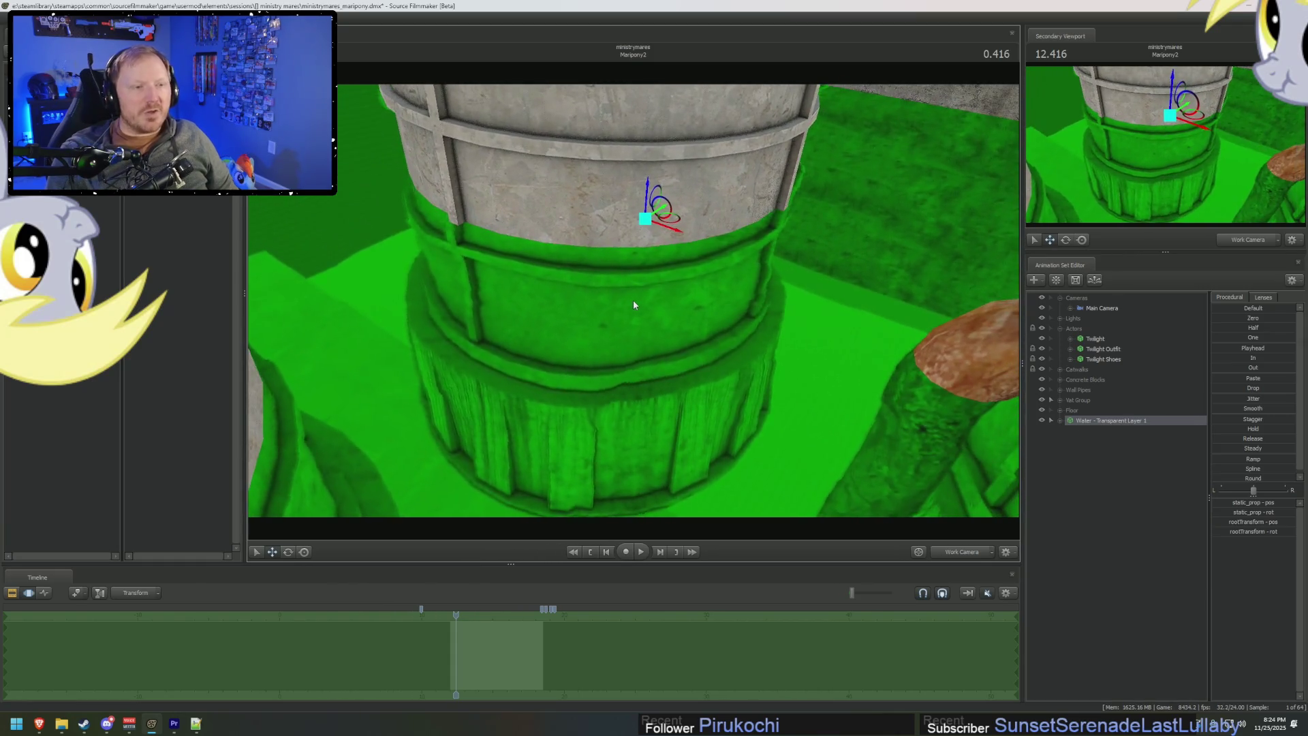
{"action": "right_click", "coordinate": [1109, 423]}
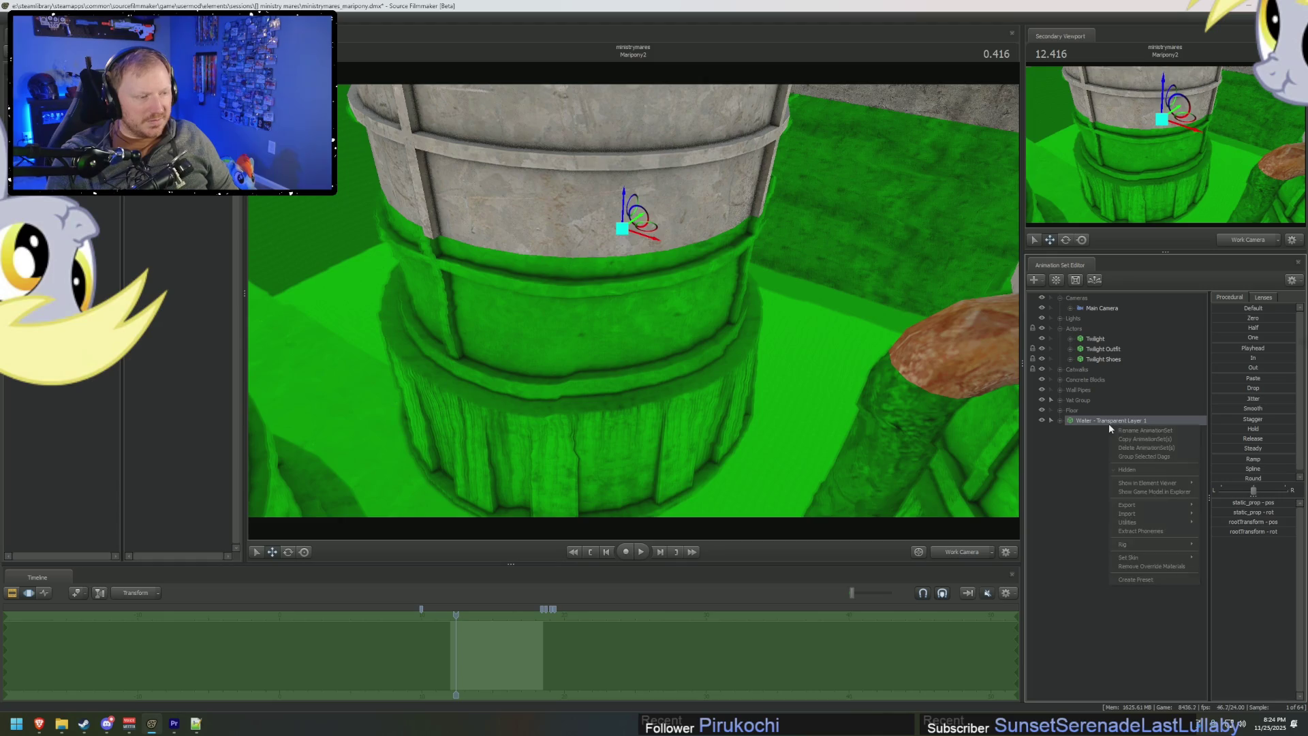
{"action": "left_click", "coordinate": [1212, 493]}
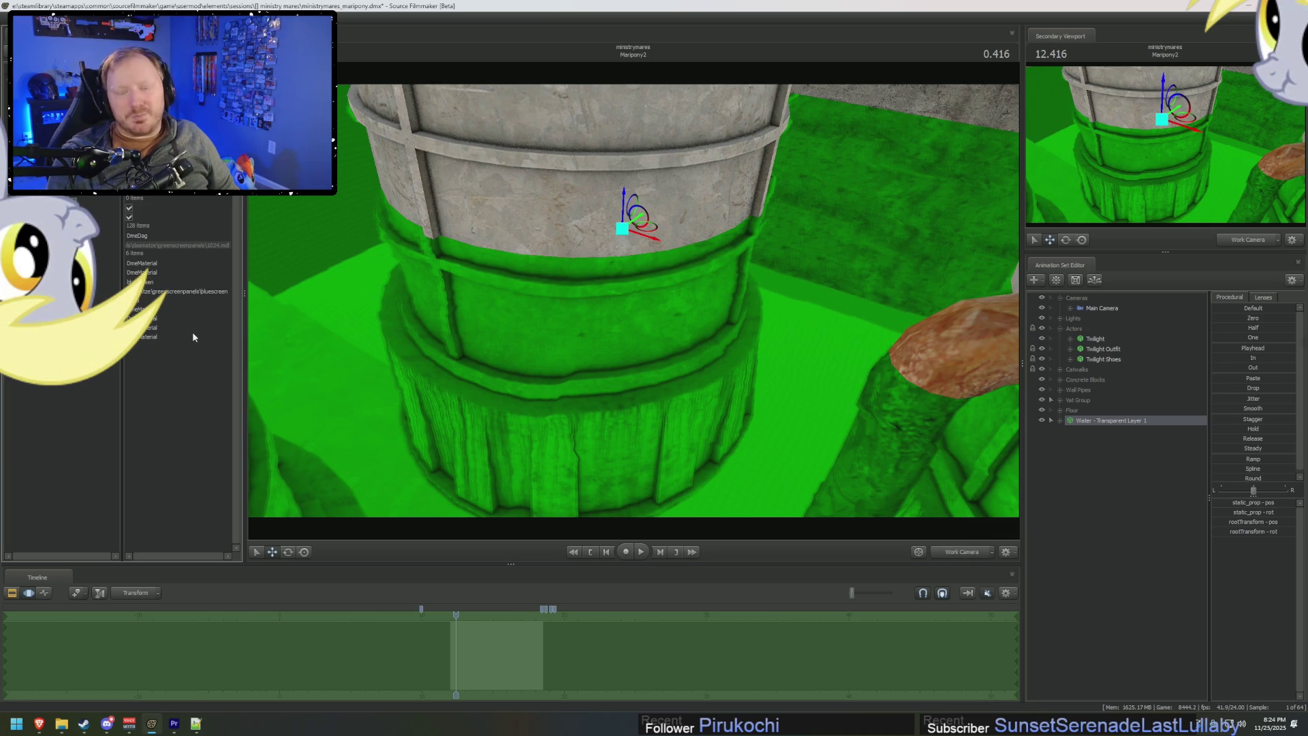
Add a bluescreen attribute to Layer 1's material and set it to about 0.0199.
{"action": "right_click", "coordinate": [1109, 430]}
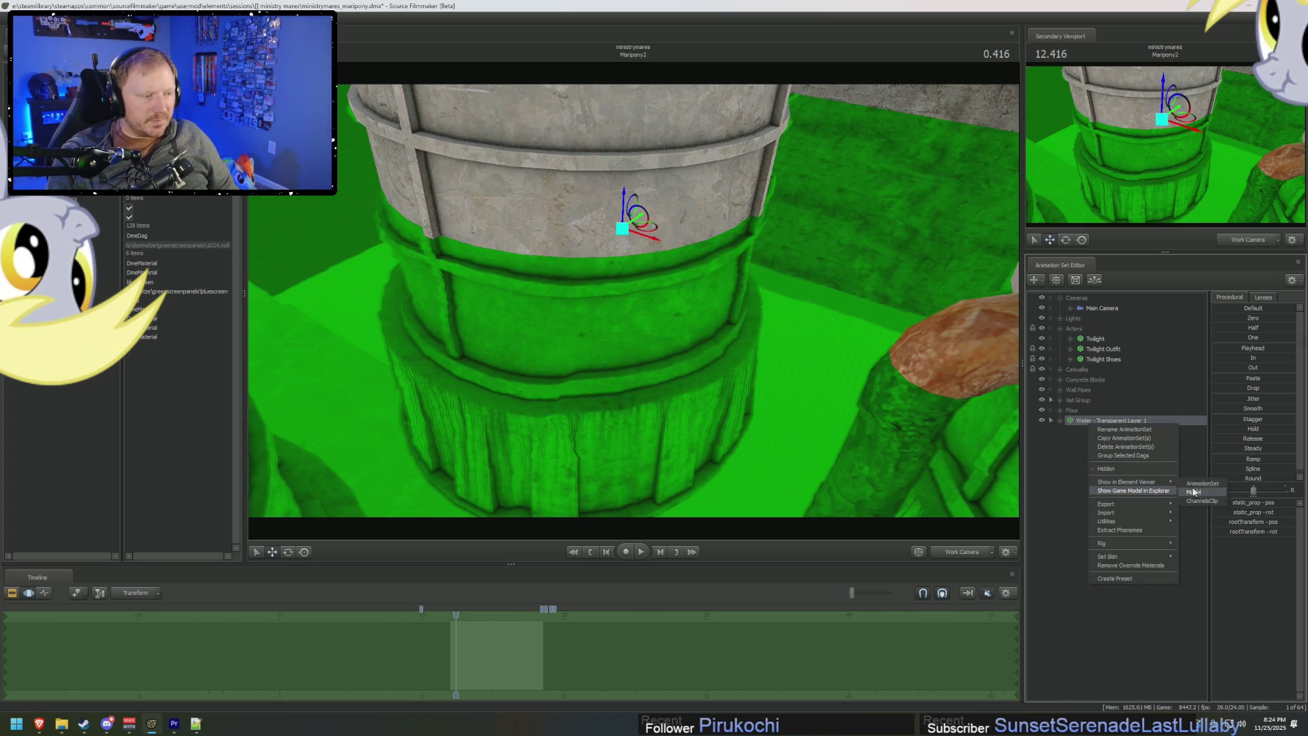
{"action": "left_click", "coordinate": [172, 305]}
{"action": "right_click", "coordinate": [136, 264]}
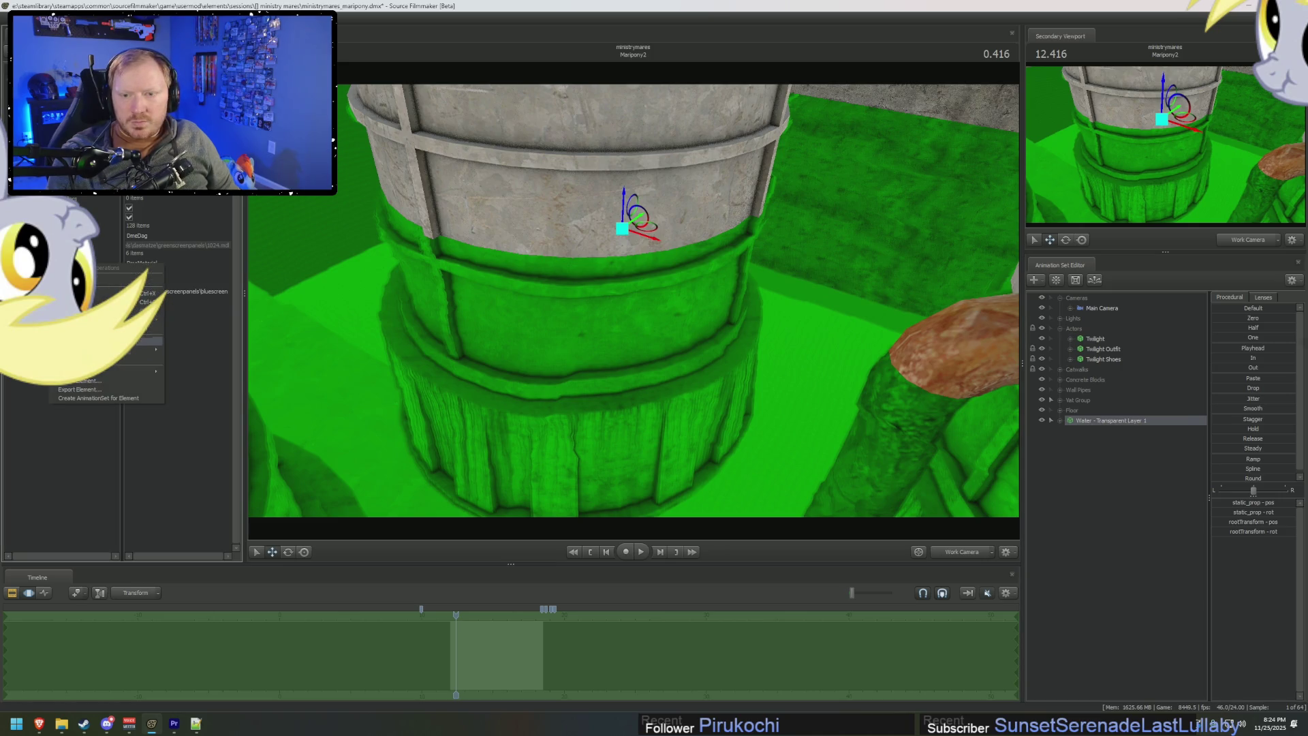
{"action": "mouse_move", "coordinate": [147, 350]}
{"action": "left_click", "coordinate": [195, 369]}
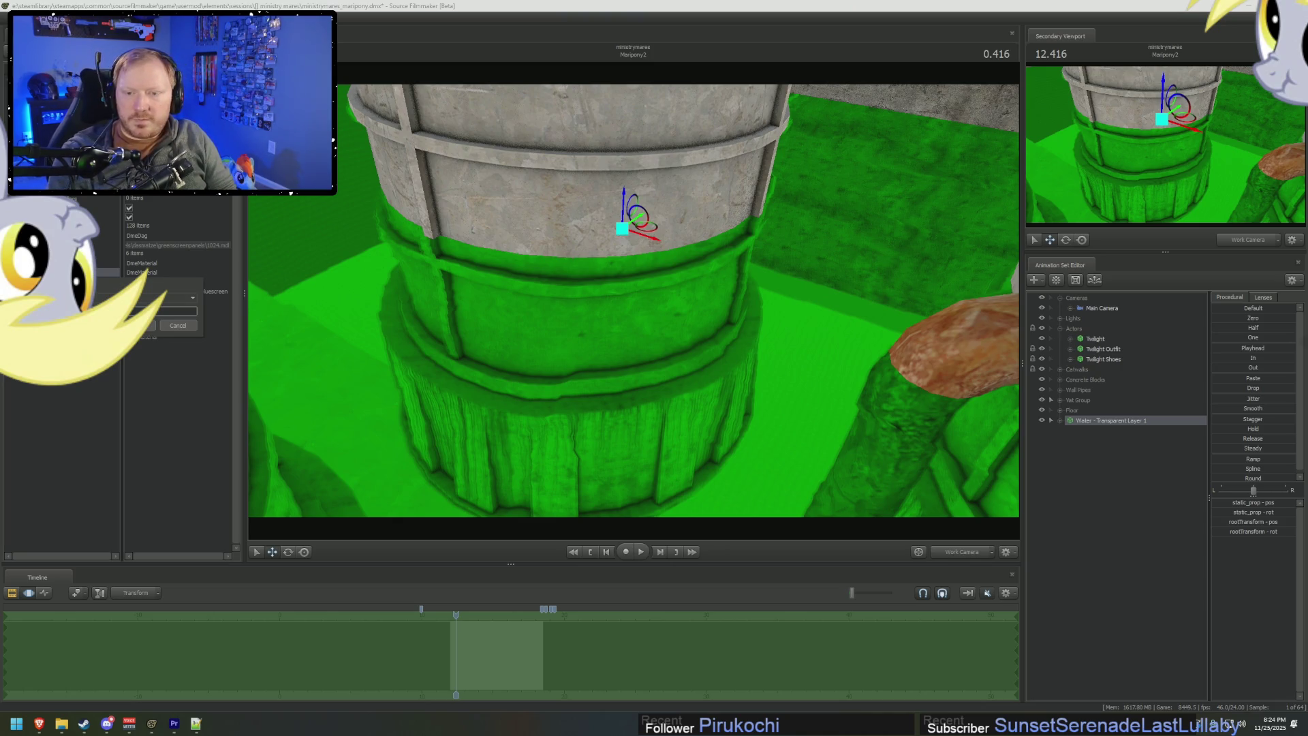
{"action": "key", "text": "Return"}
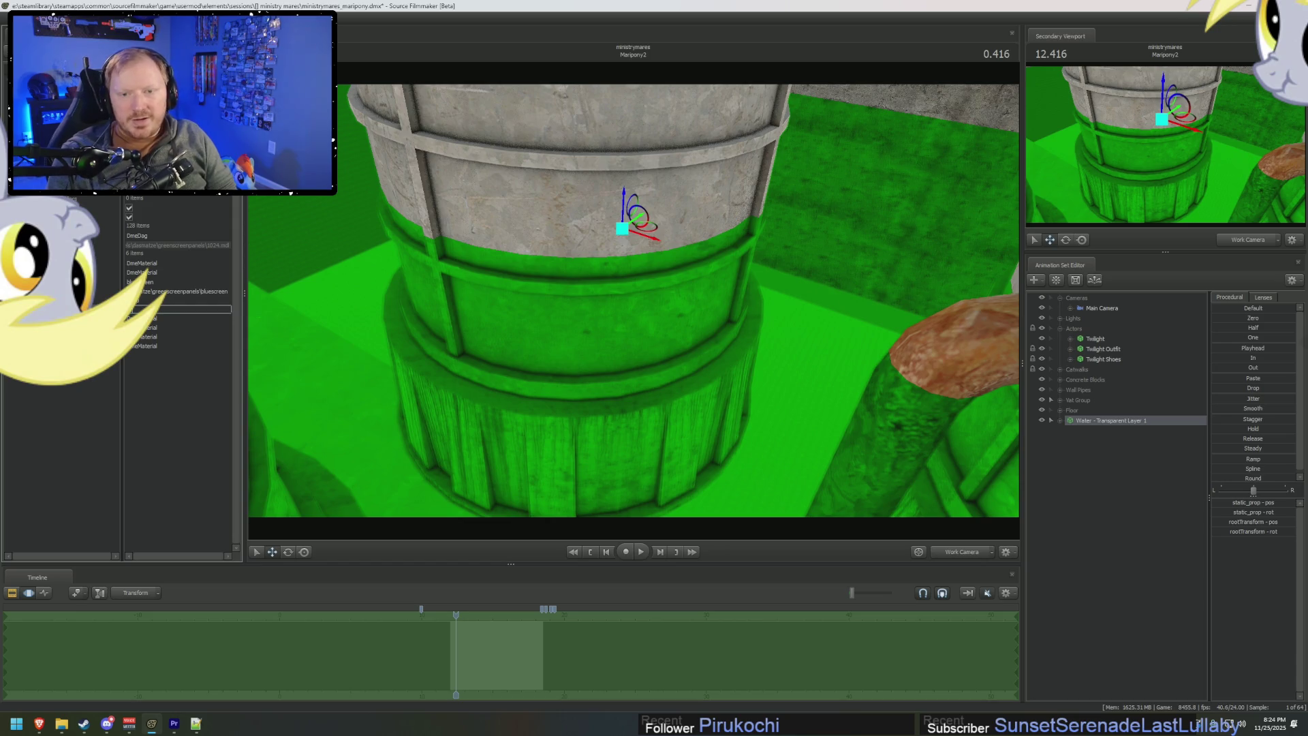
{"action": "key", "text": "Return"}
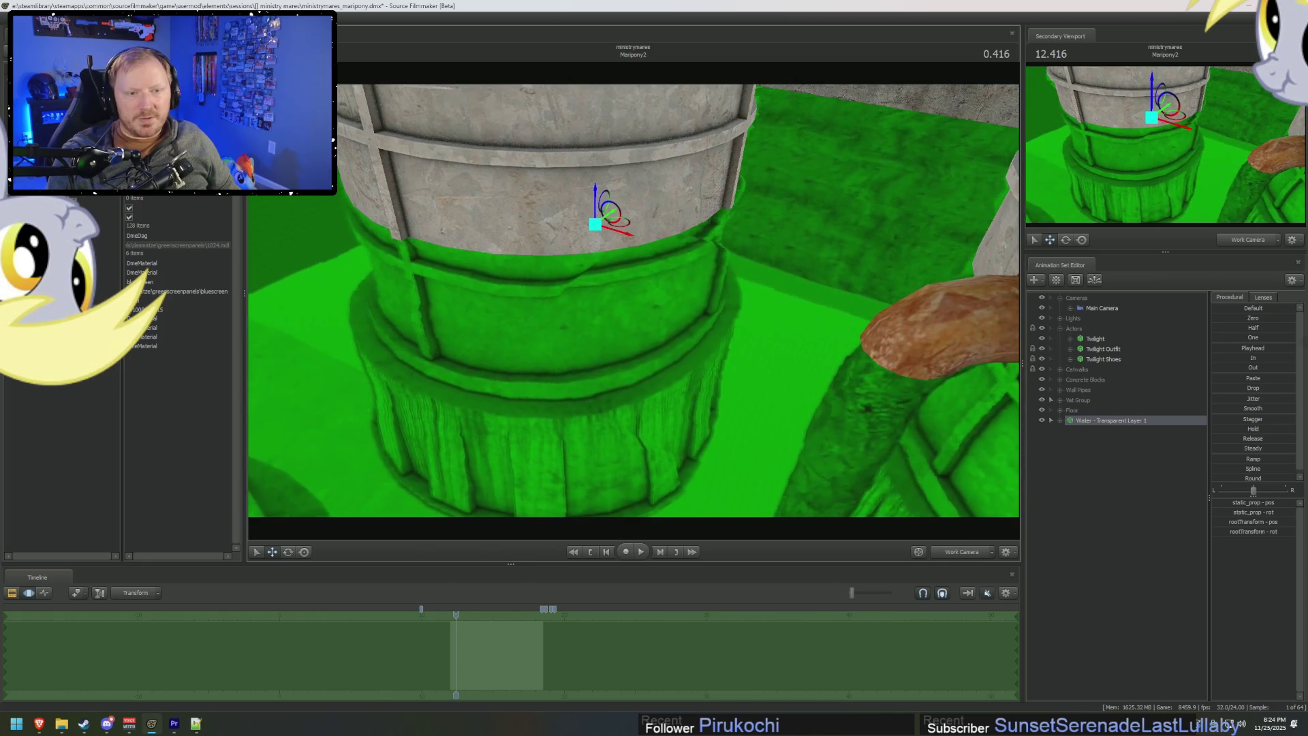
{"action": "double_click", "coordinate": [169, 309]}
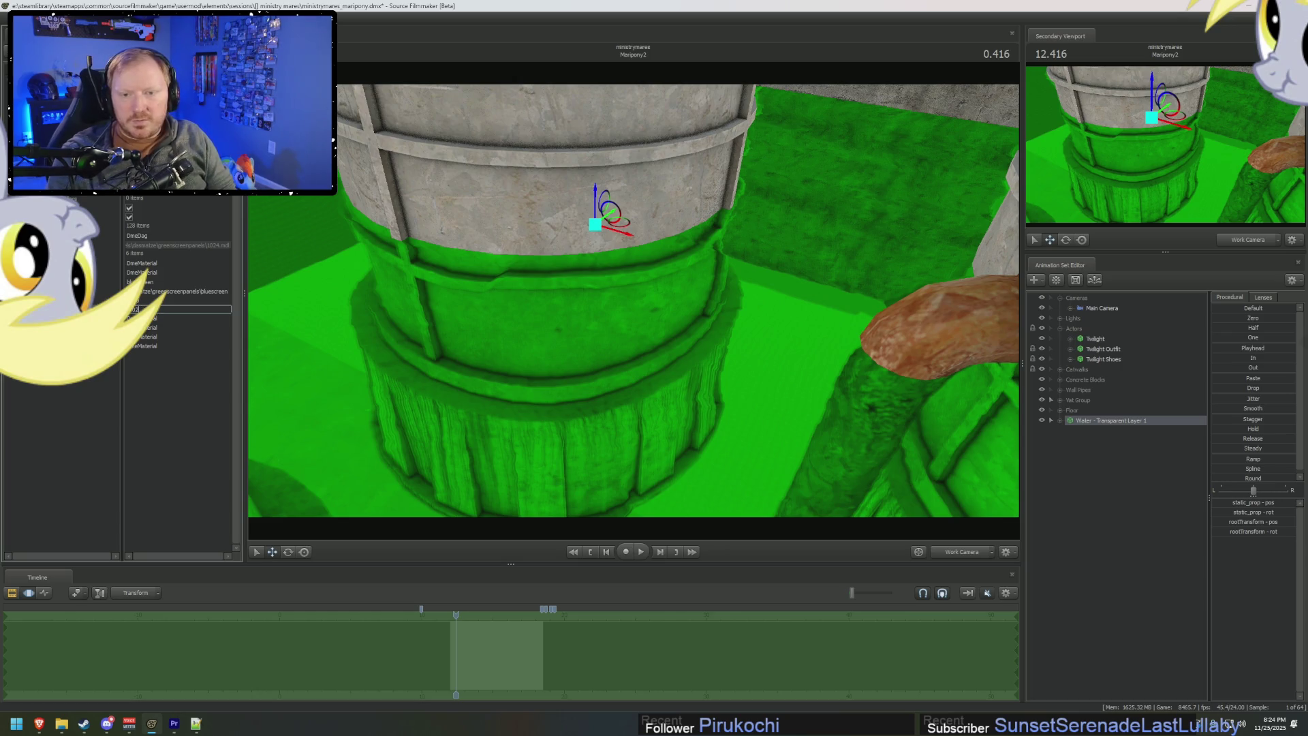
{"action": "key", "text": "Return"}
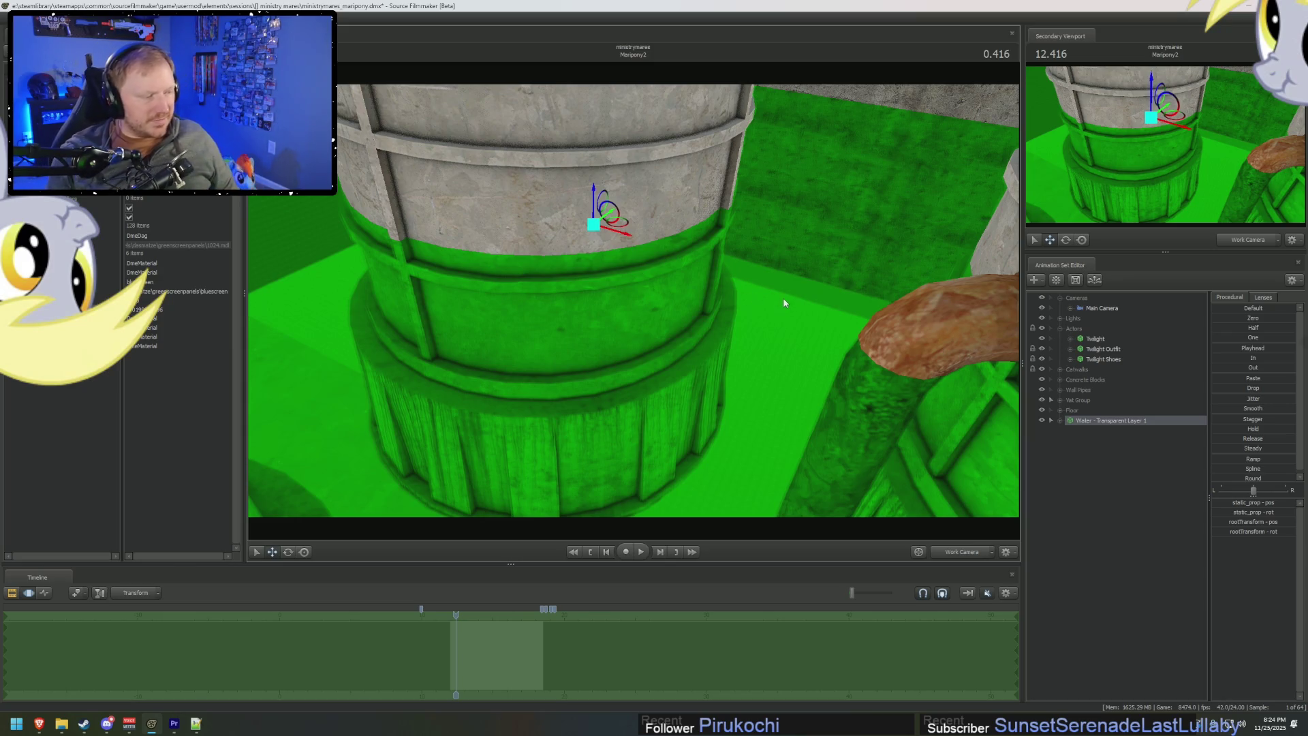
Reorient the view of the tank and reselect Water - Transparent Layer 1.
{"action": "left_click_drag", "start_coordinate": [878, 326], "coordinate": [661, 313]}
{"action": "key", "text": "e"}
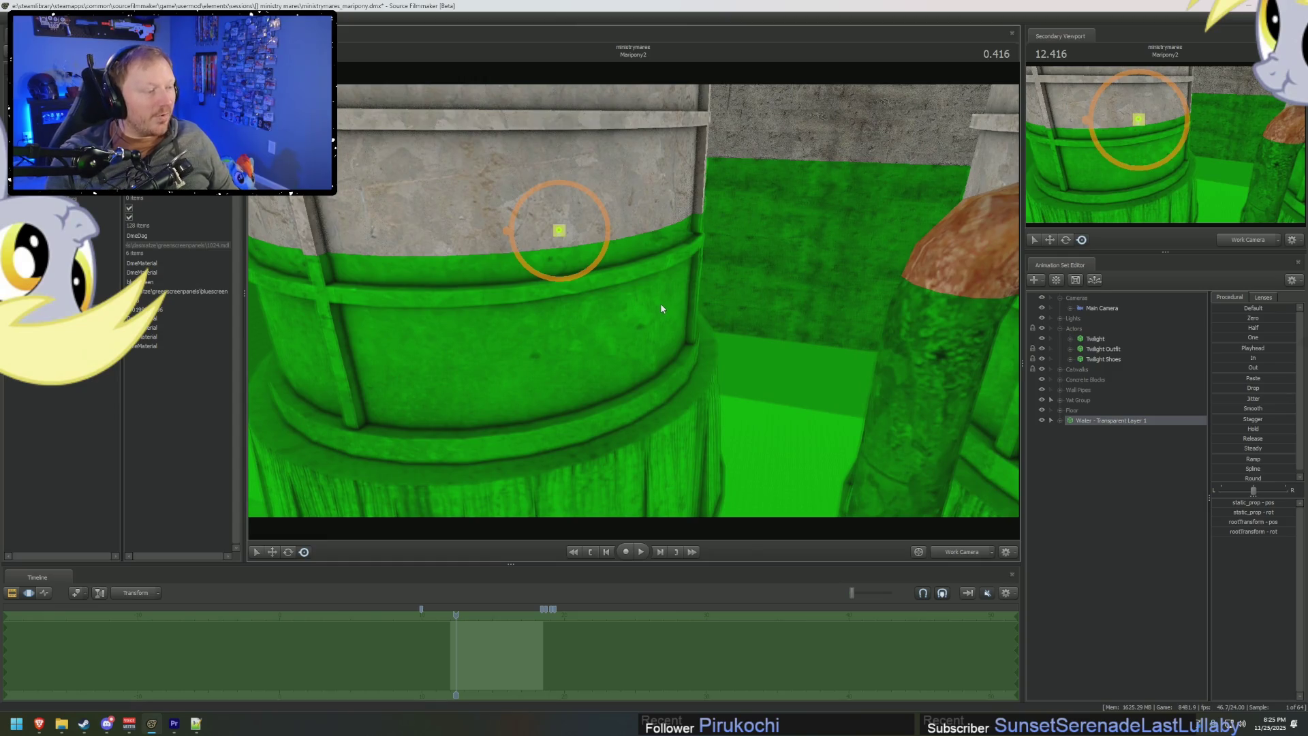
{"action": "left_click_drag", "start_coordinate": [661, 309], "coordinate": [710, 321]}
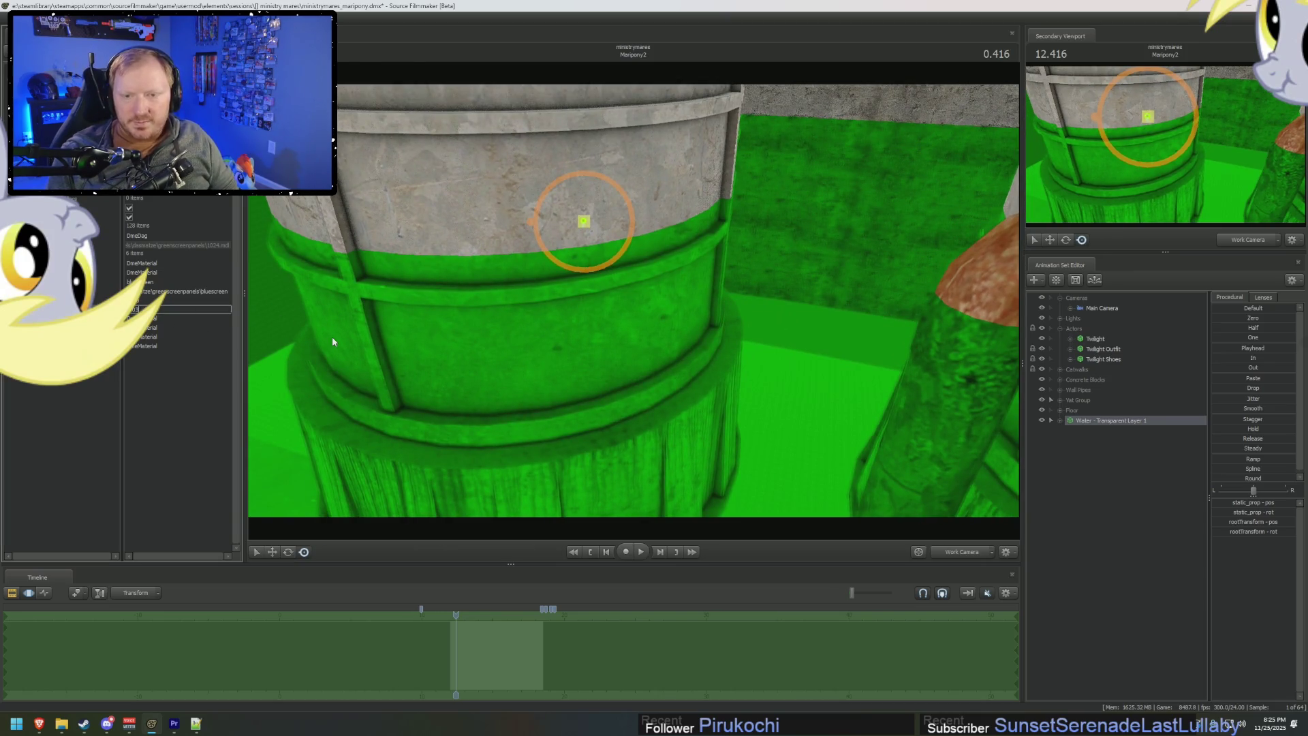
{"action": "left_click_drag", "start_coordinate": [332, 338], "coordinate": [324, 339]}
{"action": "left_click", "coordinate": [1119, 421]}
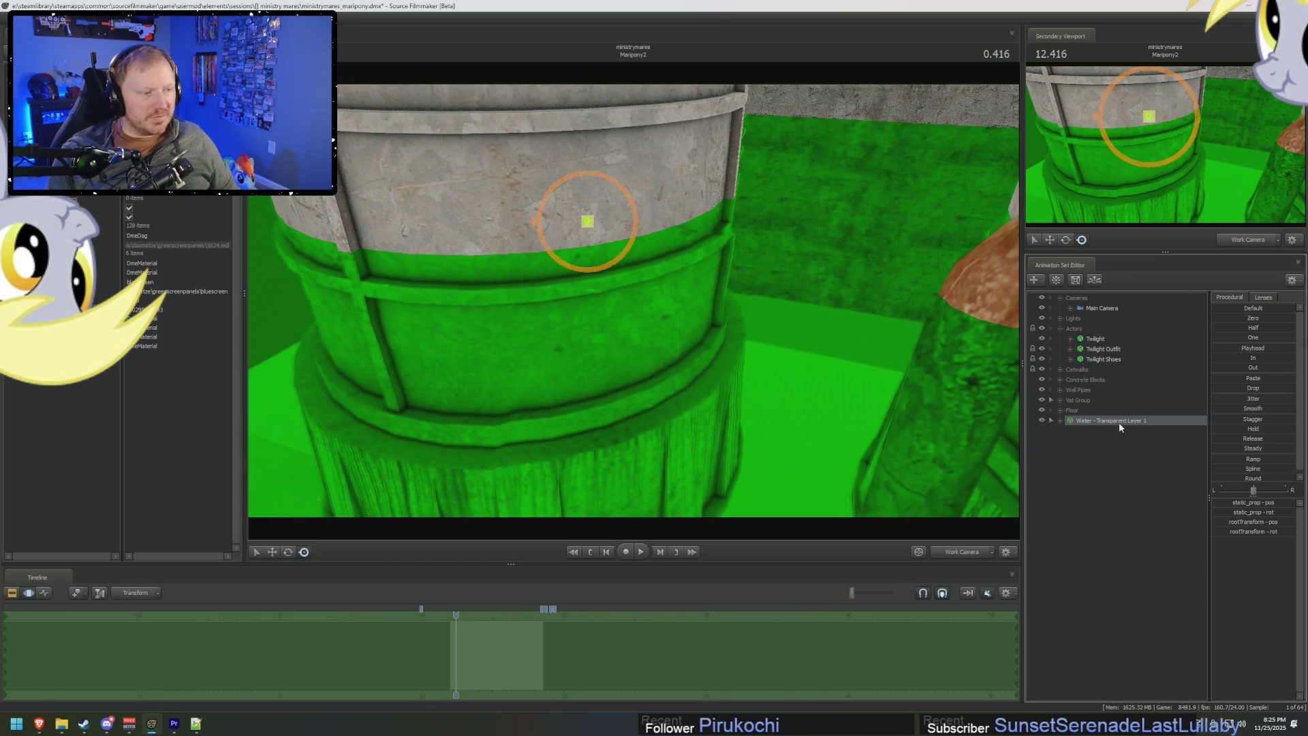
{"action": "right_click", "coordinate": [1123, 421]}
Paste a copy as Water - Transparent Layer 2, set its value to 0.05, and lower it.
{"action": "left_click", "coordinate": [1158, 436]}
{"action": "right_click", "coordinate": [1089, 472]}
{"action": "left_click", "coordinate": [1124, 522]}
{"action": "left_click", "coordinate": [1110, 431]}
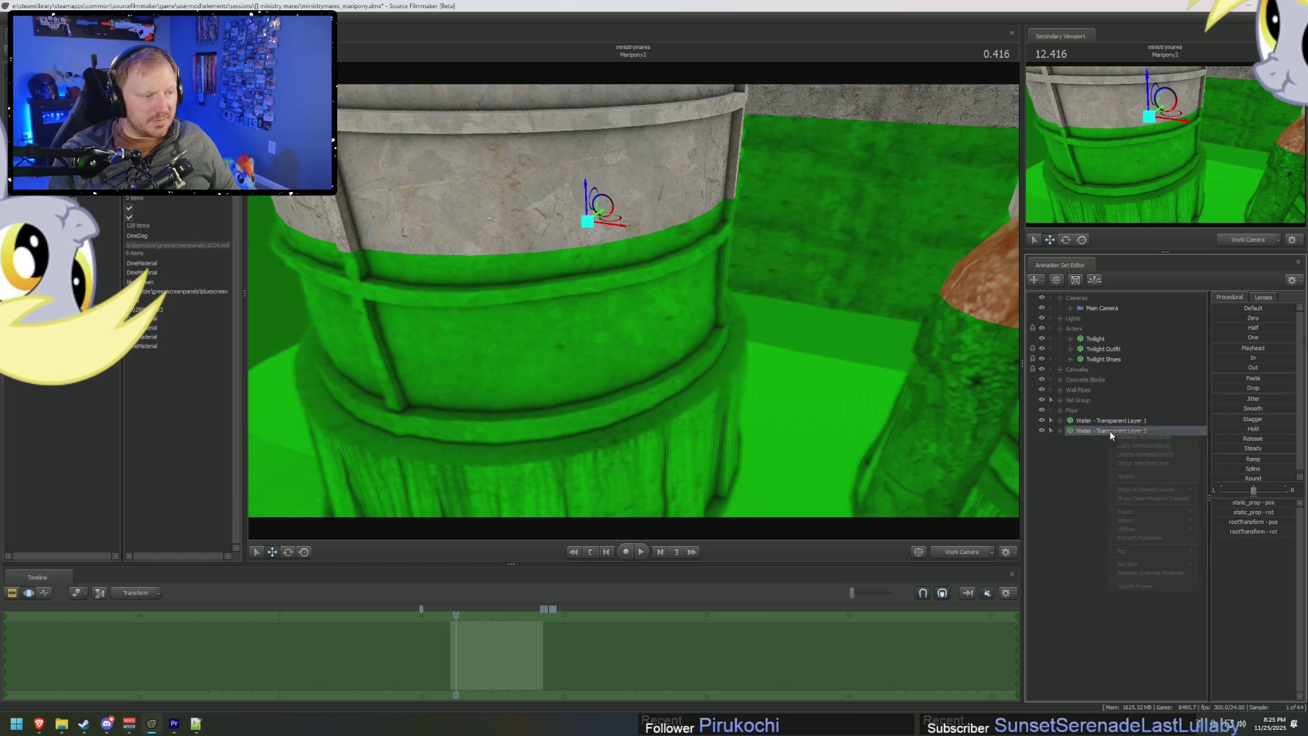
{"action": "right_click", "coordinate": [1109, 430]}
{"action": "mouse_move", "coordinate": [1158, 489]}
{"action": "left_click", "coordinate": [1232, 508]}
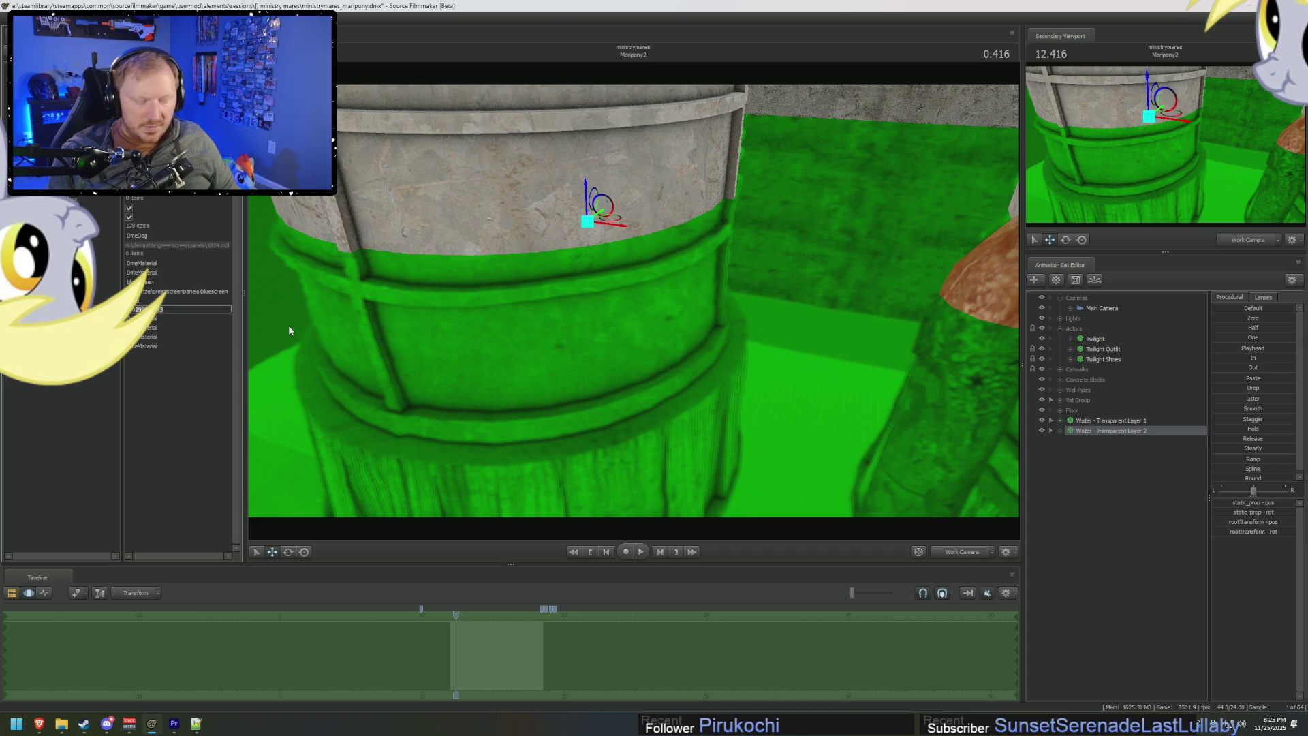
{"action": "type", "text": "0.05"}
{"action": "key", "text": "Return"}
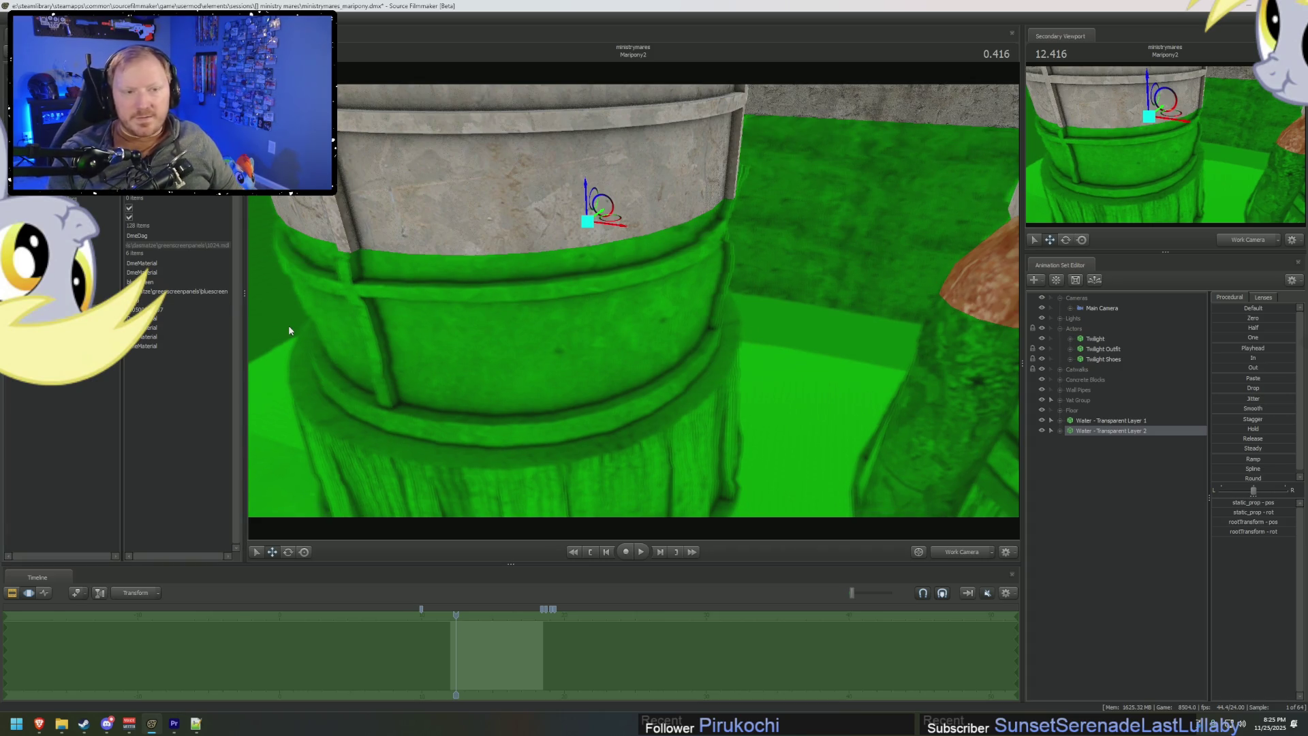
{"action": "mouse_move", "coordinate": [585, 189]}
{"action": "left_mouse_down"}
{"action": "mouse_move", "coordinate": [585, 218]}
{"action": "mouse_move", "coordinate": [589, 200]}
{"action": "left_mouse_up"}
Paste Water - Transparent Layer 3, show it in the Element Viewer, and lower it slightly.
{"action": "right_click", "coordinate": [1084, 429]}
{"action": "right_click", "coordinate": [1107, 466]}
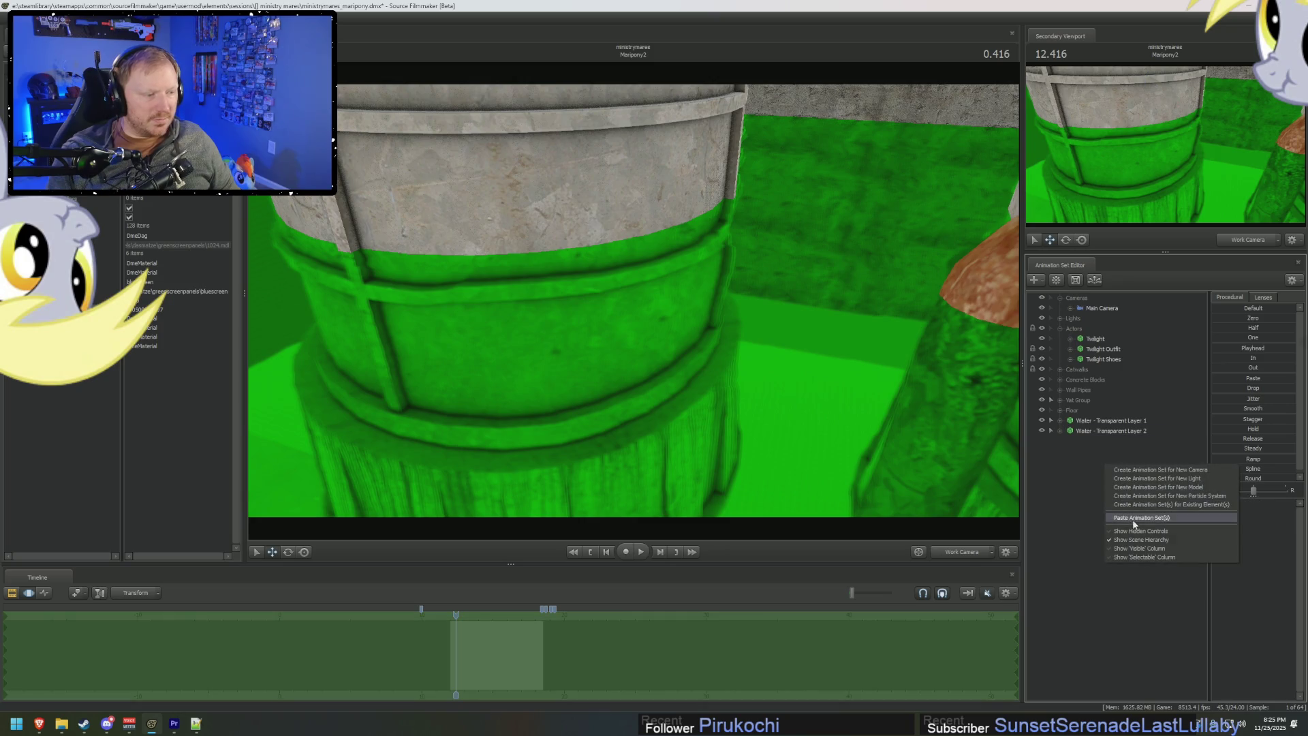
{"action": "left_click", "coordinate": [1134, 522]}
{"action": "right_click", "coordinate": [1124, 440]}
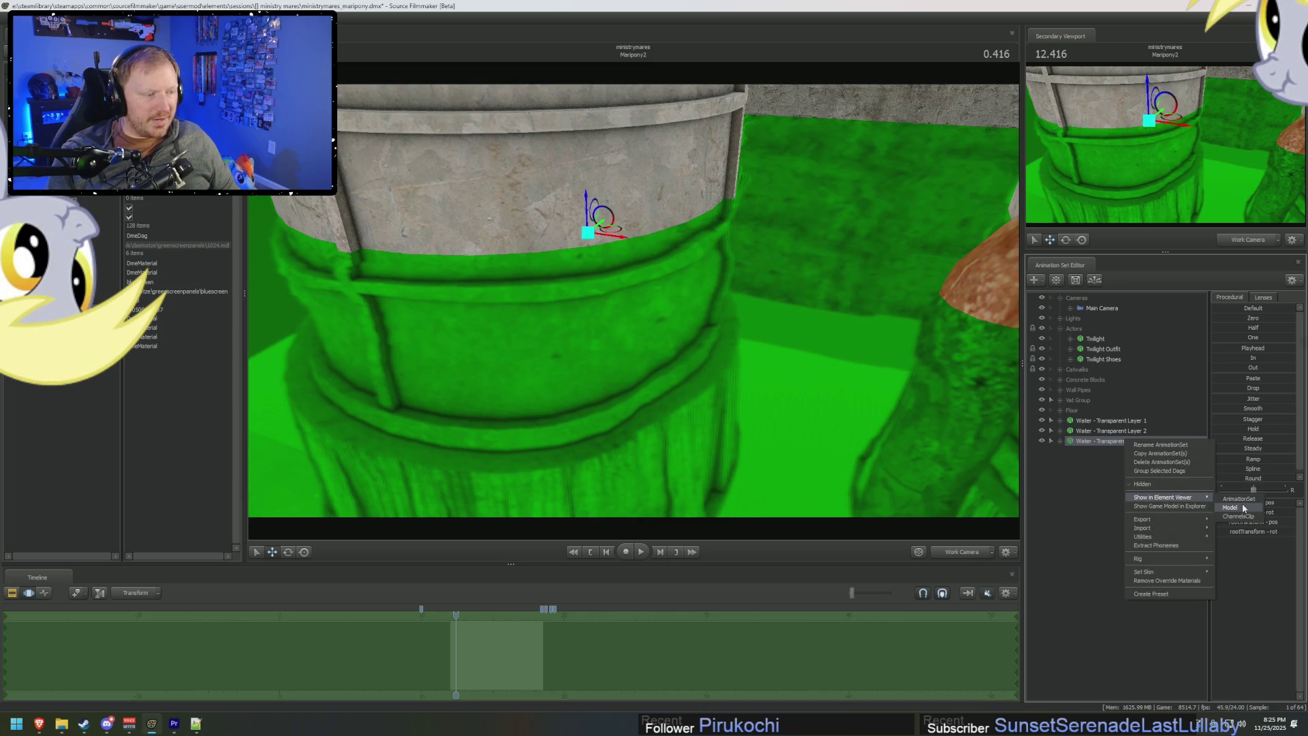
{"action": "left_click", "coordinate": [1244, 508]}
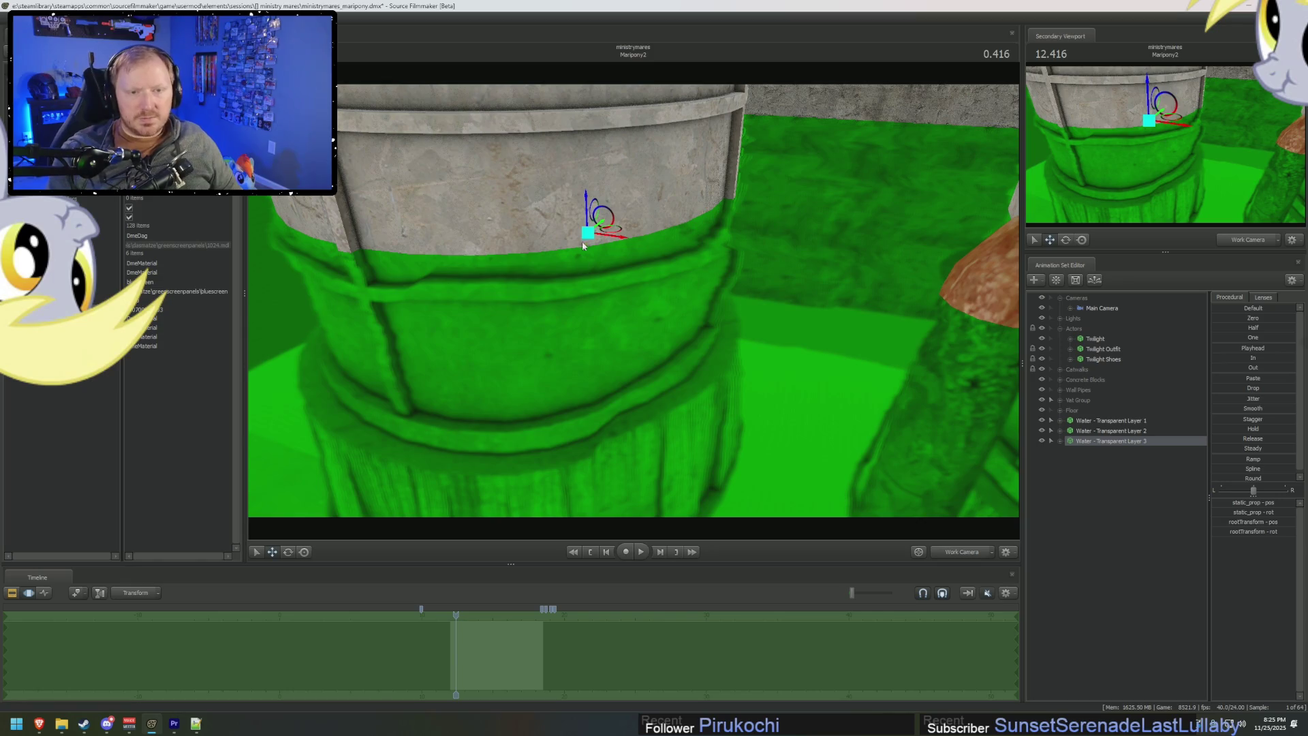
{"action": "mouse_move", "coordinate": [591, 204]}
{"action": "left_mouse_down"}
{"action": "mouse_move", "coordinate": [601, 256]}
{"action": "mouse_move", "coordinate": [603, 224]}
{"action": "mouse_move", "coordinate": [876, 399]}
{"action": "left_mouse_up"}
Frame water layers 1–3, then nudge Layer 3 slightly upward.
{"action": "left_click", "coordinate": [1104, 431]}
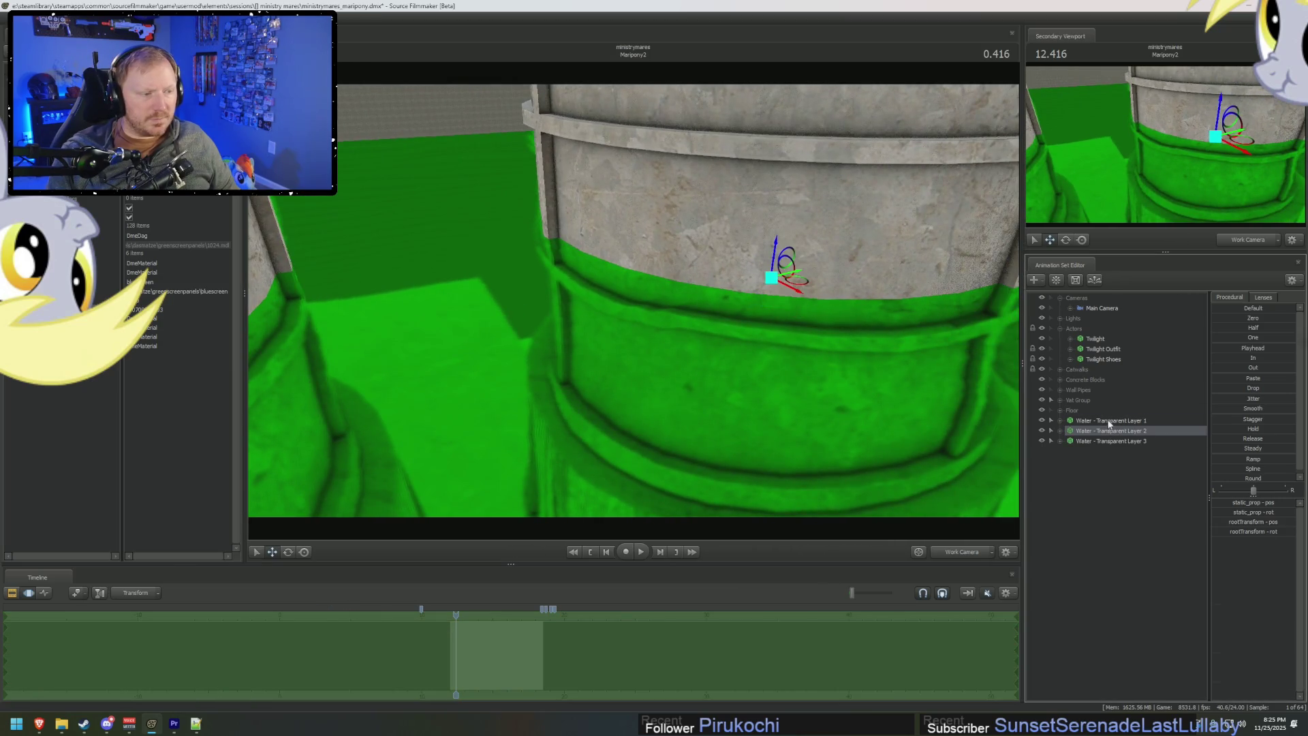
{"action": "left_click", "coordinate": [1109, 423]}
{"action": "left_click", "coordinate": [1106, 440], "text": "shift"}
{"action": "key", "text": "f"}
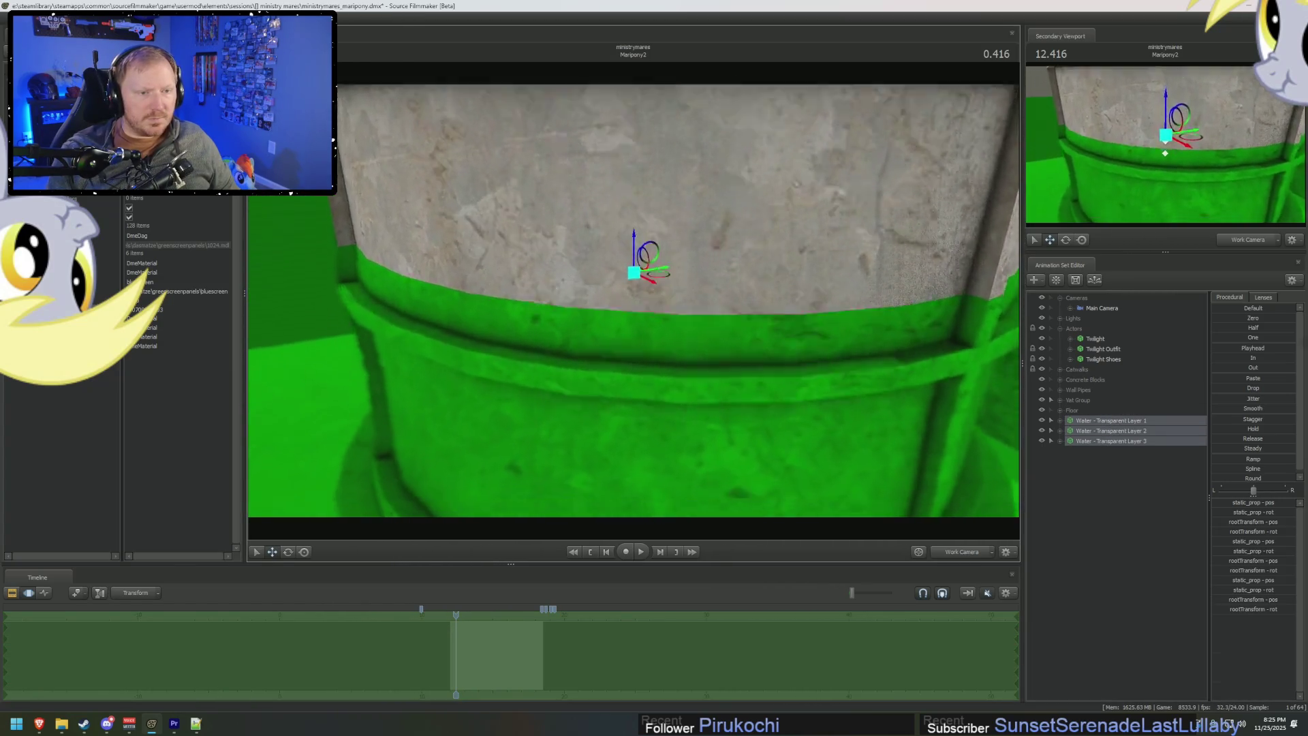
{"action": "left_click", "coordinate": [1134, 443]}
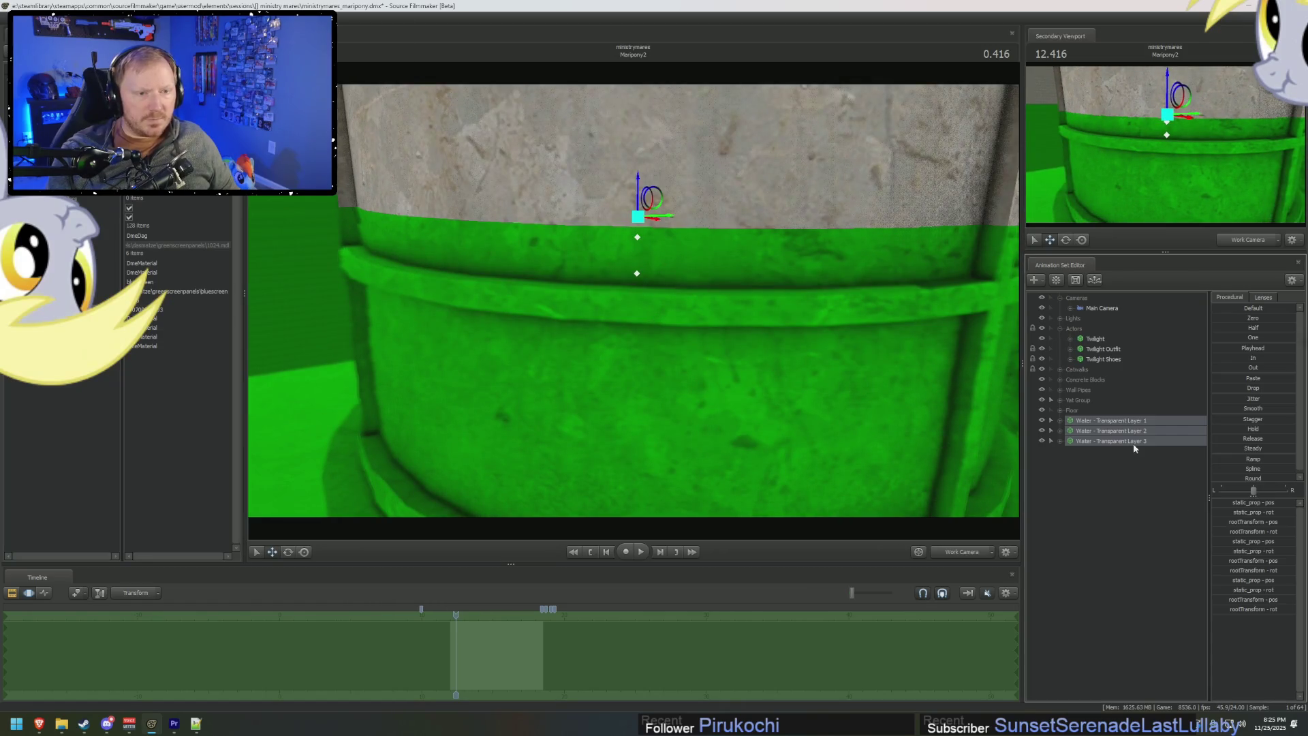
{"action": "left_click_drag", "start_coordinate": [637, 233], "coordinate": [637, 229]}
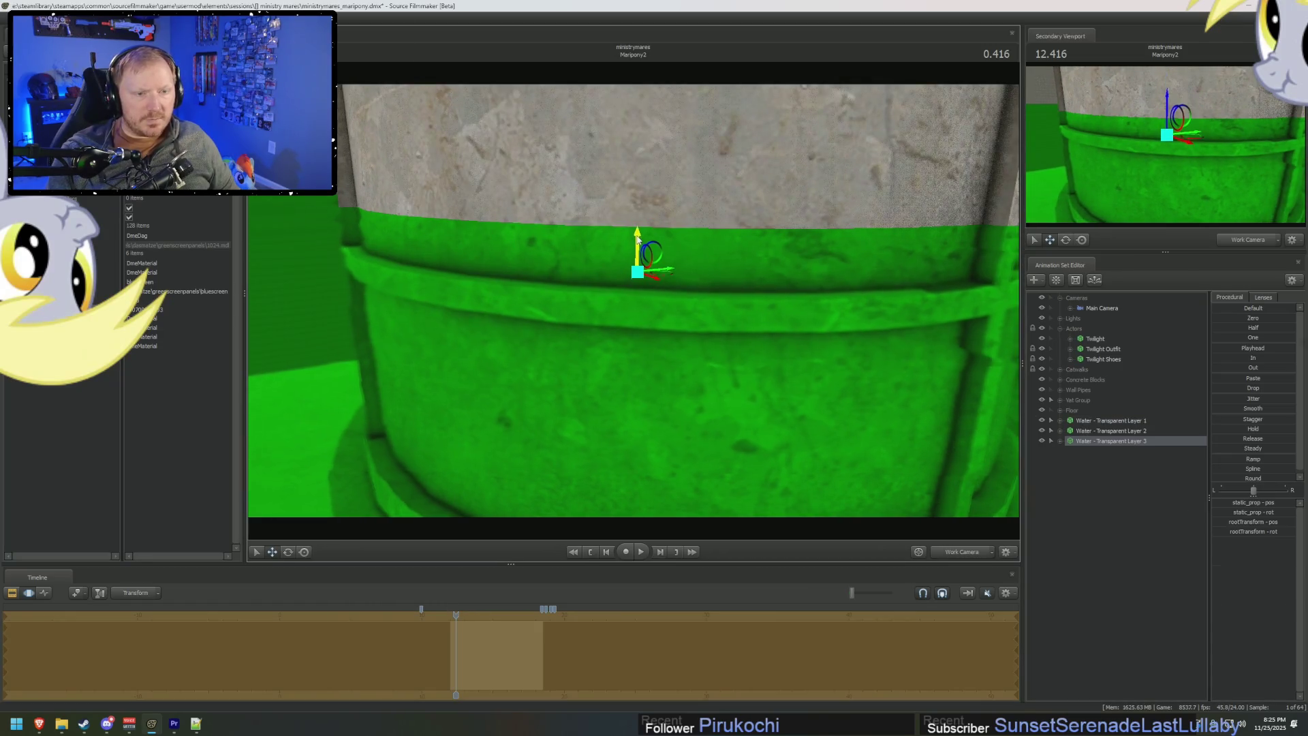
Paste Water - Transparent Layer 4 and set its model value to 0.7.
{"action": "right_click", "coordinate": [1120, 466]}
{"action": "left_click", "coordinate": [1154, 523]}
{"action": "right_click", "coordinate": [1107, 451]}
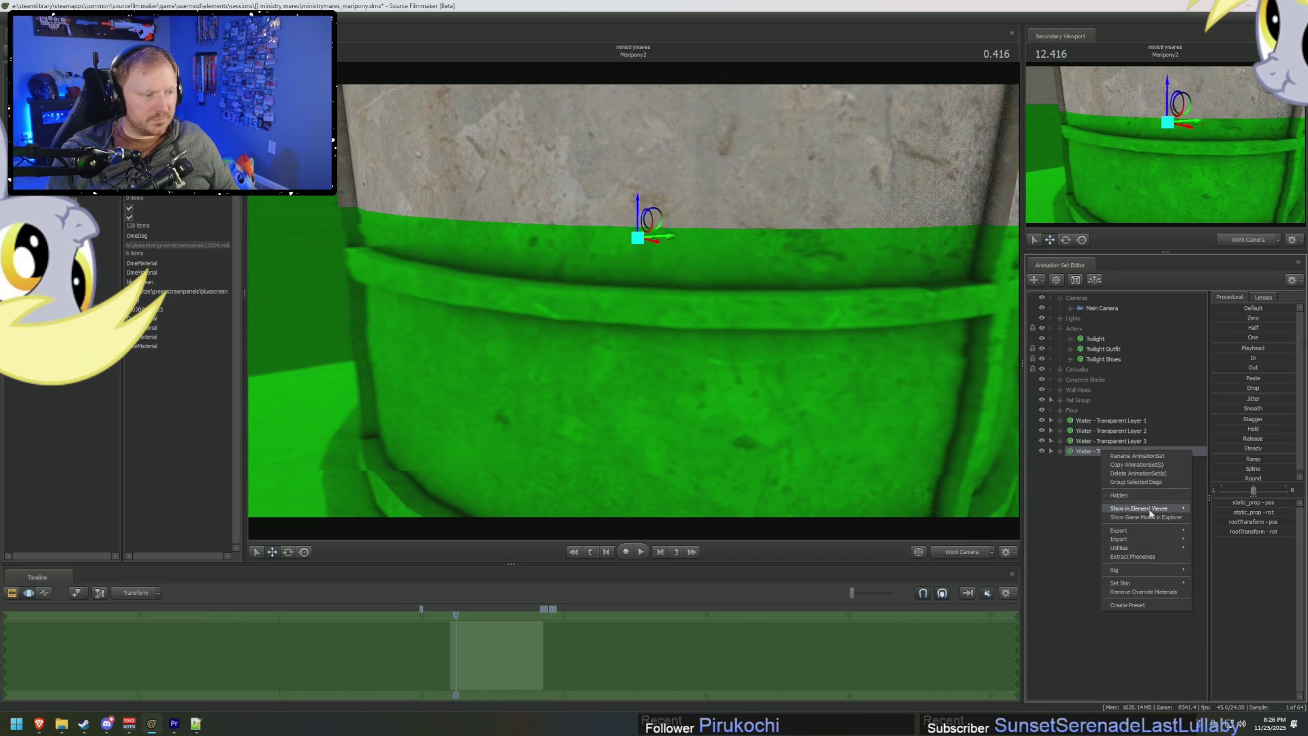
{"action": "left_click", "coordinate": [1226, 522]}
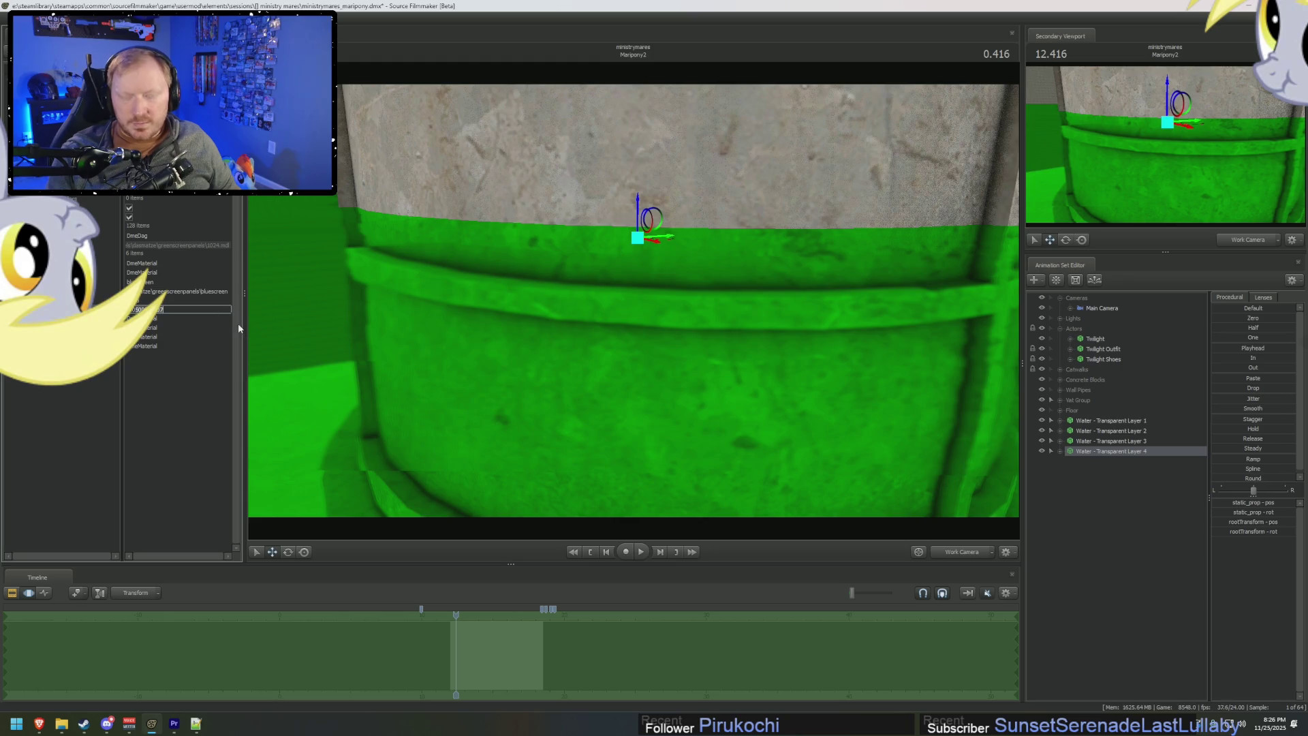
{"action": "type", "text": "0.7"}
{"action": "key", "text": "Return"}
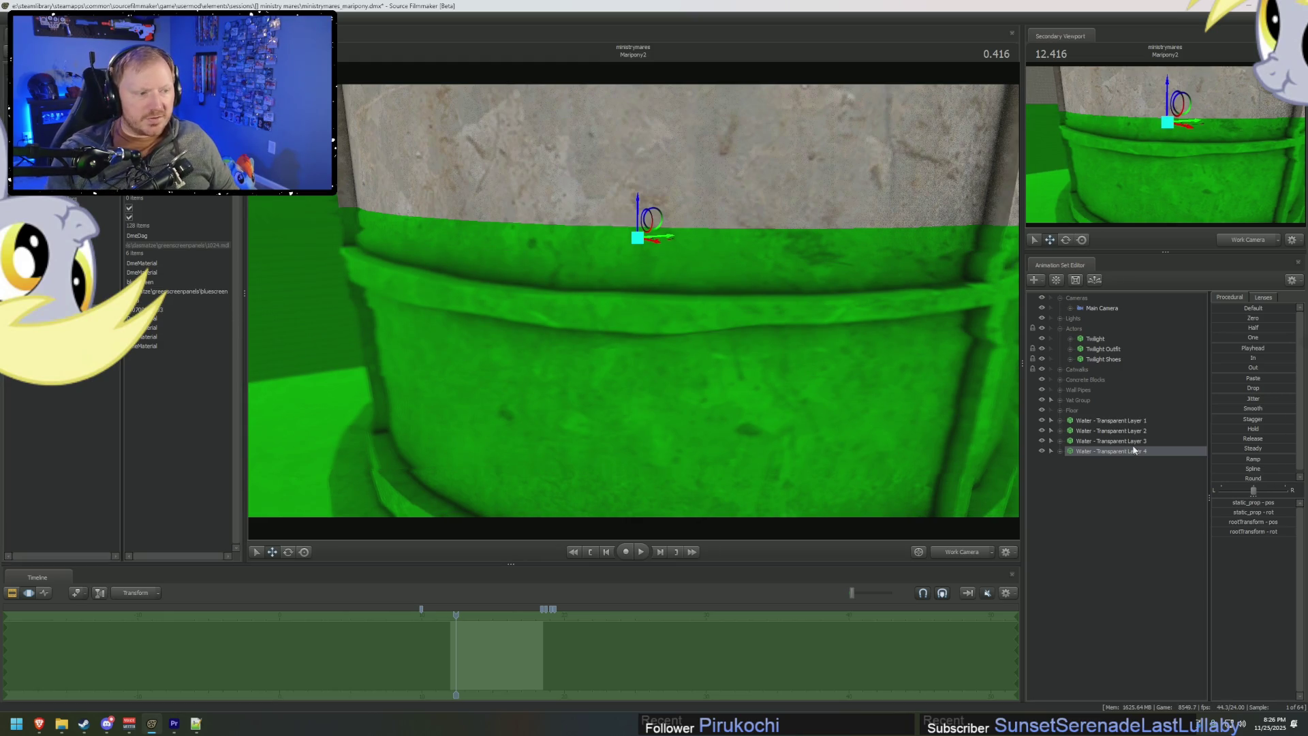
Select Layer 4 and adjust the view to show the pillar and vat floor.
{"action": "left_click", "coordinate": [1118, 421]}
{"action": "left_click", "coordinate": [1121, 452], "text": "shift"}
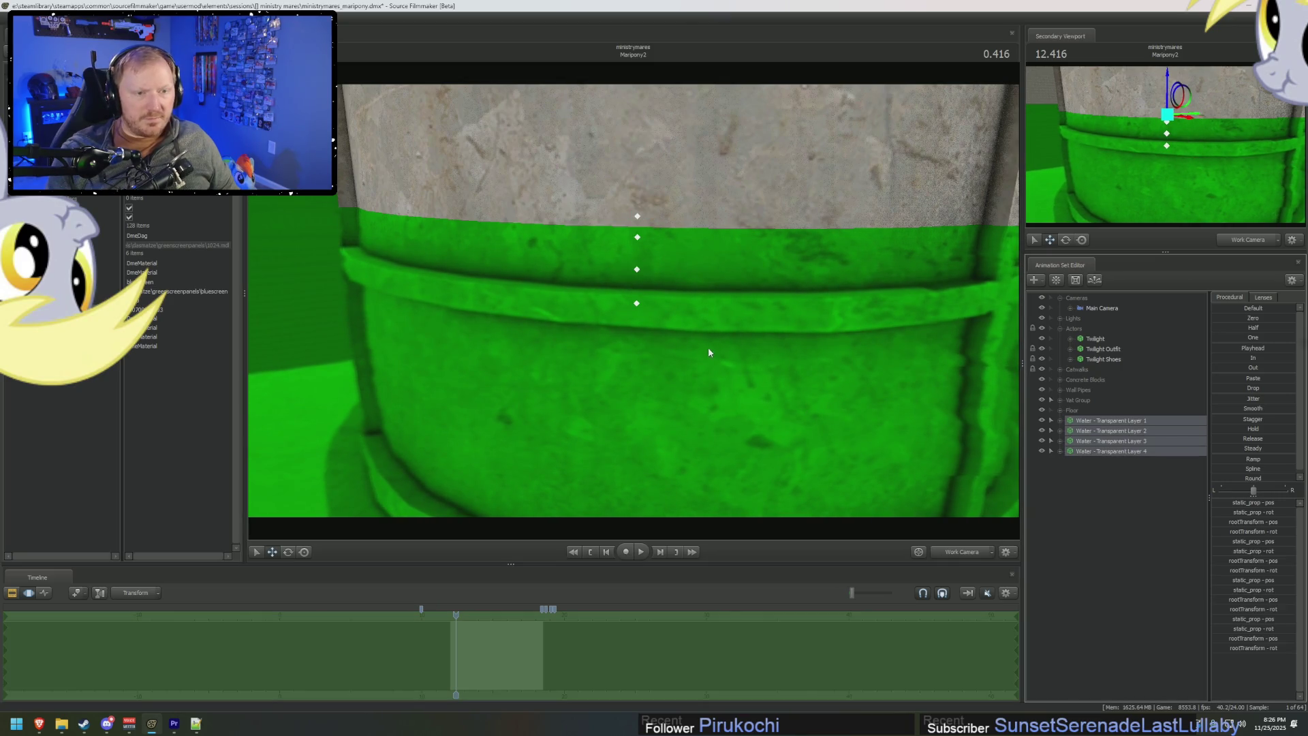
{"action": "left_click", "coordinate": [1127, 452]}
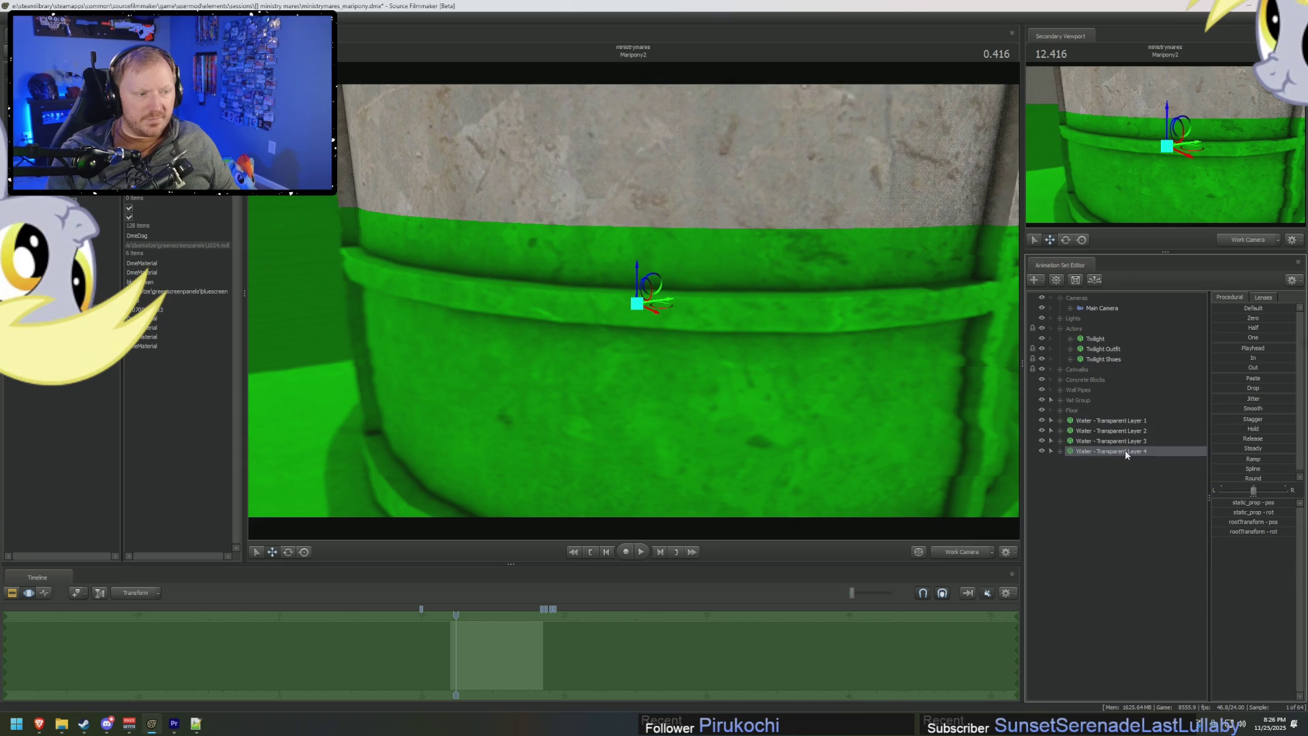
{"action": "mouse_move", "coordinate": [811, 395]}
{"action": "left_mouse_down"}
{"action": "mouse_move", "coordinate": [777, 374]}
{"action": "mouse_move", "coordinate": [756, 415]}
{"action": "mouse_move", "coordinate": [733, 383]}
{"action": "mouse_move", "coordinate": [632, 353]}
{"action": "left_mouse_up"}
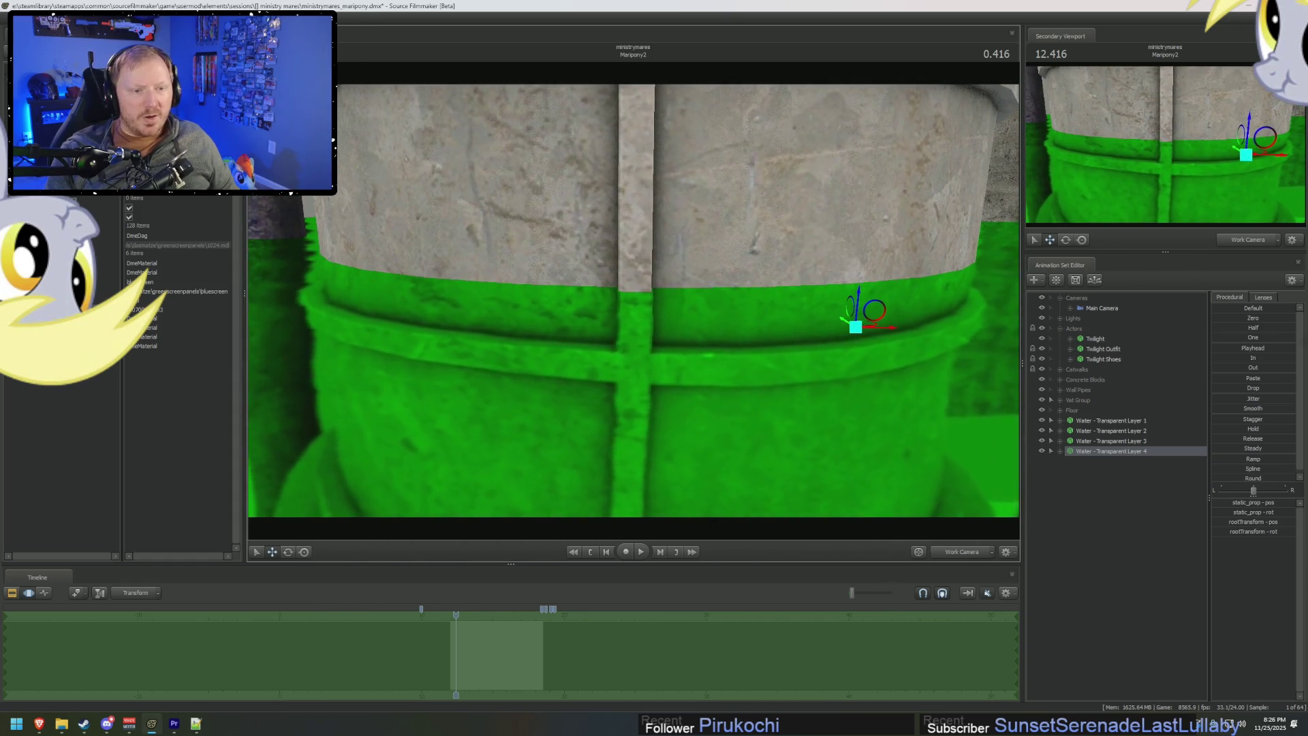
{"action": "left_click_drag", "start_coordinate": [623, 481], "coordinate": [623, 518]}
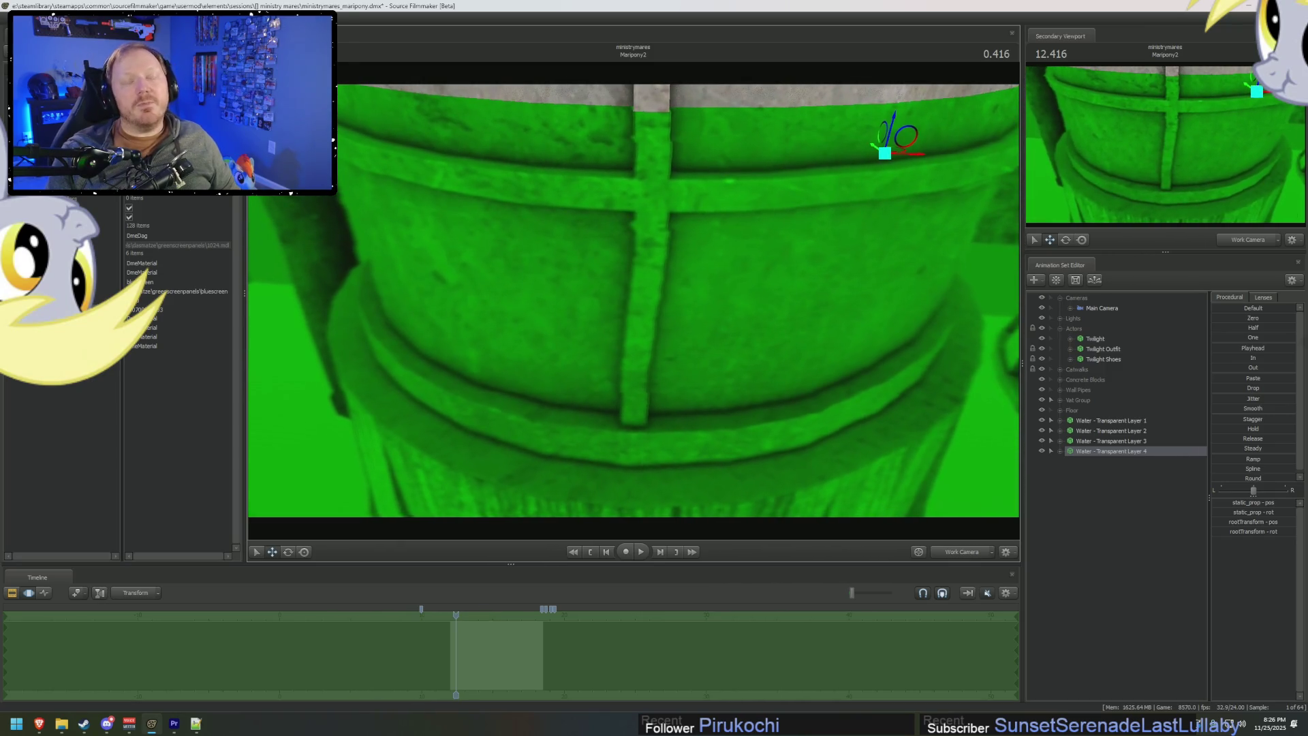
{"action": "right_click_drag", "start_coordinate": [660, 311], "coordinate": [814, 379]}
Paste a copy as Water - Transparent Layer 5, confirm its model value, and lower it.
{"action": "right_click", "coordinate": [1169, 552]}
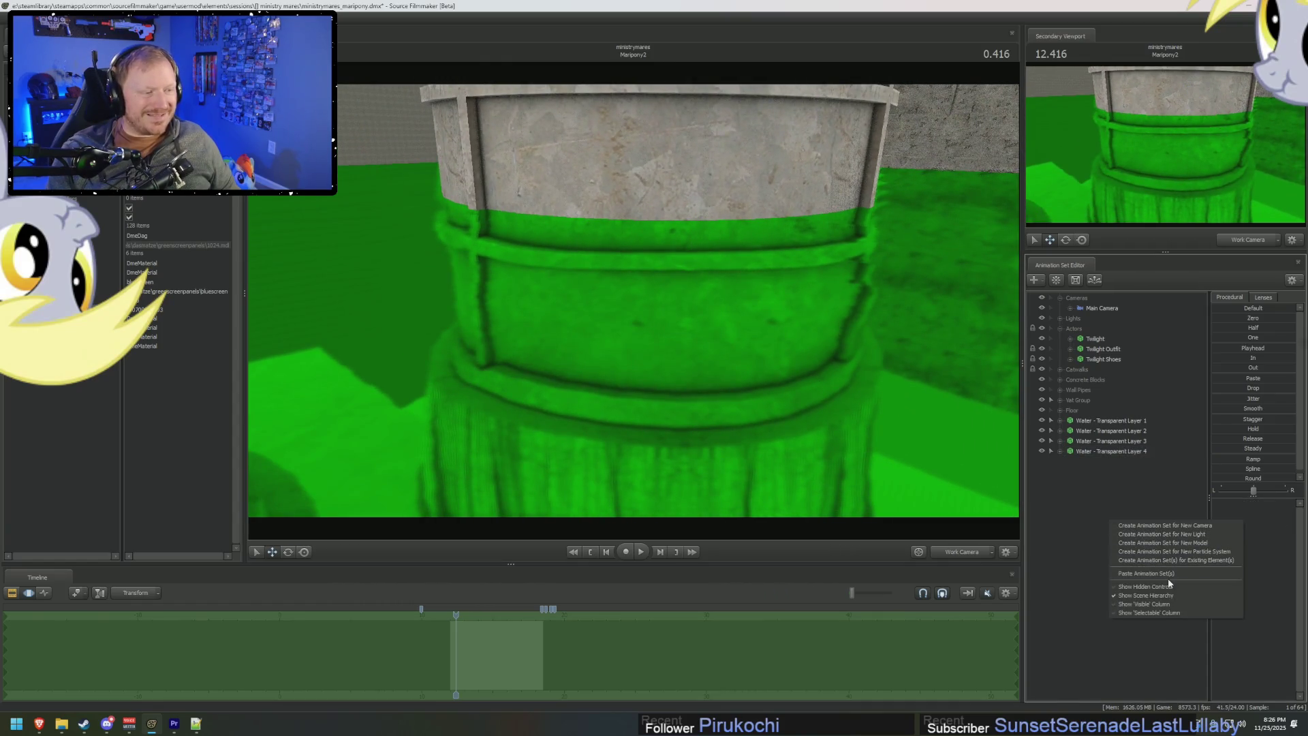
{"action": "right_click", "coordinate": [1096, 455]}
{"action": "left_click", "coordinate": [1116, 468]}
{"action": "right_click", "coordinate": [1115, 483]}
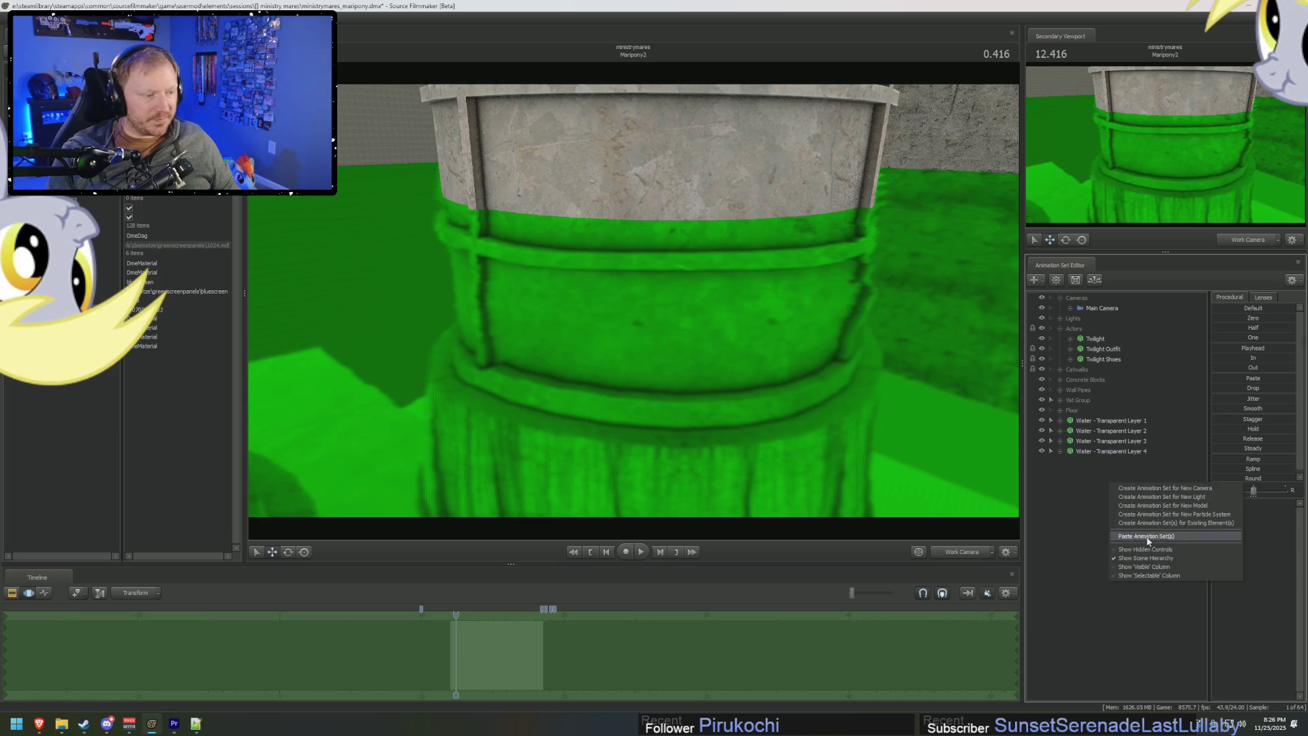
{"action": "left_click", "coordinate": [1148, 542]}
{"action": "right_click", "coordinate": [1125, 462]}
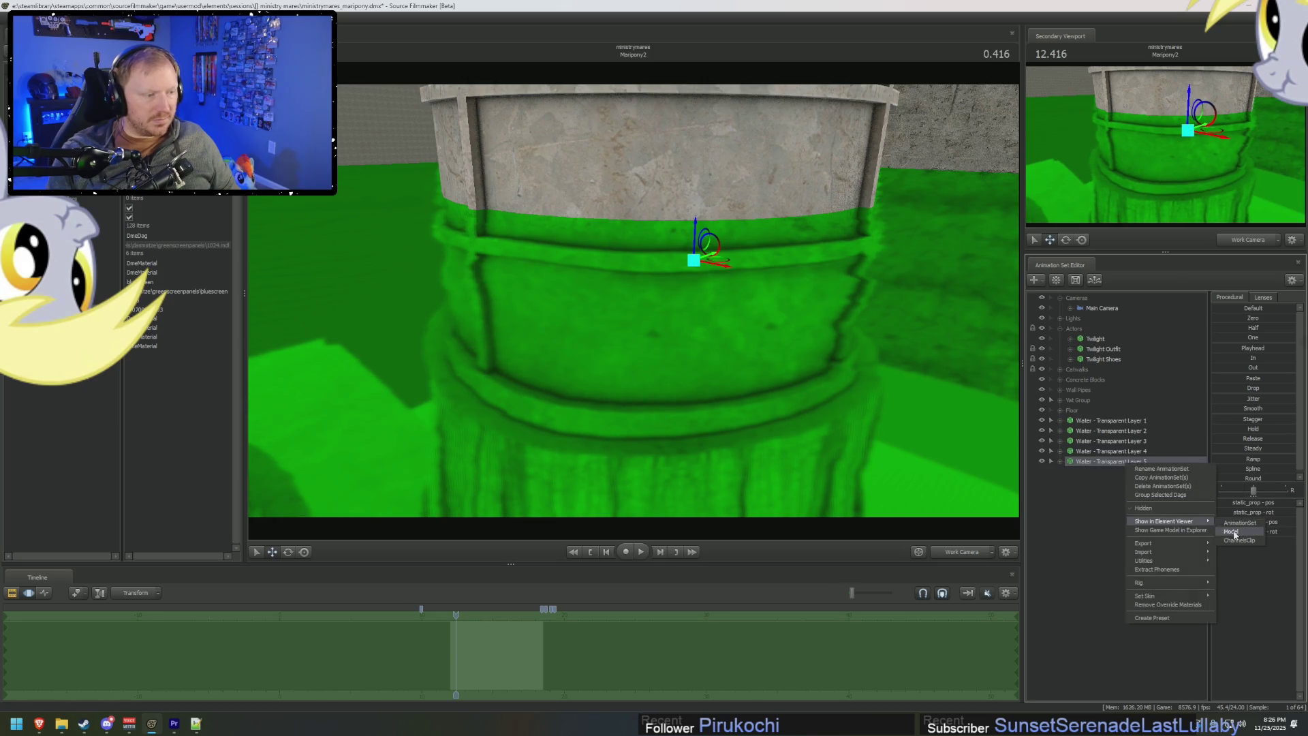
{"action": "left_click", "coordinate": [1234, 531]}
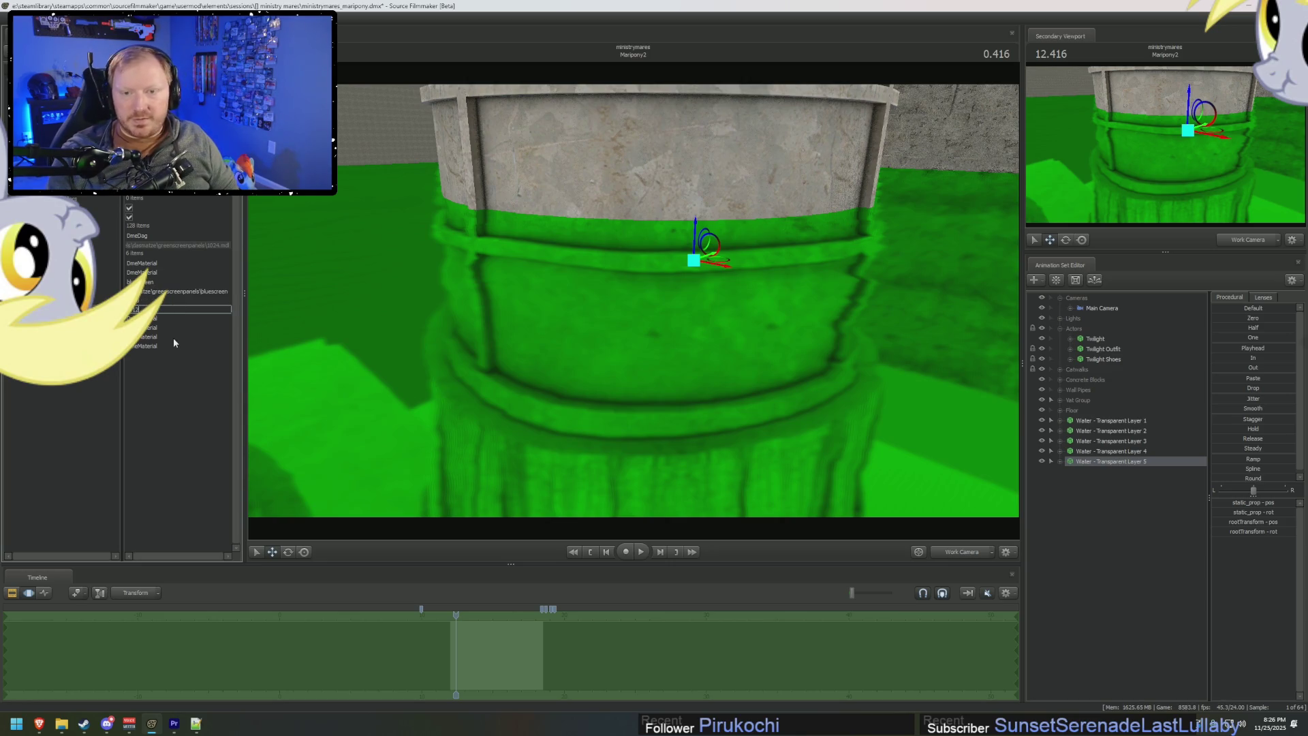
{"action": "key", "text": "Return"}
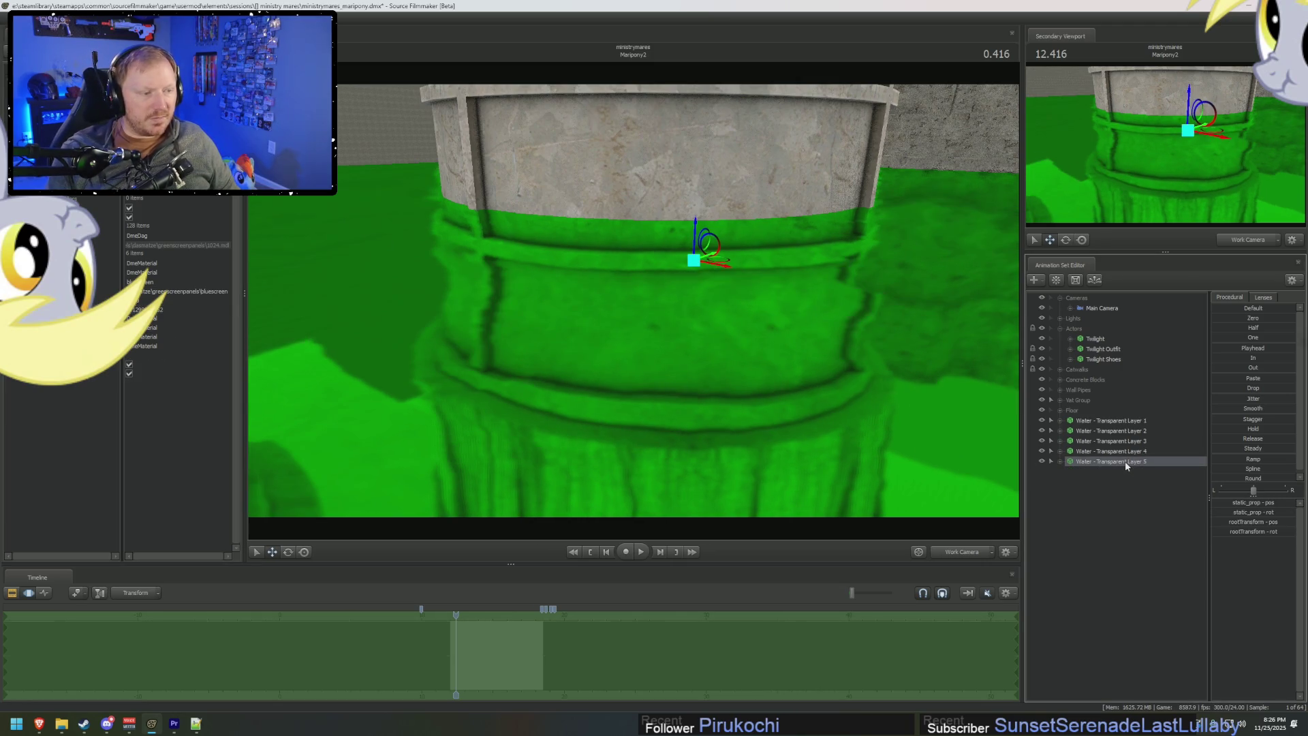
{"action": "left_click_drag", "start_coordinate": [695, 230], "coordinate": [694, 255]}
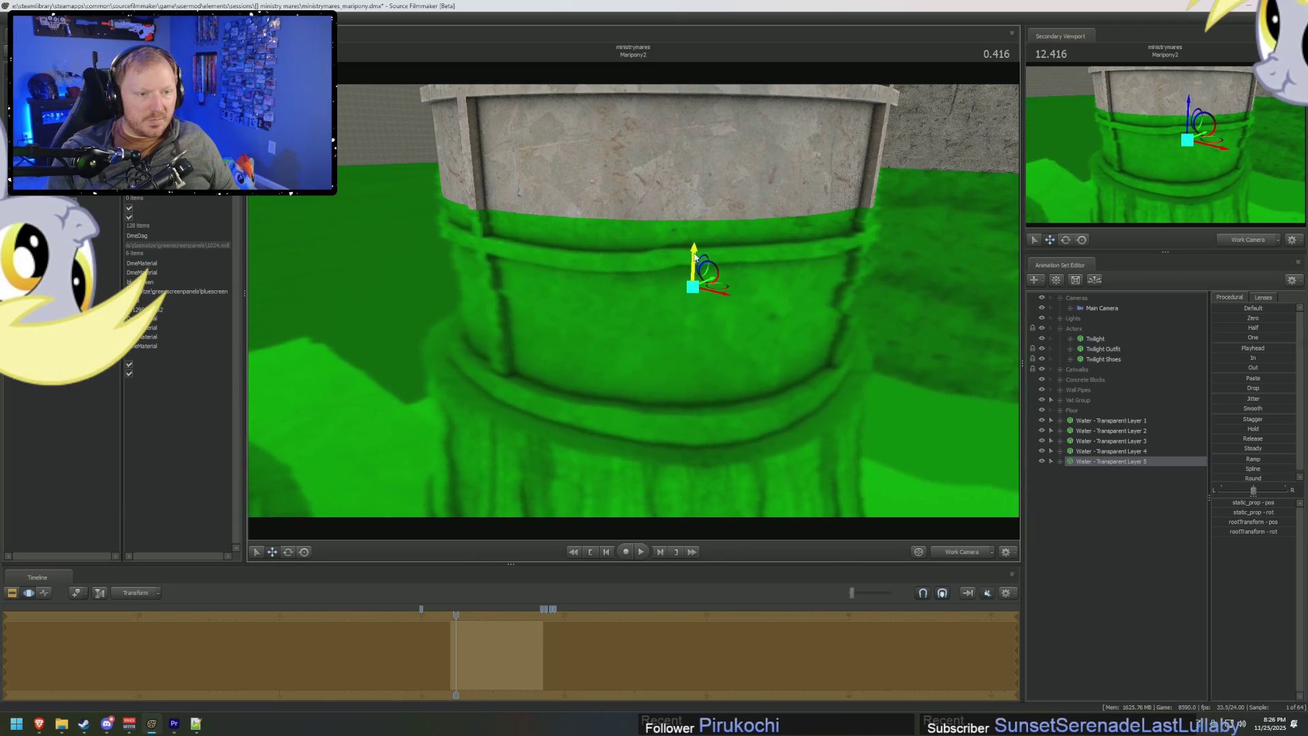
From Layer 5, paste Water - Transparent Layer 6, confirm its model value, and lower it.
{"action": "left_click", "coordinate": [1118, 420]}
{"action": "left_click", "coordinate": [1117, 463], "text": "shift"}
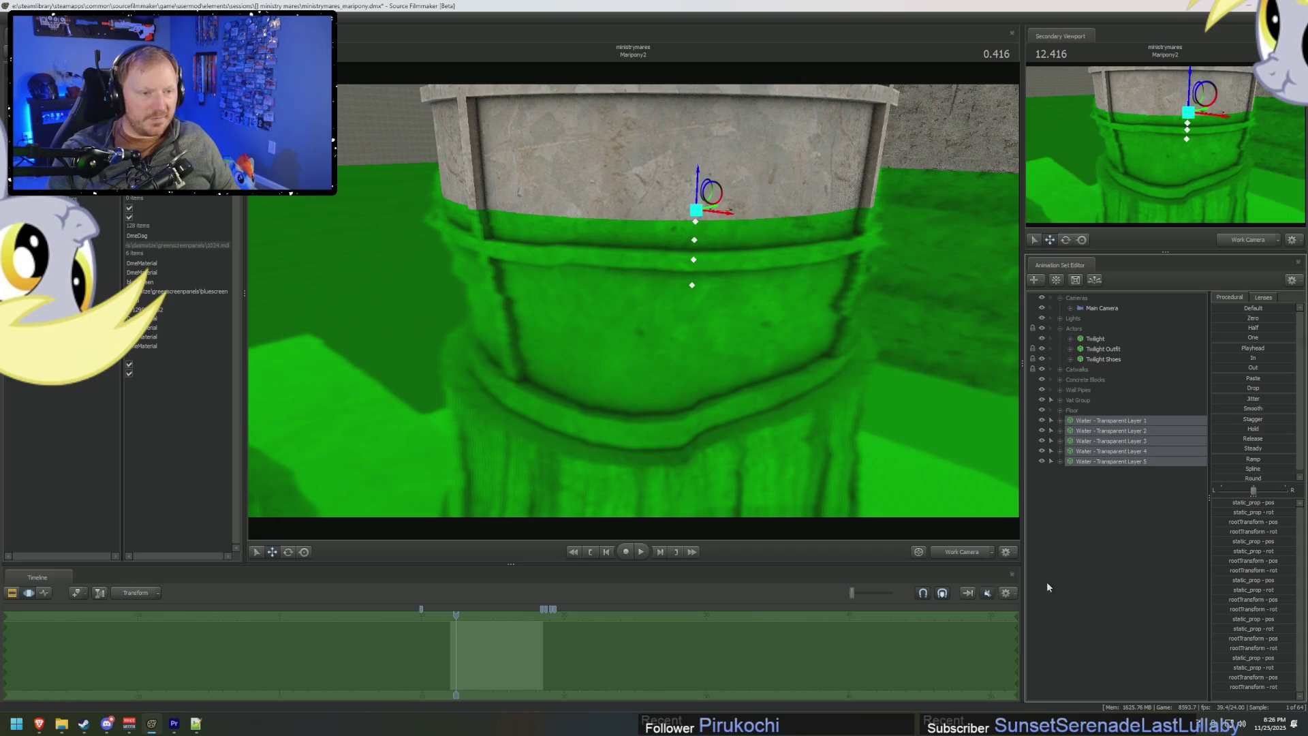
{"action": "left_click", "coordinate": [1147, 462]}
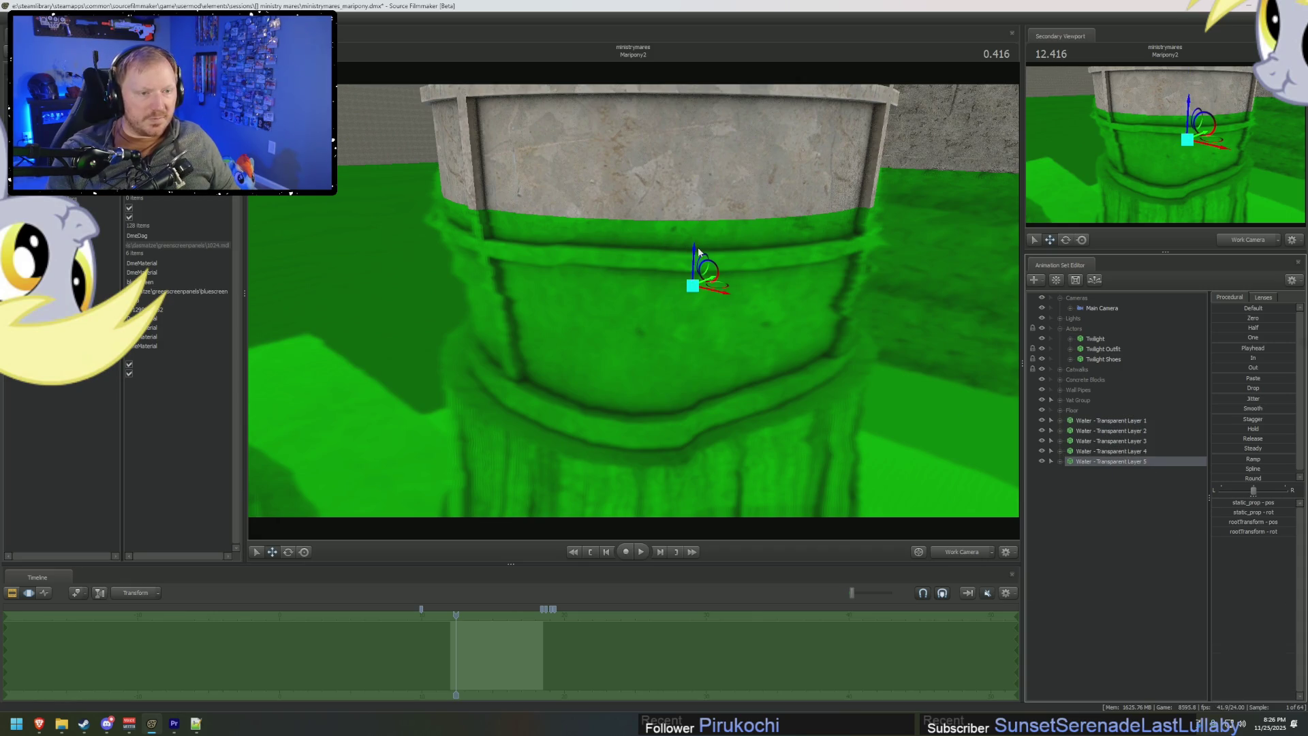
{"action": "right_click", "coordinate": [1124, 493]}
{"action": "left_click", "coordinate": [1123, 460]}
{"action": "right_click", "coordinate": [1111, 508]}
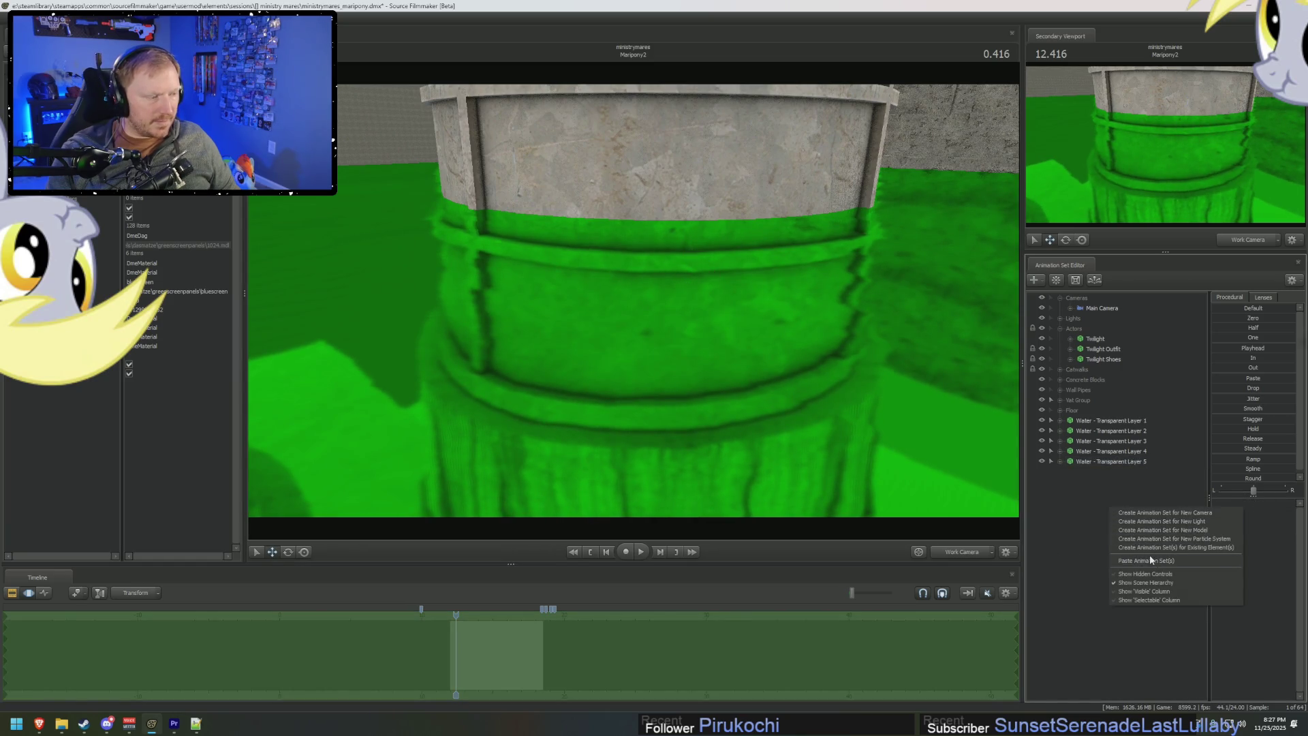
{"action": "left_click", "coordinate": [1148, 561]}
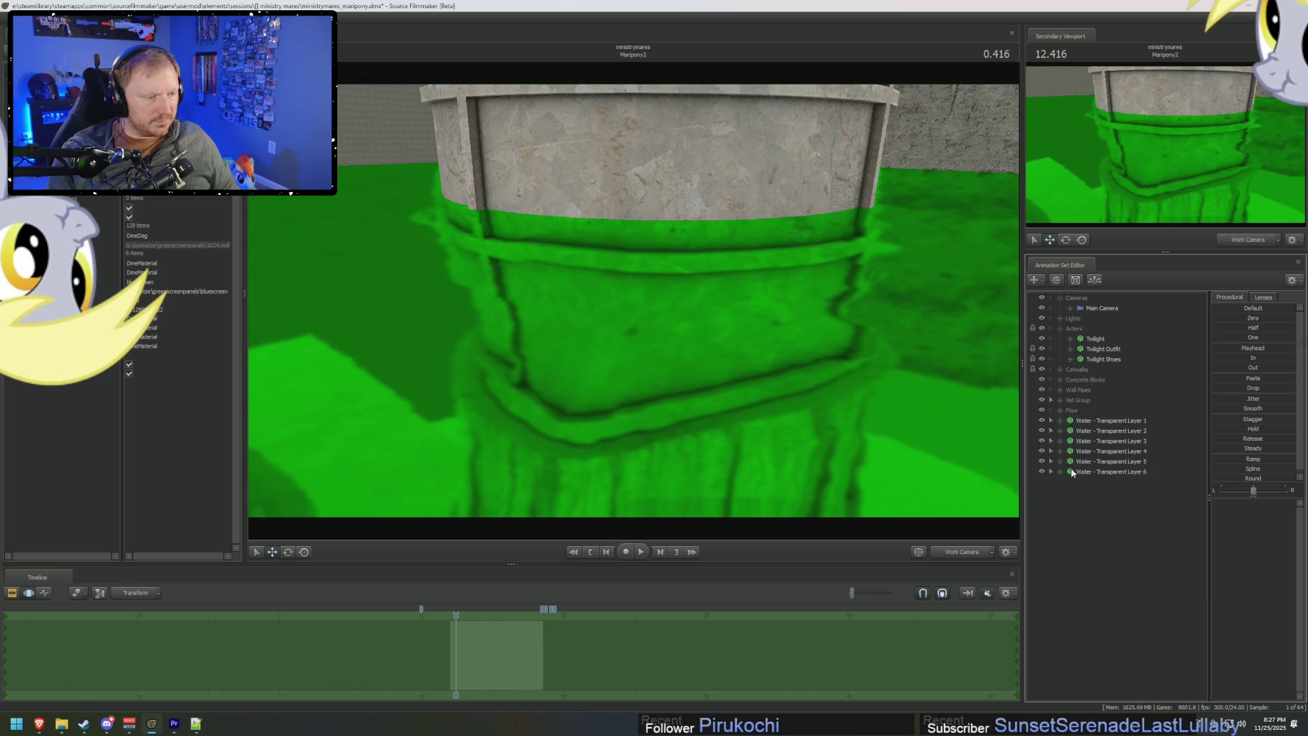
{"action": "right_click", "coordinate": [1087, 475]}
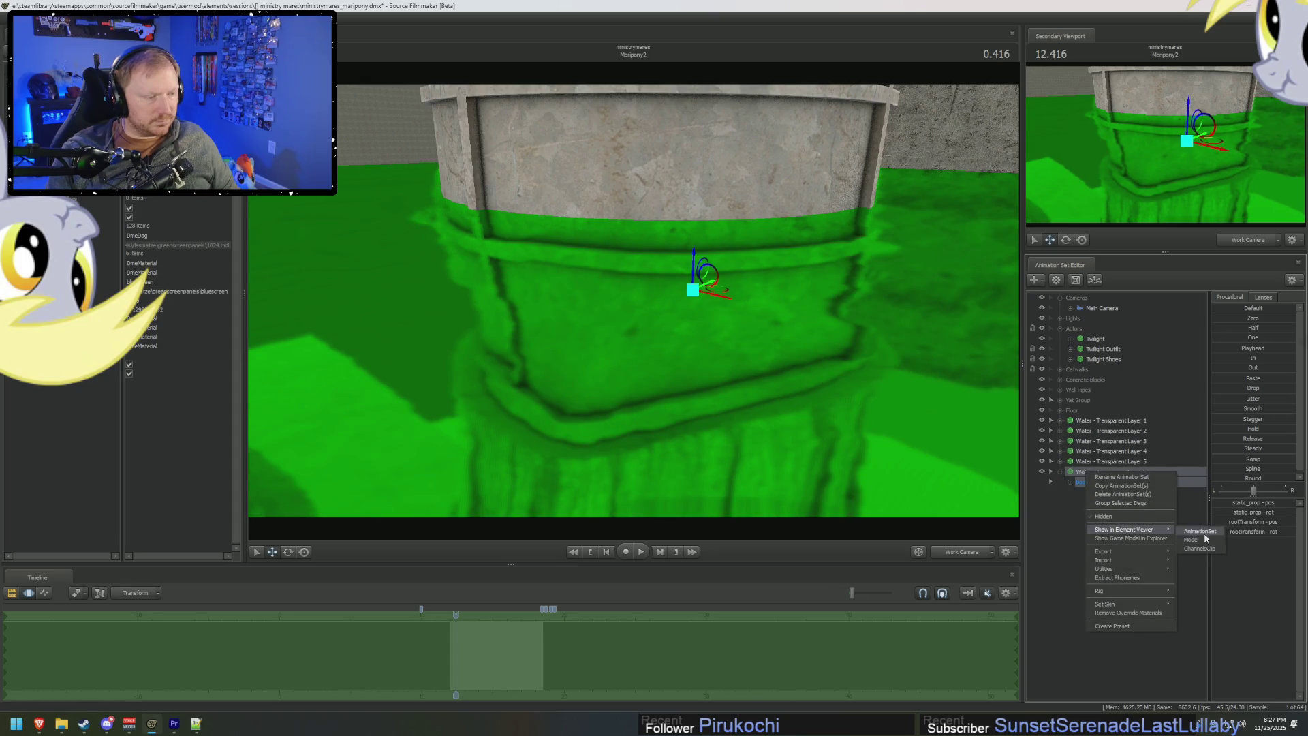
{"action": "left_click", "coordinate": [1203, 539]}
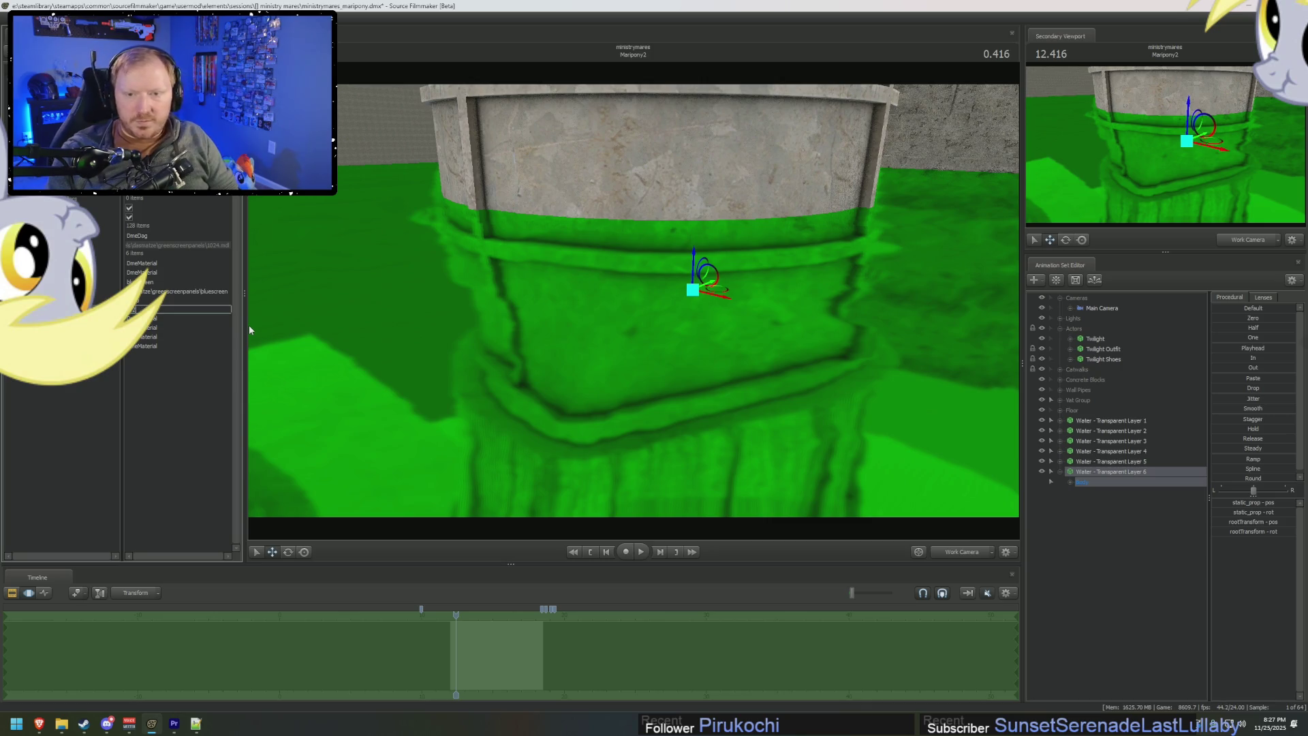
{"action": "key", "text": "Return"}
{"action": "left_click_drag", "start_coordinate": [693, 265], "coordinate": [932, 418]}
Paste Water - Transparent Layer 7 and confirm its model value.
{"action": "right_click", "coordinate": [1156, 486]}
{"action": "left_click", "coordinate": [1172, 487]}
{"action": "right_click", "coordinate": [1111, 514]}
{"action": "left_click", "coordinate": [1155, 581]}
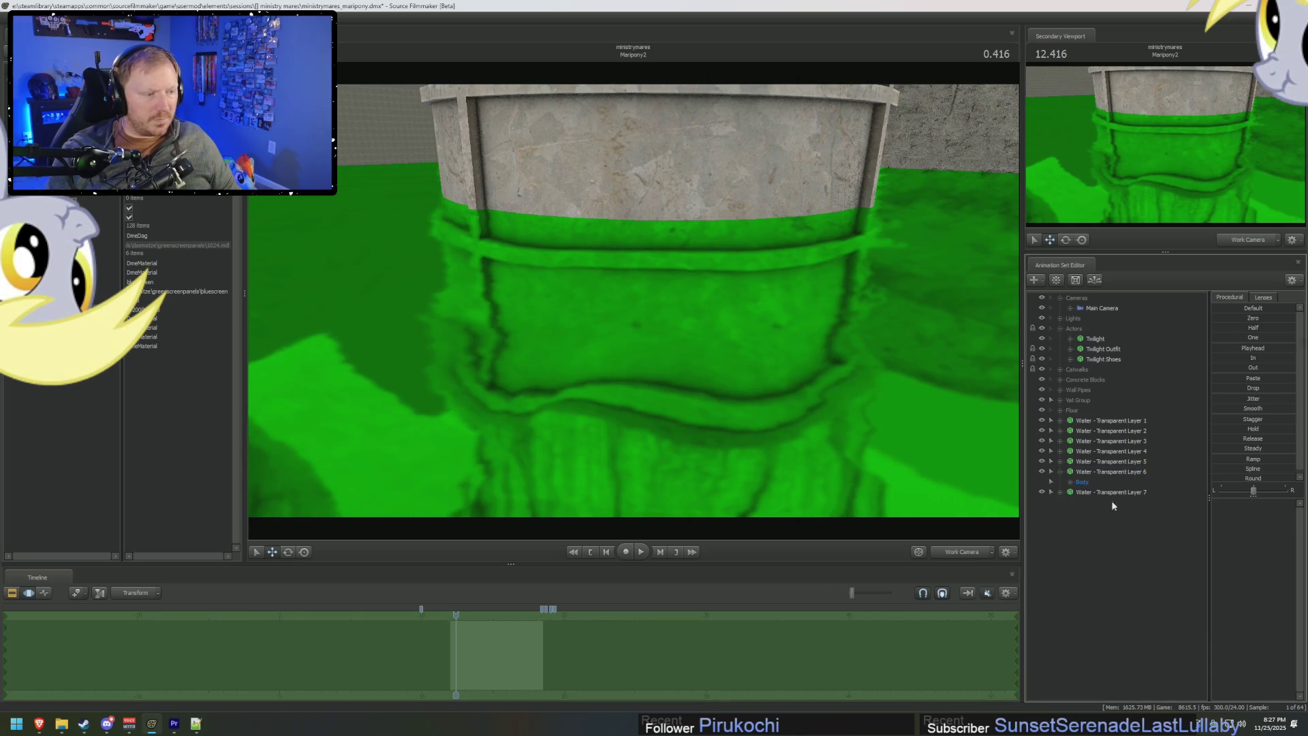
{"action": "left_click", "coordinate": [1050, 487]}
{"action": "right_click", "coordinate": [1089, 482]}
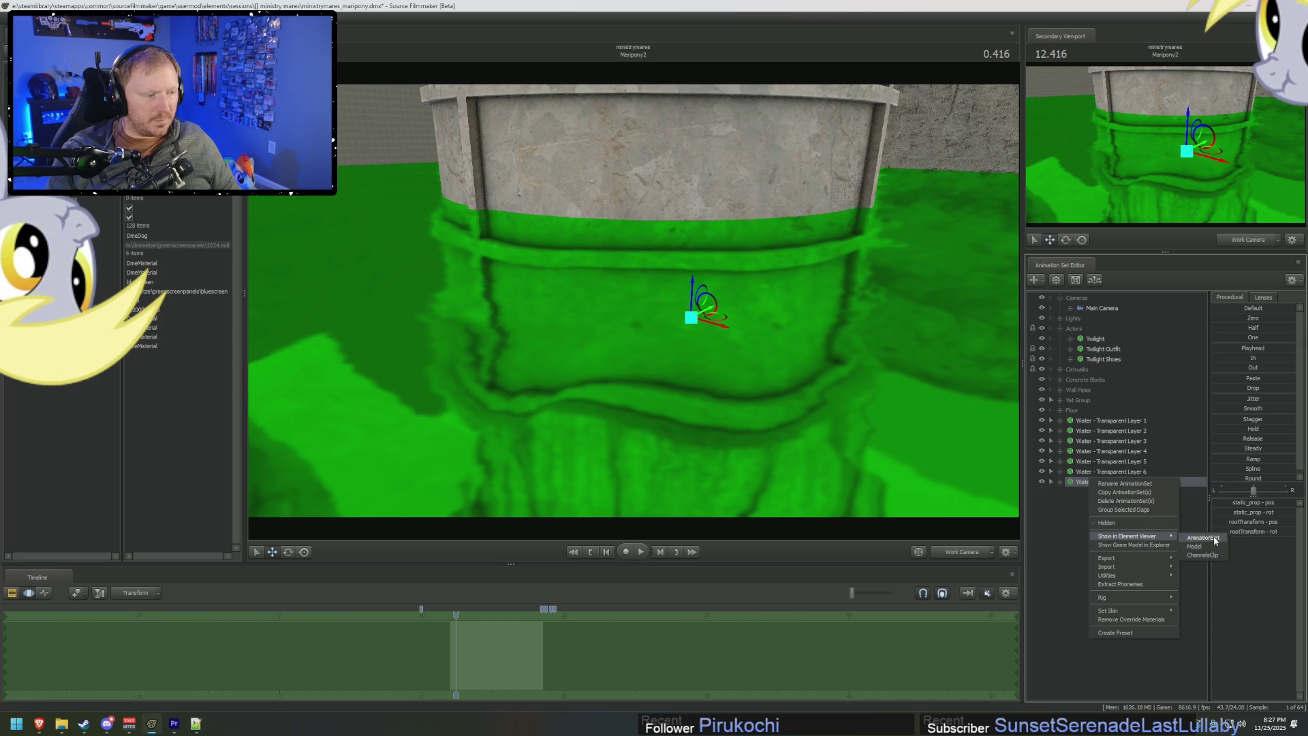
{"action": "left_click", "coordinate": [1204, 538]}
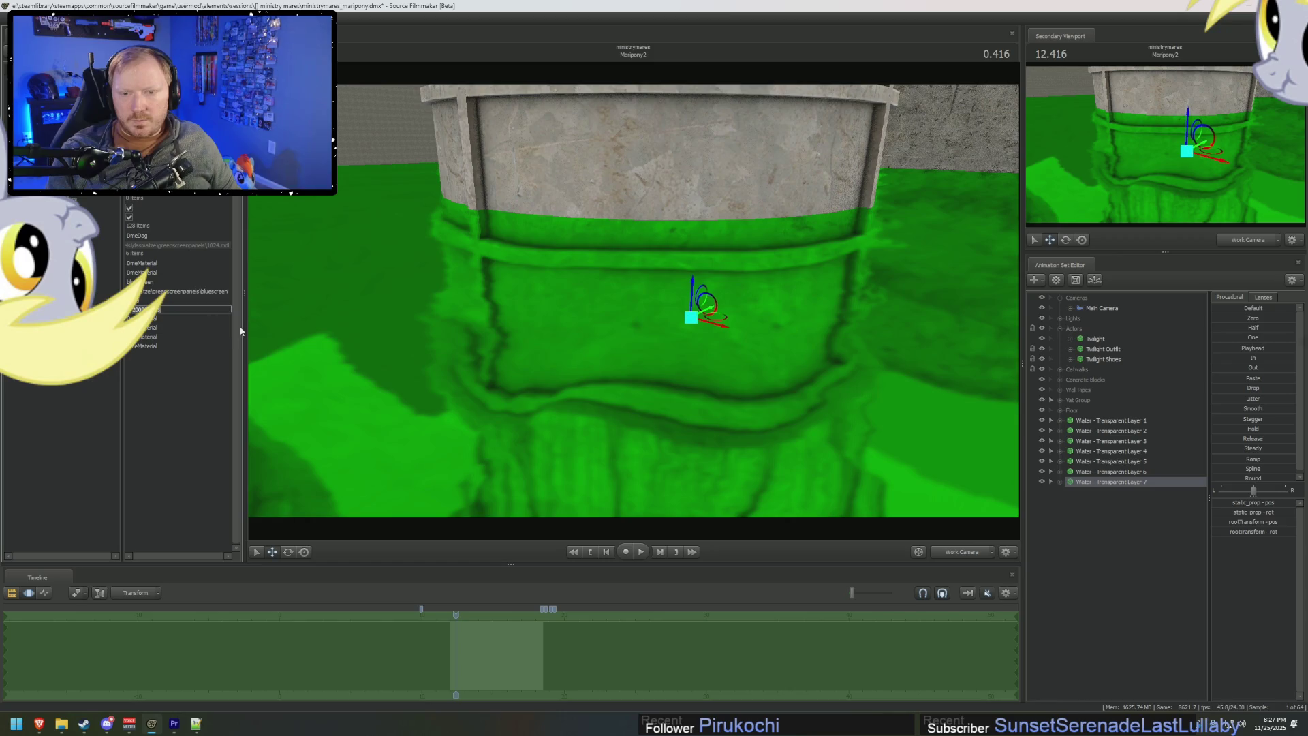
{"action": "key", "text": "Return"}
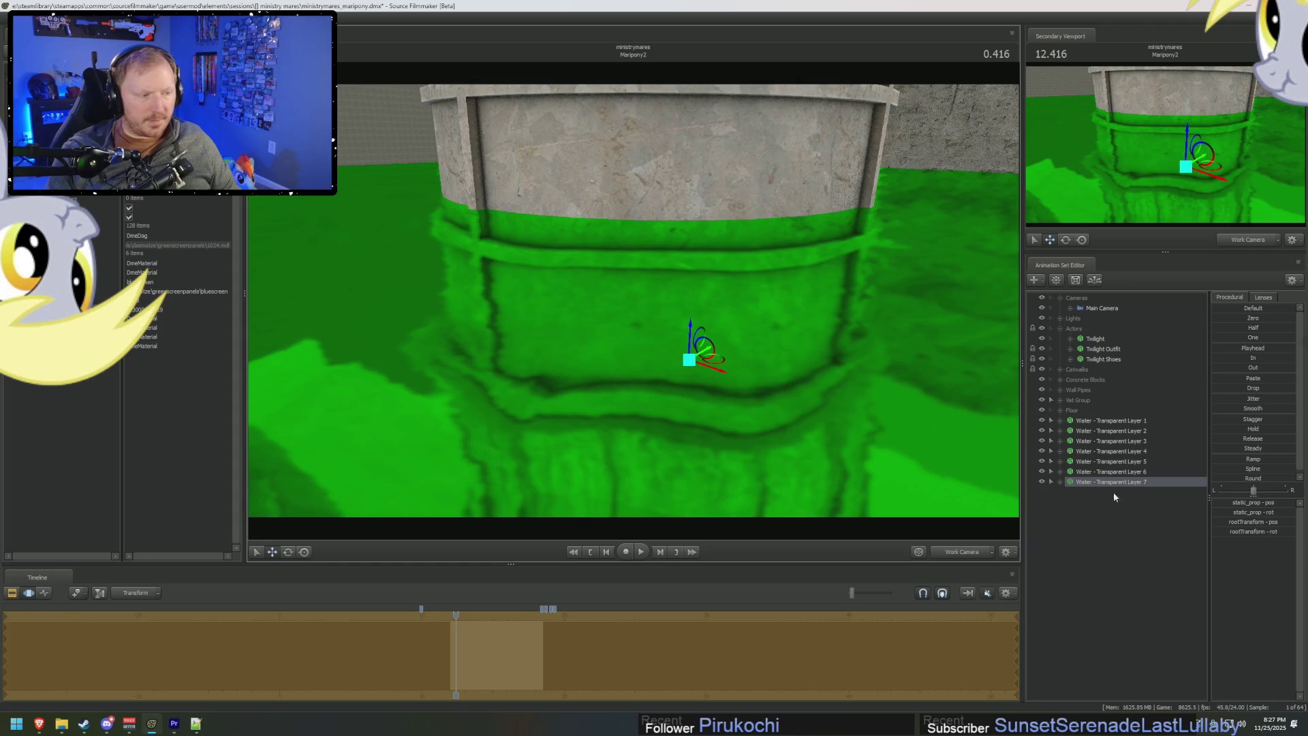
Paste Water - Transparent Layer 8, set its model value to 1000, and lower it slightly.
{"action": "right_click", "coordinate": [1143, 485]}
{"action": "right_click", "coordinate": [1128, 511]}
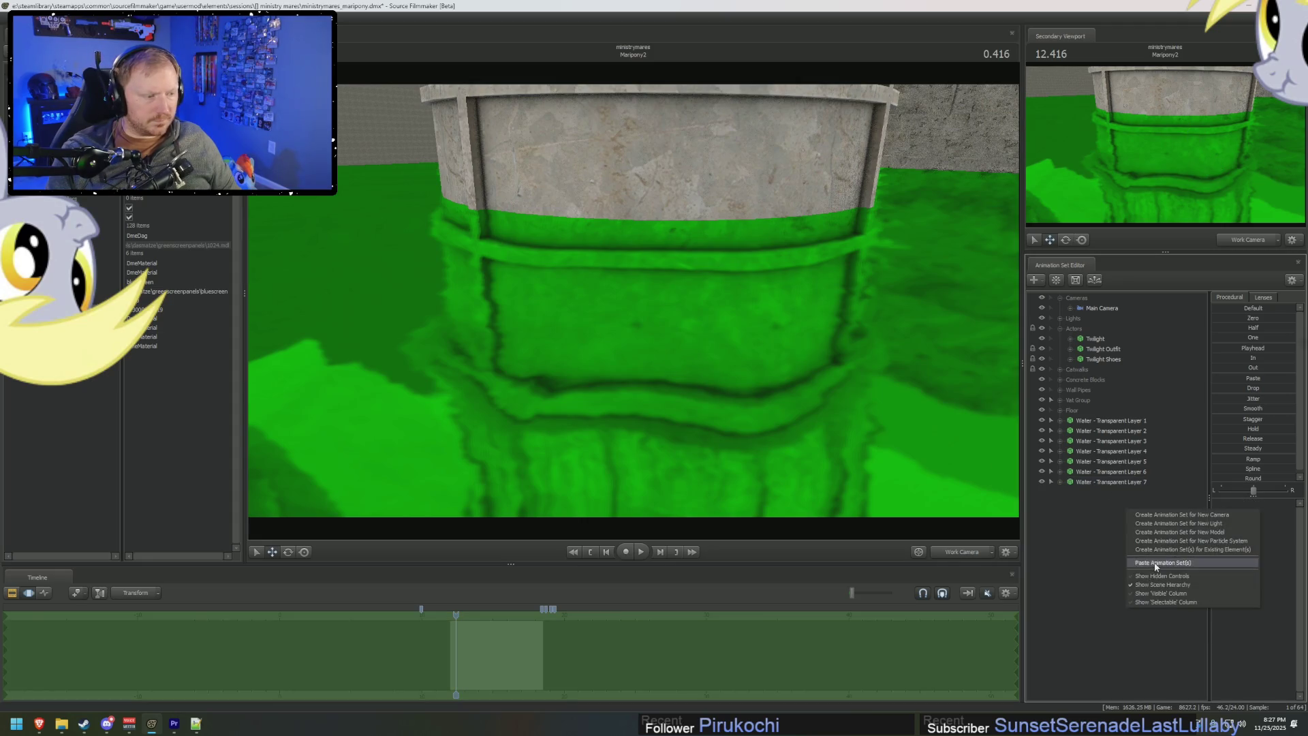
{"action": "left_click", "coordinate": [1156, 563]}
{"action": "right_click", "coordinate": [1111, 492]}
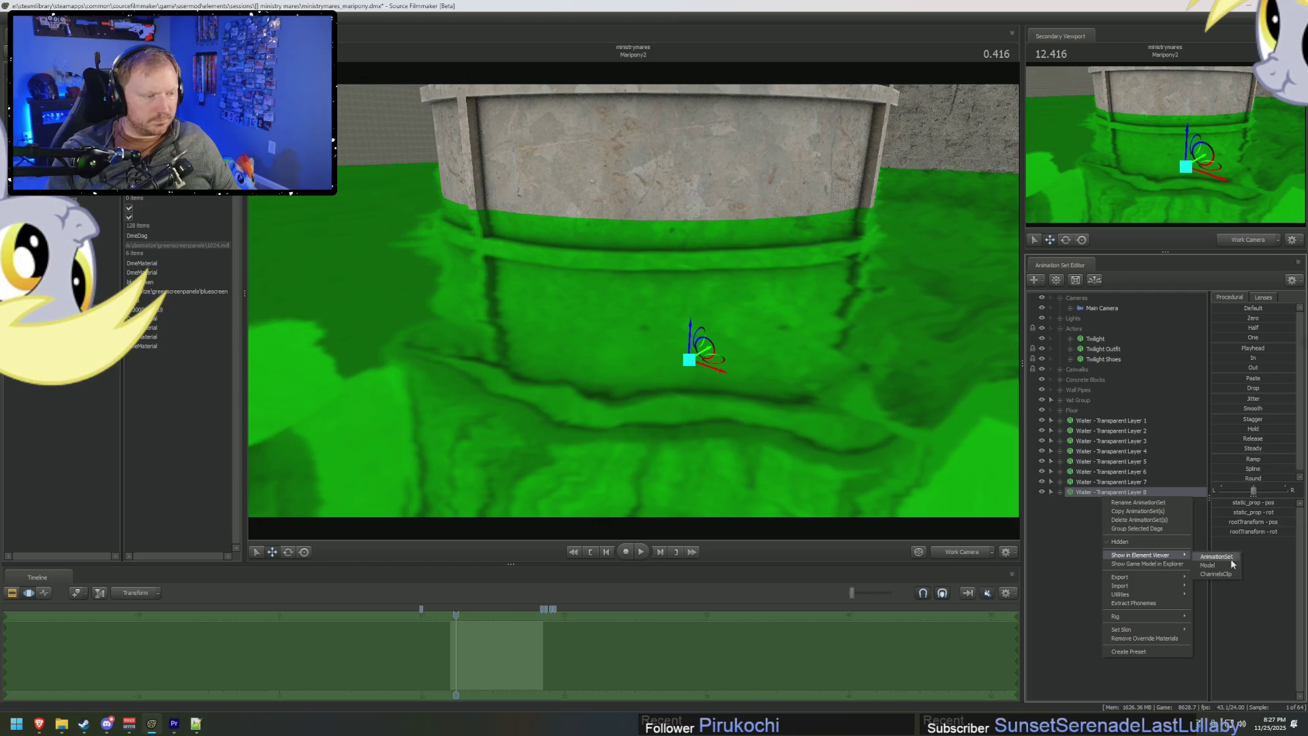
{"action": "left_click", "coordinate": [1225, 566]}
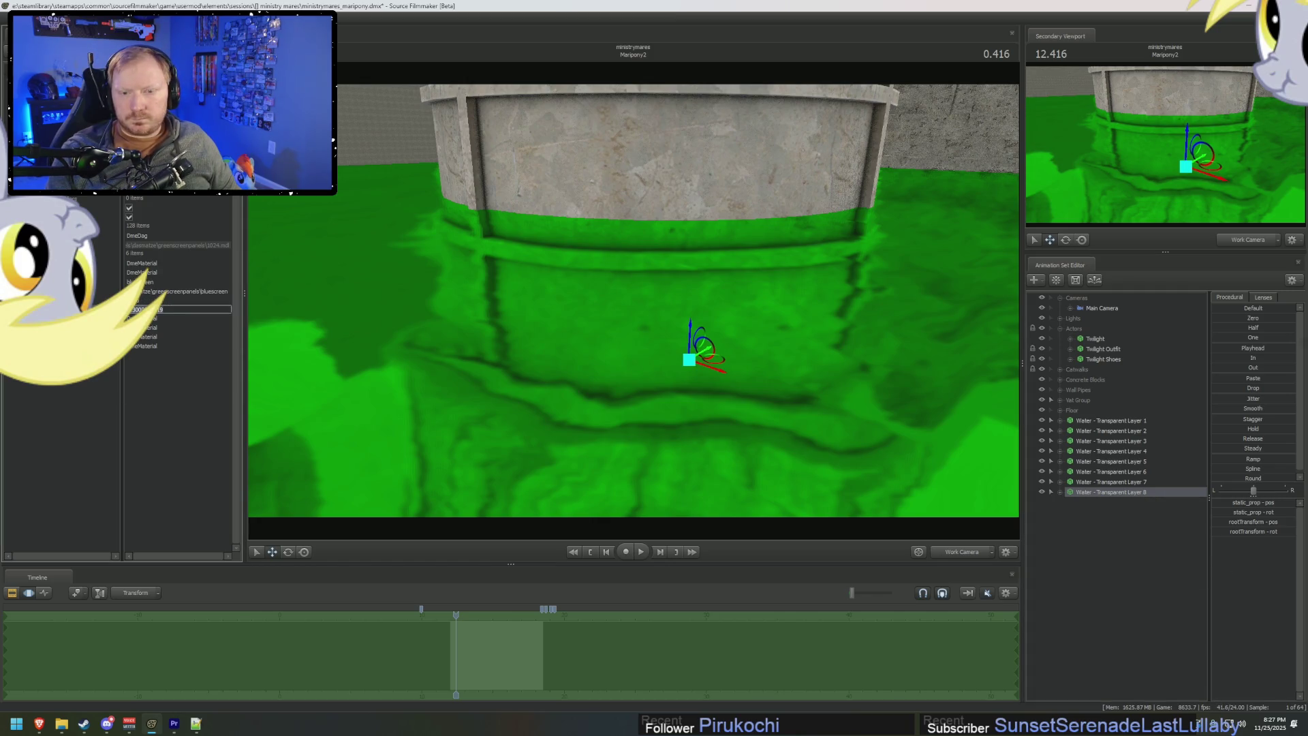
{"action": "type", "text": "1000"}
{"action": "key", "text": "Return"}
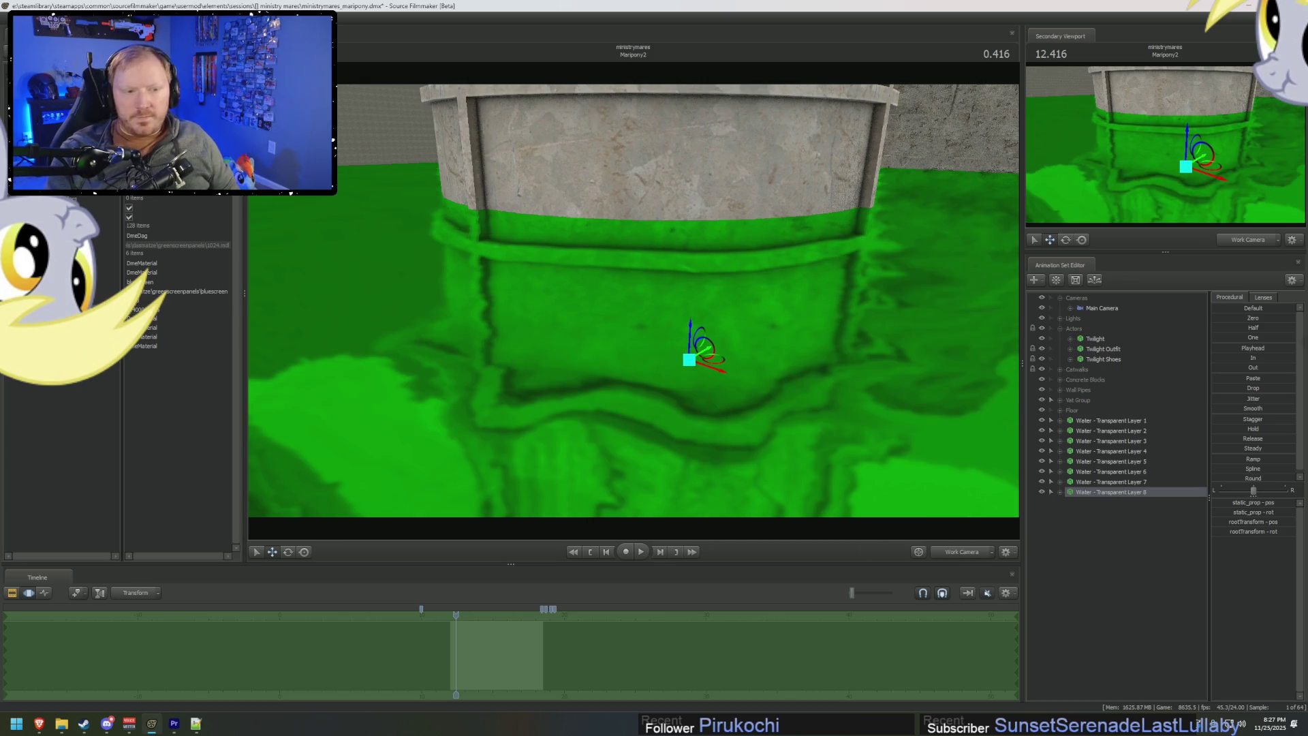
{"action": "left_click_drag", "start_coordinate": [690, 336], "coordinate": [691, 369]}
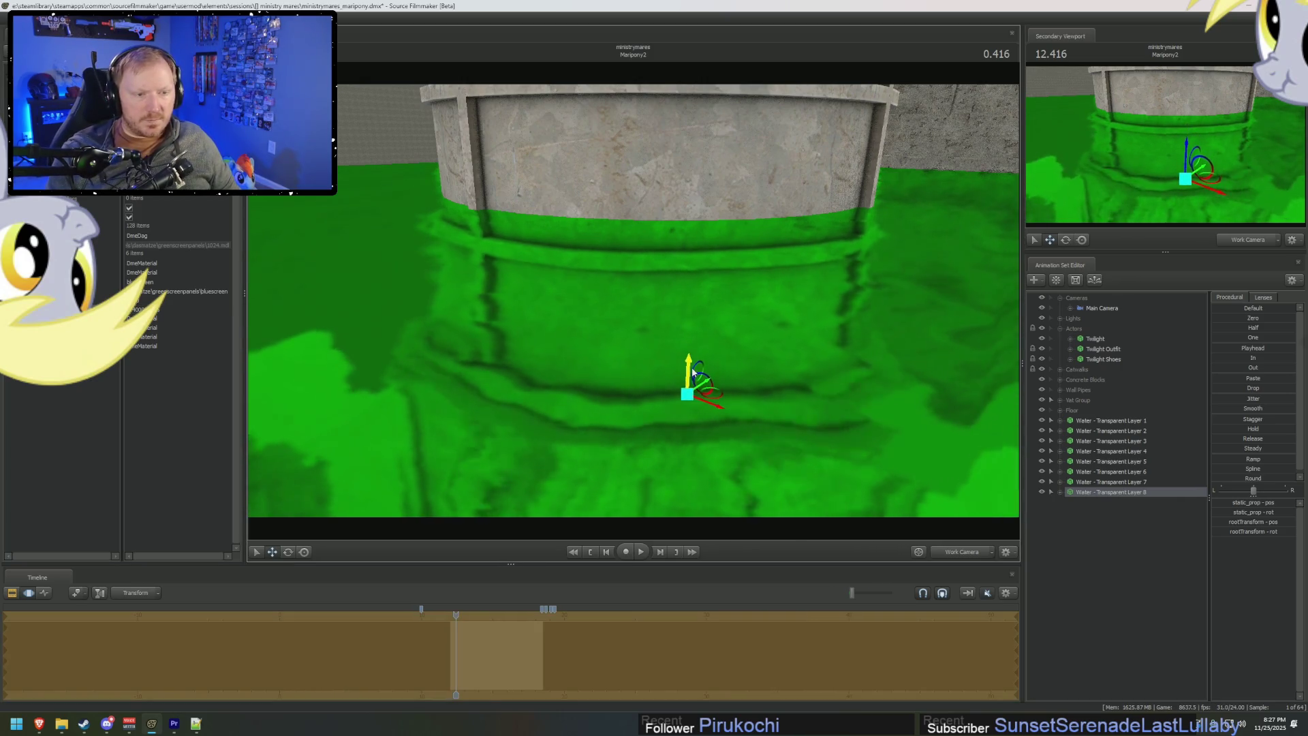
Paste Water - Transparent Layer 9 and show its model in the Element Viewer.
{"action": "right_click", "coordinate": [1107, 493]}
{"action": "left_click", "coordinate": [1115, 511]}
{"action": "right_click", "coordinate": [1116, 516]}
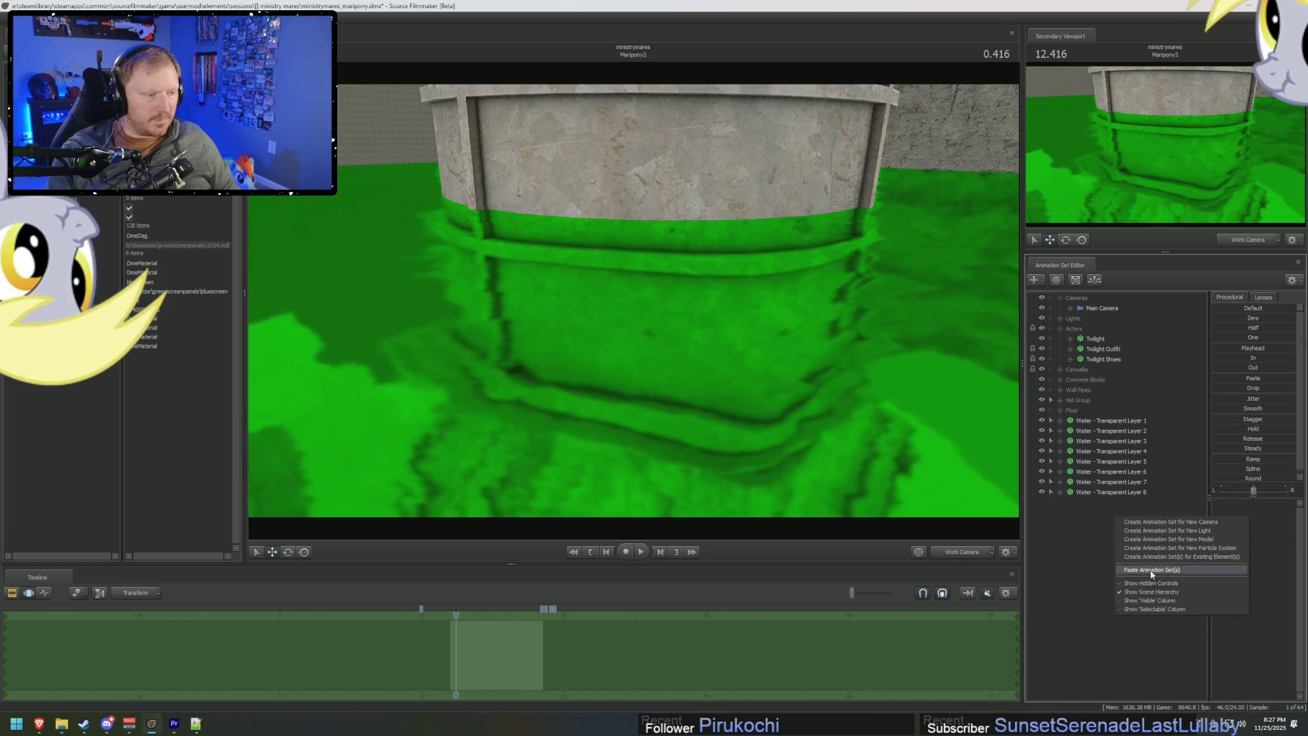
{"action": "left_click", "coordinate": [1151, 569]}
{"action": "right_click", "coordinate": [1108, 504]}
{"action": "mouse_move", "coordinate": [1152, 570]}
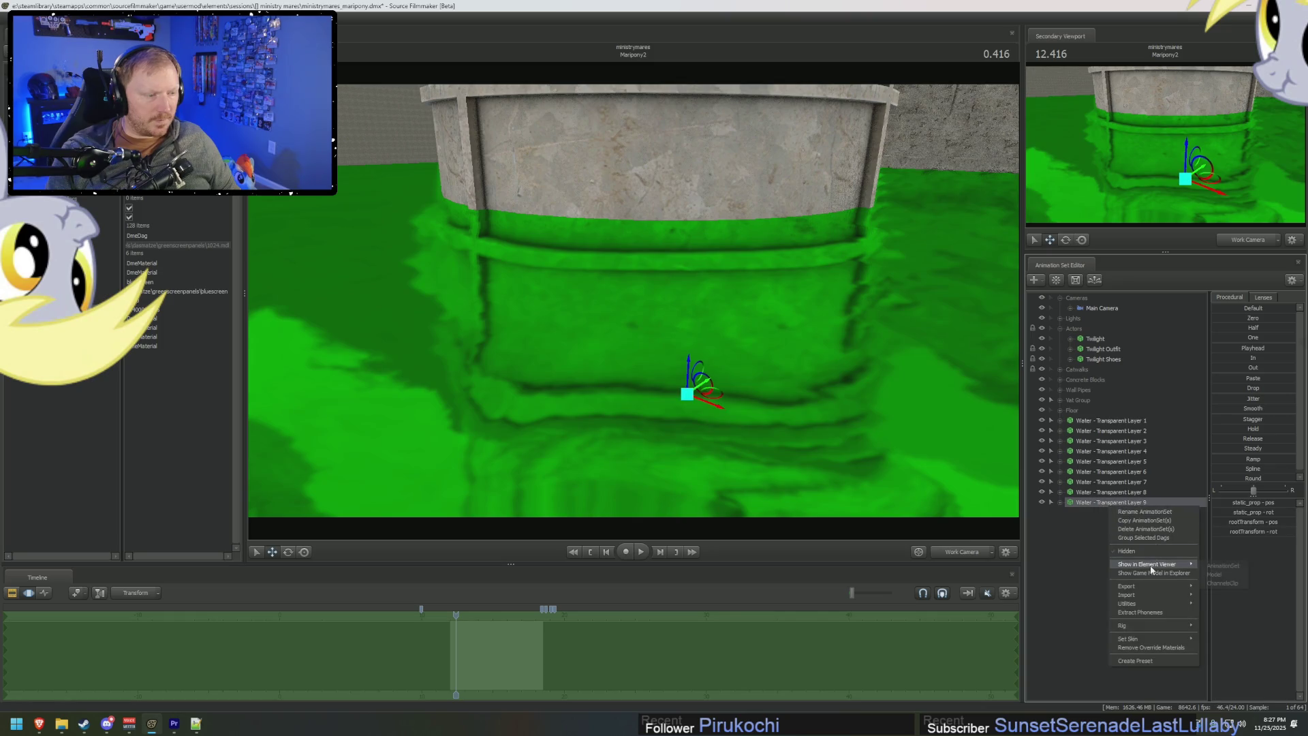
{"action": "left_click", "coordinate": [1222, 577]}
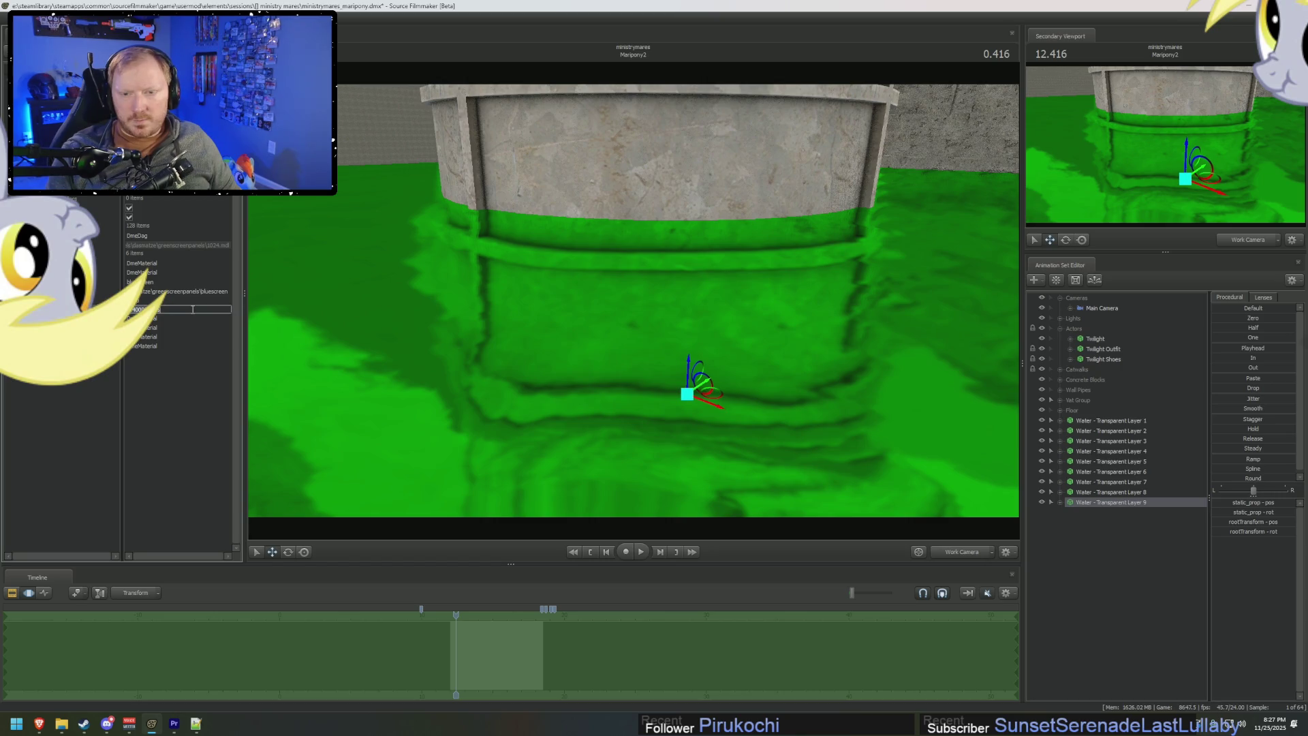
{"action": "mouse_move", "coordinate": [432, 301]}
{"action": "left_mouse_down"}
{"action": "mouse_move", "coordinate": [437, 382]}
{"action": "mouse_move", "coordinate": [671, 300]}
{"action": "mouse_move", "coordinate": [654, 341]}
{"action": "mouse_move", "coordinate": [595, 358]}
{"action": "mouse_move", "coordinate": [595, 388]}
{"action": "left_mouse_up"}
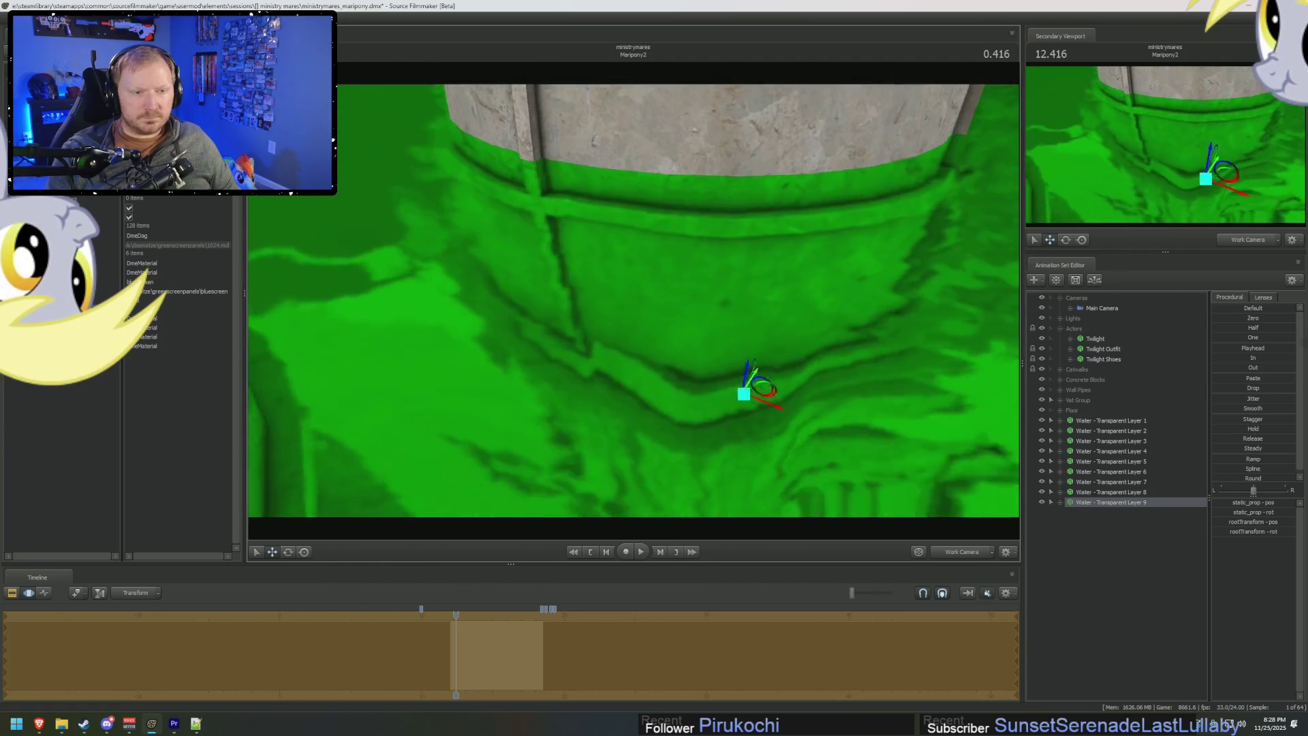
{"action": "mouse_move", "coordinate": [594, 388]}
{"action": "left_mouse_down"}
{"action": "mouse_move", "coordinate": [621, 361]}
{"action": "mouse_move", "coordinate": [620, 402]}
{"action": "left_mouse_up"}
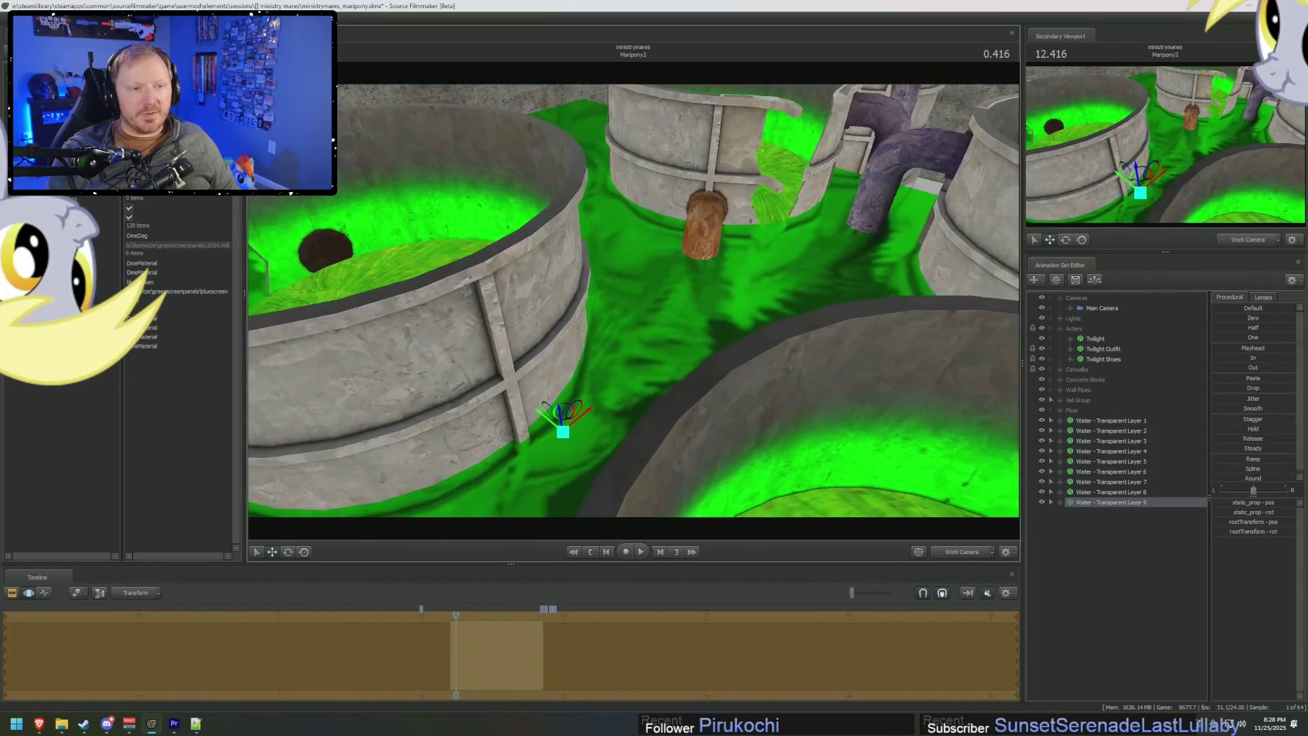
{"action": "mouse_move", "coordinate": [633, 300]}
{"action": "left_mouse_down"}
{"action": "mouse_move", "coordinate": [648, 381]}
{"action": "mouse_move", "coordinate": [688, 354]}
{"action": "mouse_move", "coordinate": [694, 239]}
{"action": "mouse_move", "coordinate": [671, 190]}
{"action": "left_mouse_up"}
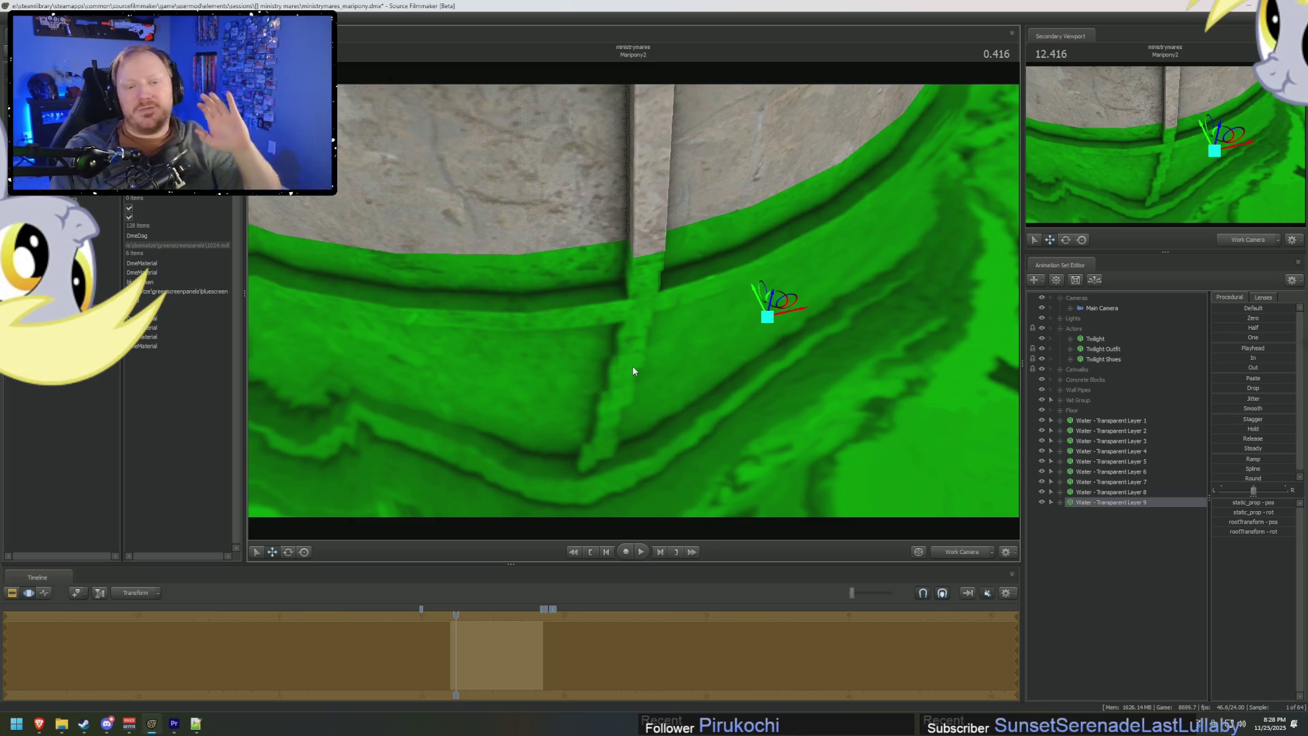
{"action": "mouse_move", "coordinate": [654, 339]}
{"action": "left_mouse_down"}
{"action": "mouse_move", "coordinate": [484, 329]}
{"action": "mouse_move", "coordinate": [499, 301]}
{"action": "mouse_move", "coordinate": [572, 251]}
{"action": "mouse_move", "coordinate": [639, 267]}
{"action": "mouse_move", "coordinate": [695, 254]}
{"action": "mouse_move", "coordinate": [606, 267]}
{"action": "mouse_move", "coordinate": [624, 263]}
{"action": "mouse_move", "coordinate": [620, 306]}
{"action": "mouse_move", "coordinate": [640, 287]}
{"action": "left_mouse_up"}
Select all of Twilight's controls and frame the camera on her.
{"action": "left_click", "coordinate": [1095, 339]}
{"action": "left_click_drag", "start_coordinate": [875, 384], "coordinate": [486, 281]}
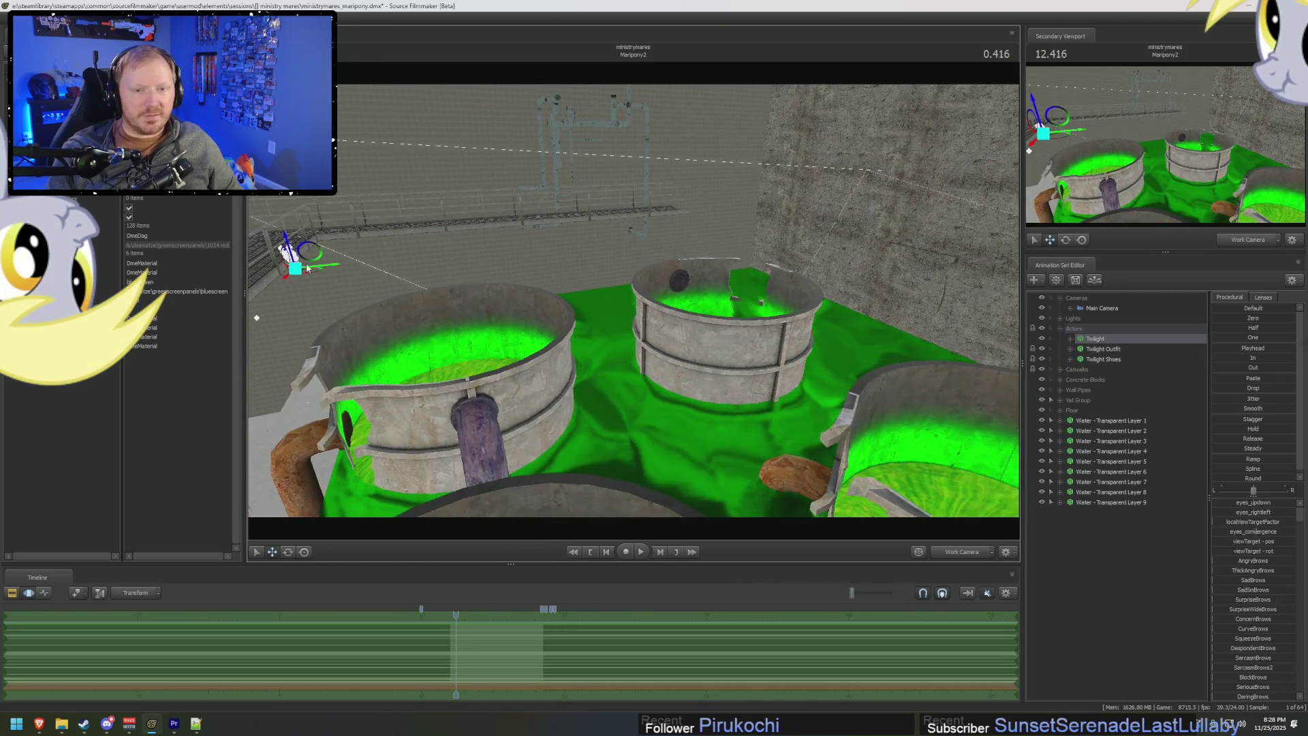
{"action": "left_click", "coordinate": [307, 276]}
{"action": "key", "text": "f"}
{"action": "scroll", "coordinate": [633, 340], "scroll_direction": "up", "scroll_amount": 5}
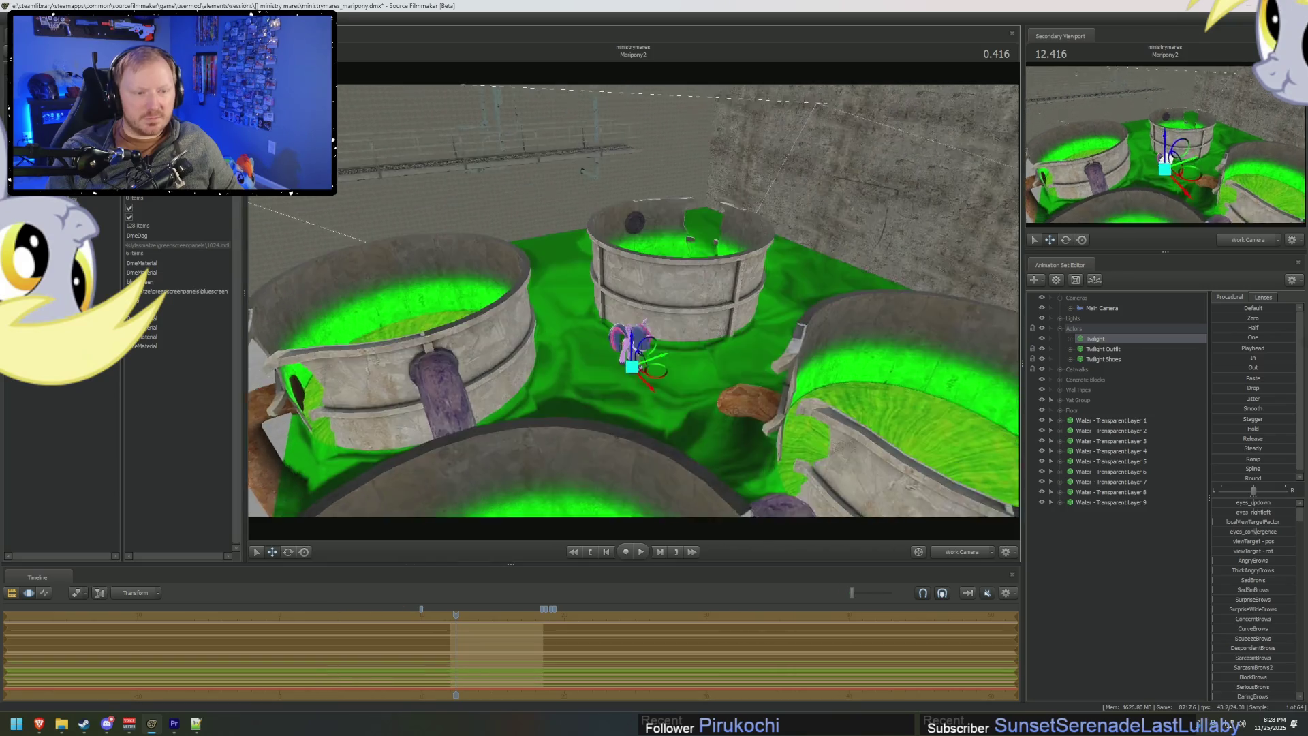
{"action": "mouse_move", "coordinate": [633, 381]}
{"action": "left_mouse_down"}
{"action": "mouse_move", "coordinate": [637, 320]}
{"action": "mouse_move", "coordinate": [643, 361]}
{"action": "left_mouse_up"}
Move Twilight out of the vat down onto the flooded floor, then hide her.
{"action": "mouse_move", "coordinate": [622, 393]}
{"action": "left_mouse_down"}
{"action": "mouse_move", "coordinate": [617, 382]}
{"action": "mouse_move", "coordinate": [668, 332]}
{"action": "mouse_move", "coordinate": [654, 306]}
{"action": "mouse_move", "coordinate": [644, 453]}
{"action": "left_mouse_up"}
{"action": "mouse_move", "coordinate": [644, 453]}
{"action": "right_mouse_down"}
{"action": "mouse_move", "coordinate": [661, 409]}
{"action": "mouse_move", "coordinate": [695, 381]}
{"action": "mouse_move", "coordinate": [659, 304]}
{"action": "right_mouse_up"}
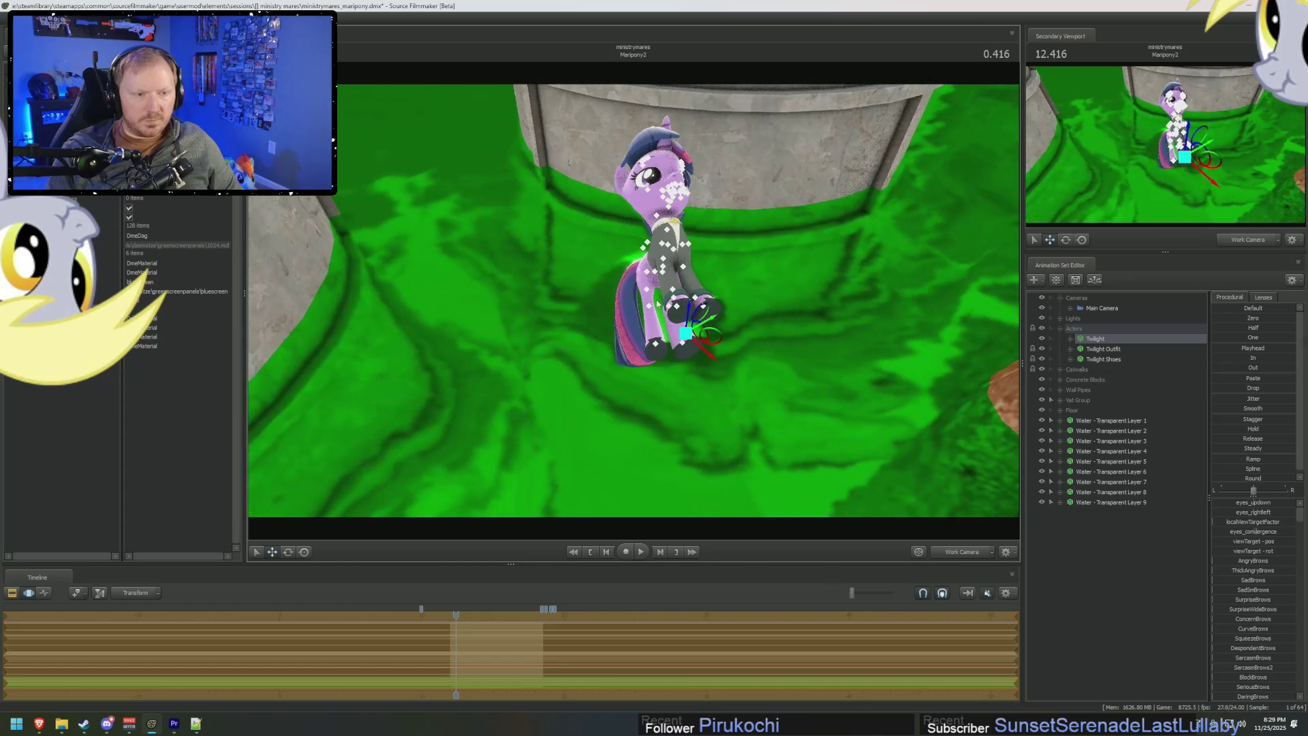
{"action": "mouse_move", "coordinate": [702, 312]}
{"action": "left_mouse_down"}
{"action": "mouse_move", "coordinate": [676, 474]}
{"action": "mouse_move", "coordinate": [680, 246]}
{"action": "mouse_move", "coordinate": [635, 302]}
{"action": "left_mouse_up"}
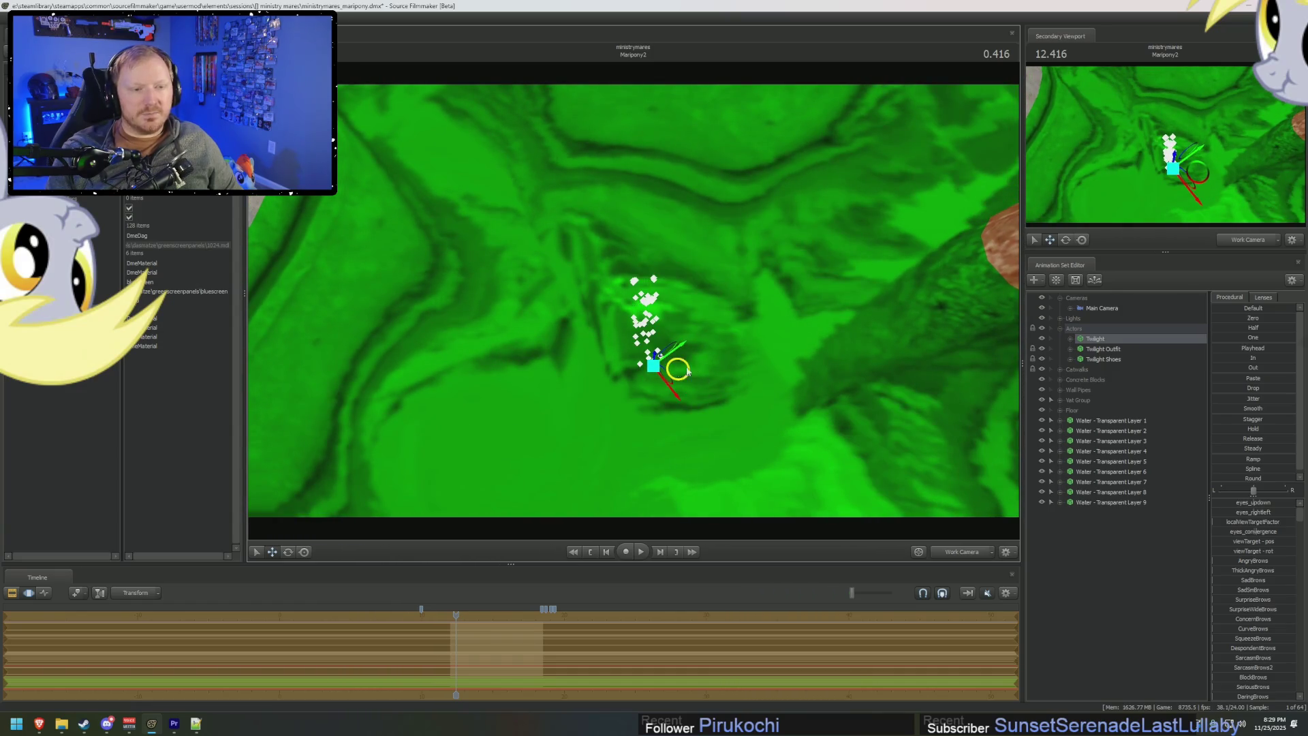
{"action": "mouse_move", "coordinate": [674, 345]}
{"action": "left_mouse_down"}
{"action": "mouse_move", "coordinate": [672, 302]}
{"action": "mouse_move", "coordinate": [634, 315]}
{"action": "mouse_move", "coordinate": [801, 323]}
{"action": "left_mouse_up"}
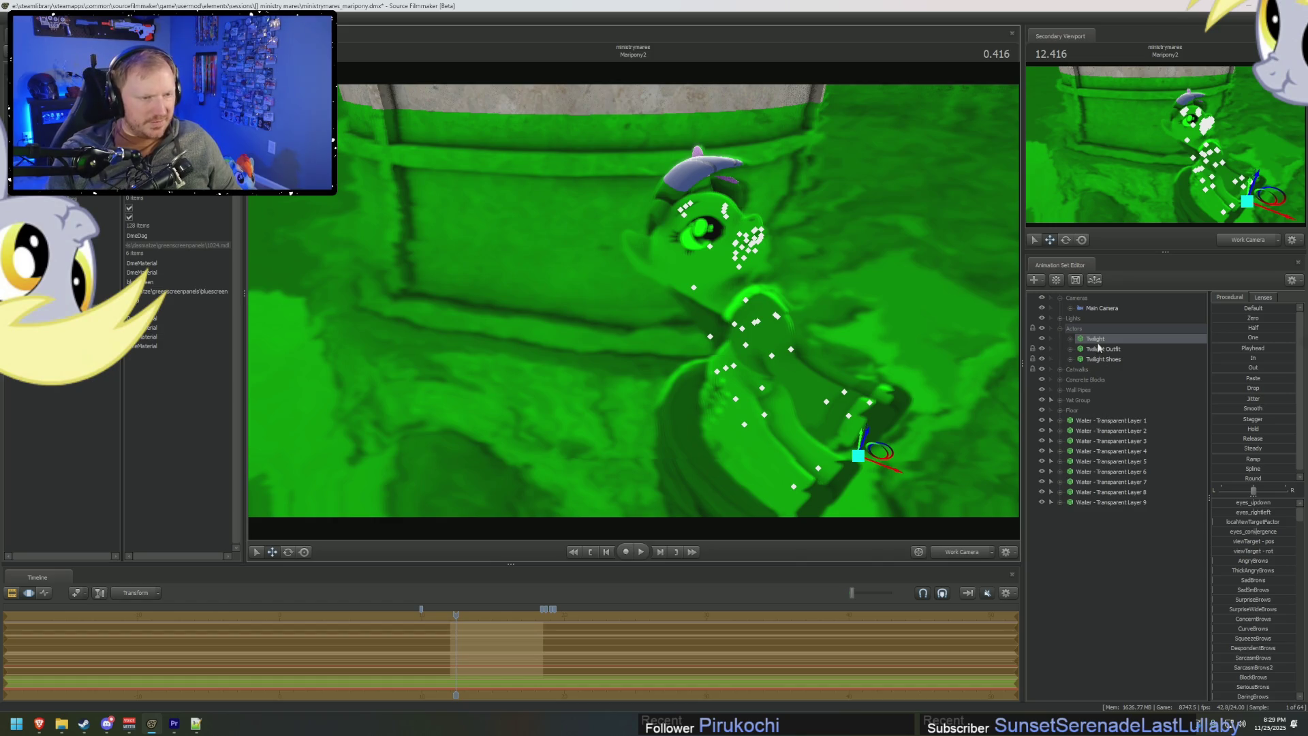
{"action": "key", "text": "ctrl+z"}
Show Water - Transparent Layer 1's model in the Element Viewer and frame it.
{"action": "left_click", "coordinate": [1091, 420]}
{"action": "right_click", "coordinate": [1097, 420]}
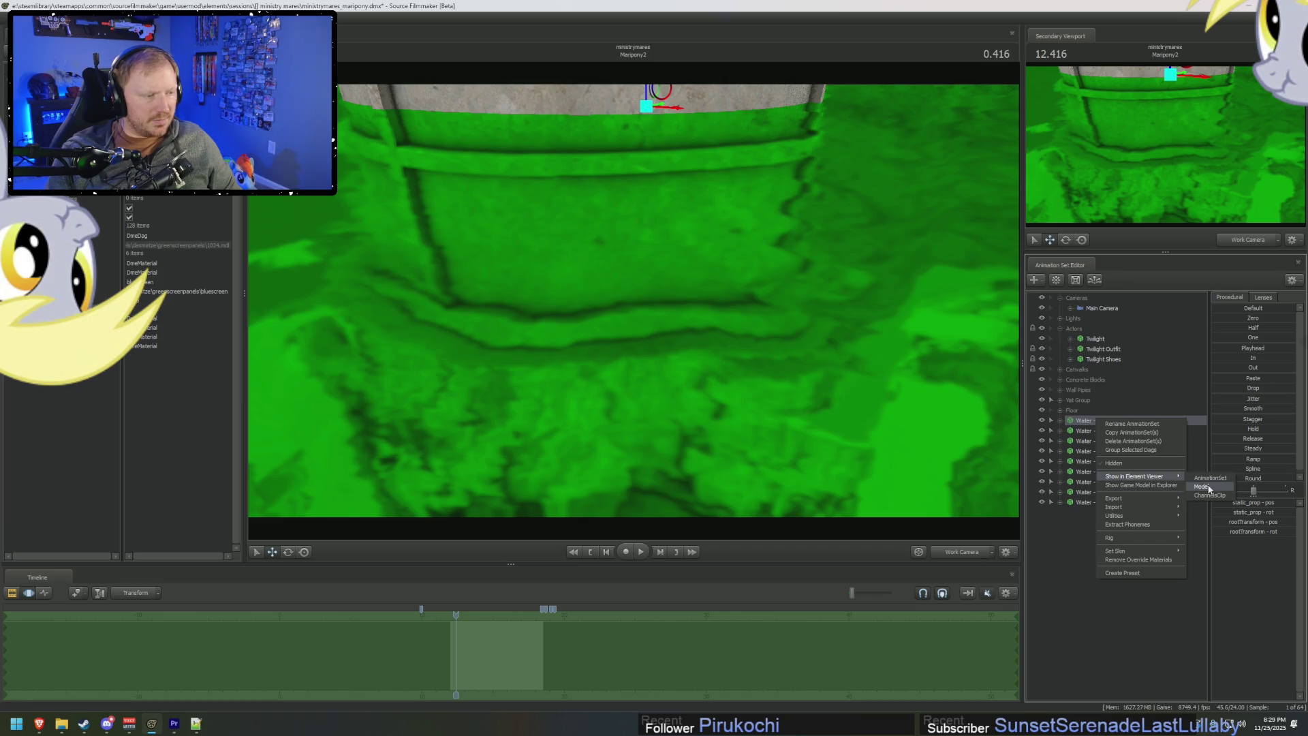
{"action": "left_click", "coordinate": [1203, 477]}
{"action": "key", "text": "f"}
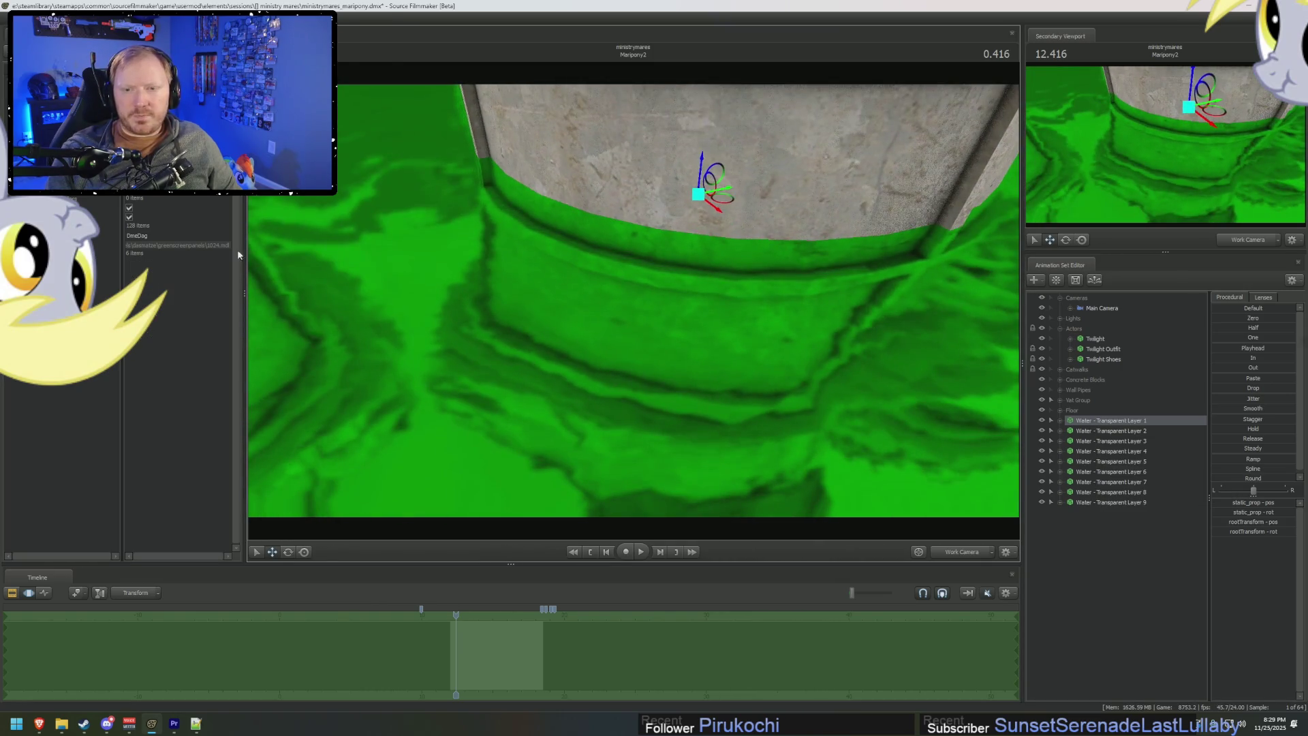
{"action": "left_click_drag", "start_coordinate": [610, 302], "coordinate": [634, 300]}
{"action": "left_click_drag", "start_coordinate": [332, 400], "coordinate": [331, 400]}
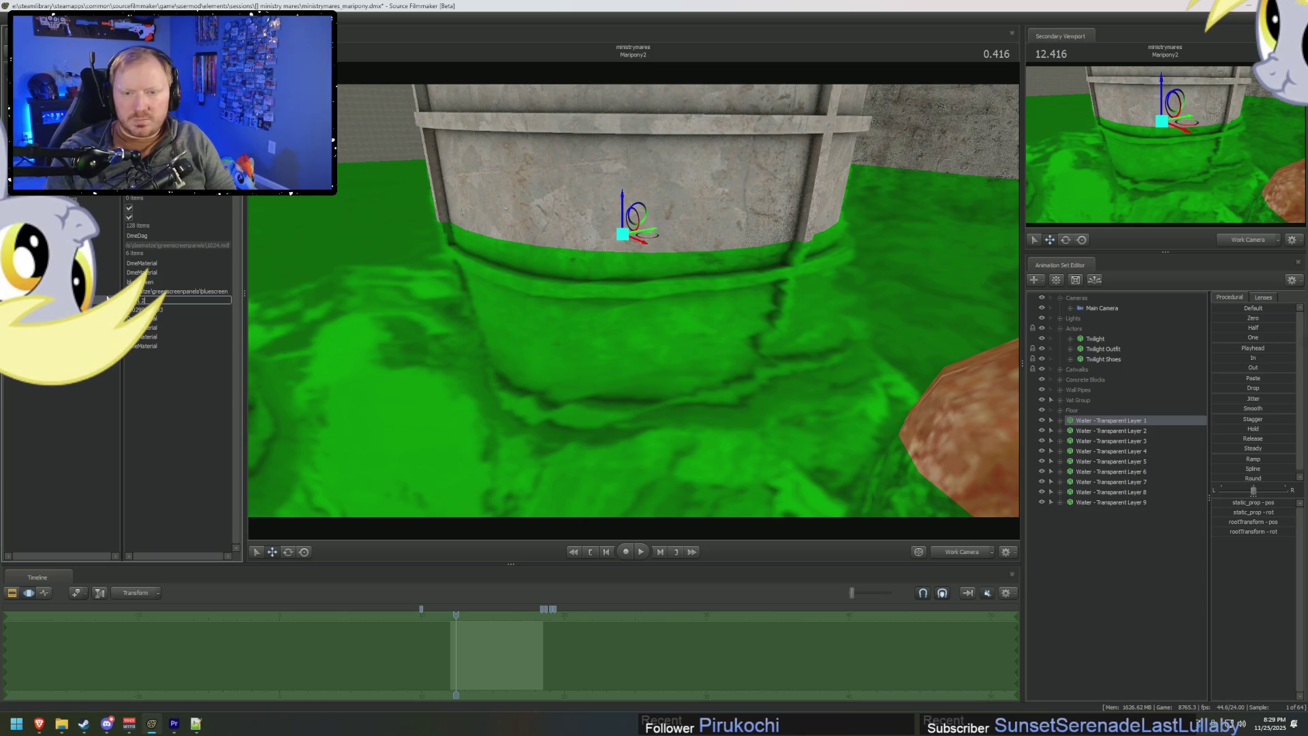
Set the layer's material value to 0.2, then change it to 0.8.
{"action": "key", "text": "Return"}
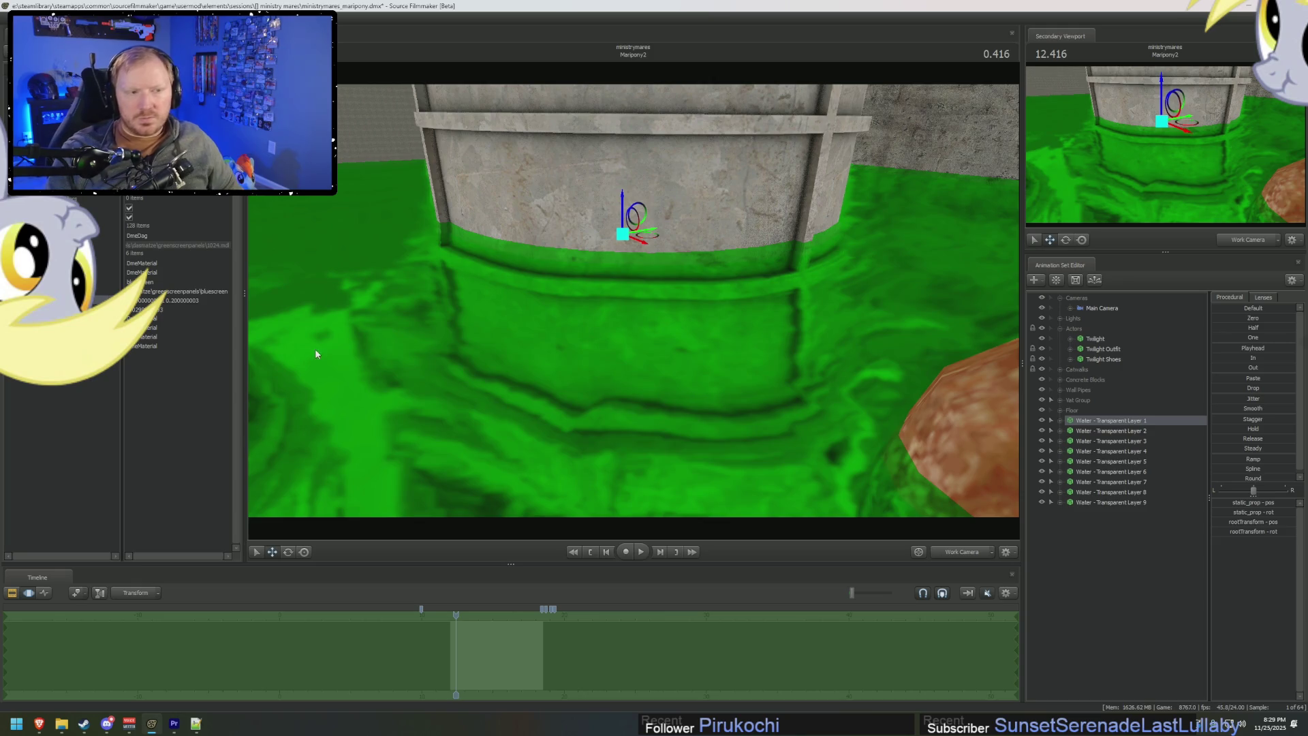
{"action": "left_click_drag", "start_coordinate": [581, 302], "coordinate": [581, 302]}
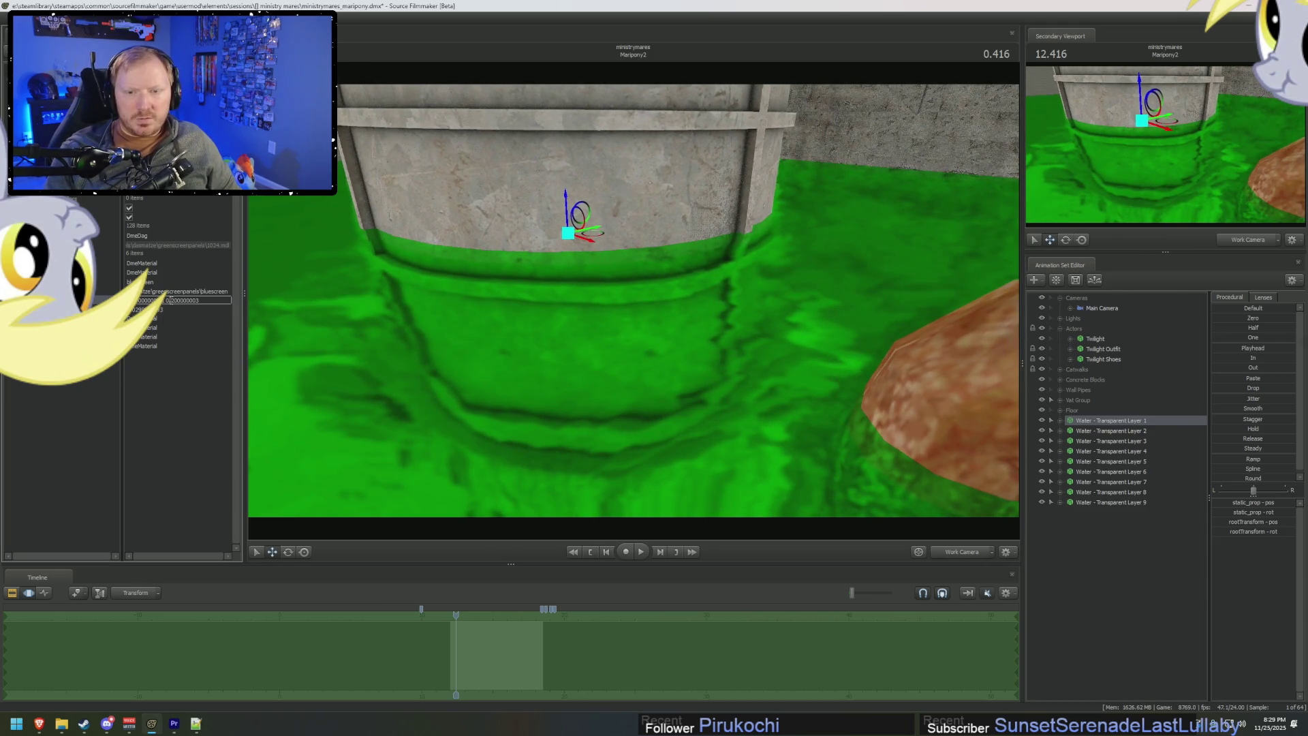
{"action": "double_click", "coordinate": [168, 301]}
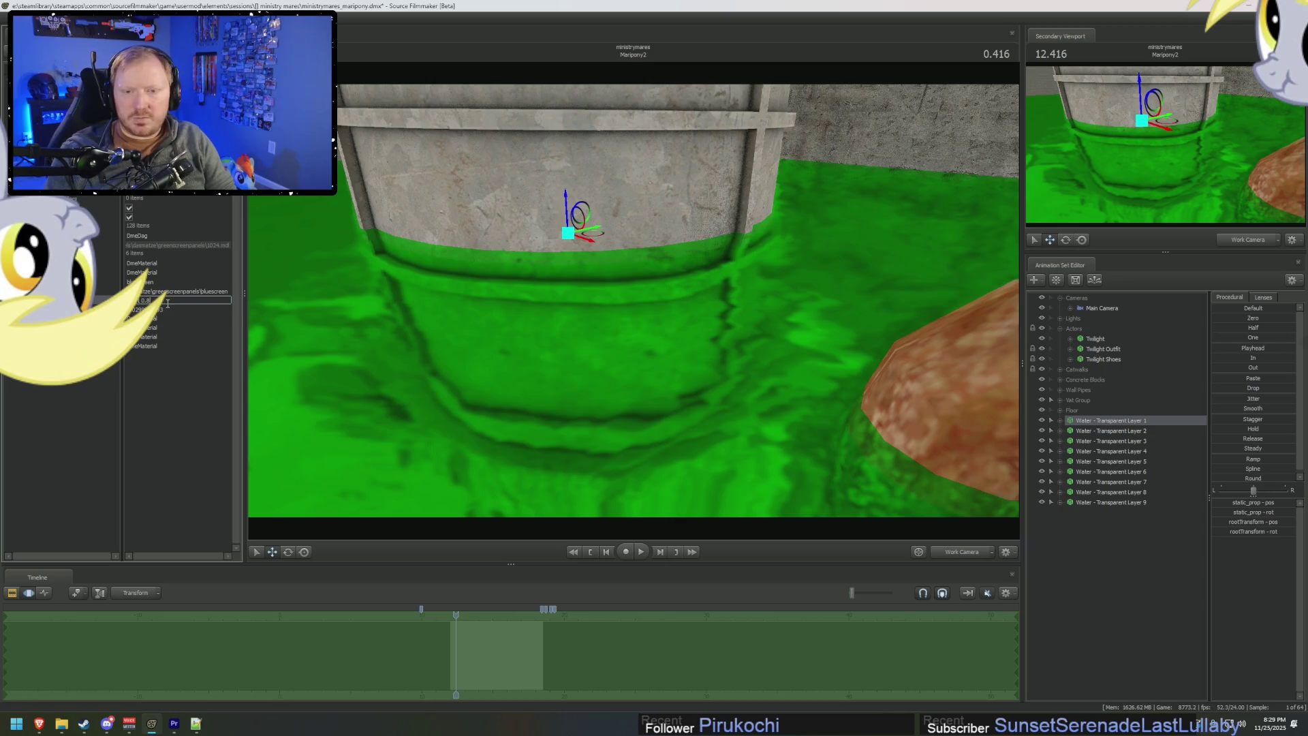
{"action": "key", "text": "Return"}
{"action": "mouse_move", "coordinate": [343, 352]}
{"action": "left_mouse_down"}
{"action": "mouse_move", "coordinate": [392, 352]}
{"action": "mouse_move", "coordinate": [358, 347]}
{"action": "mouse_move", "coordinate": [381, 347]}
{"action": "left_mouse_up"}
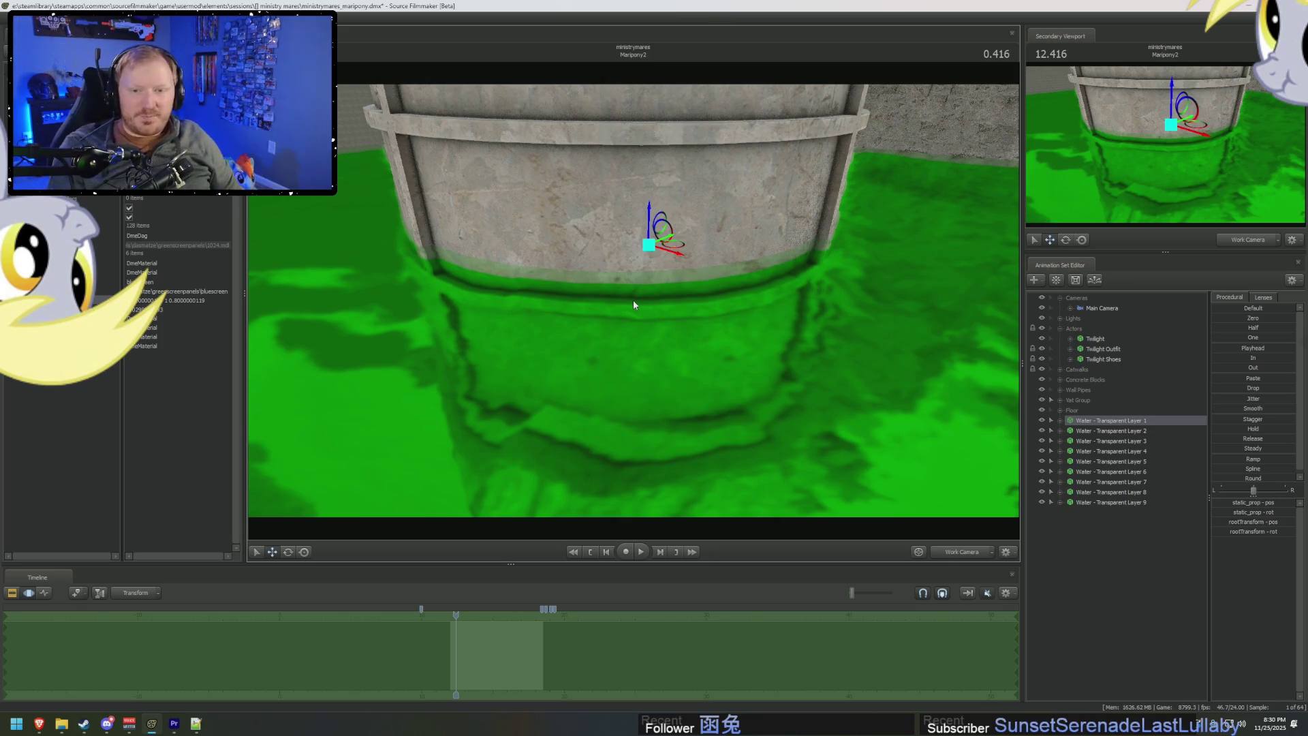
Retype Water - Transparent Layer 1's material value, darkening the water.
{"action": "left_click", "coordinate": [173, 300]}
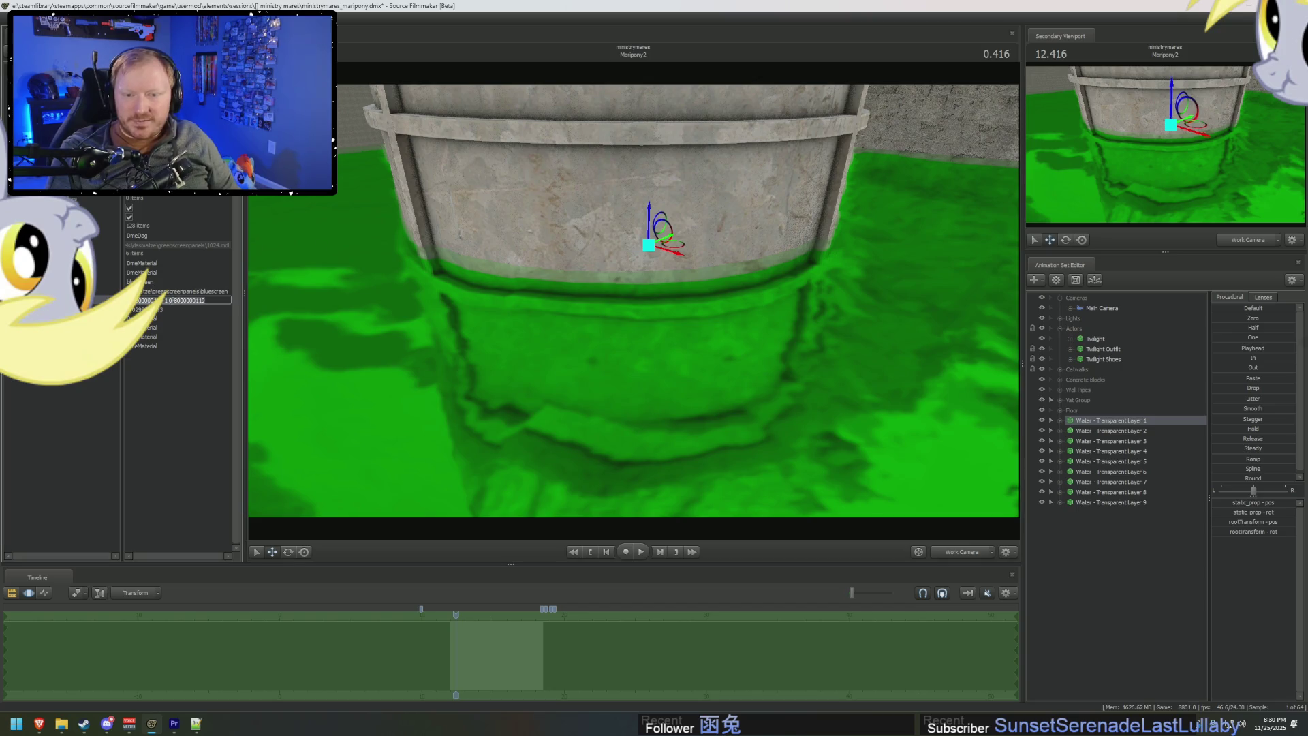
{"action": "key", "text": "BackSpace"}
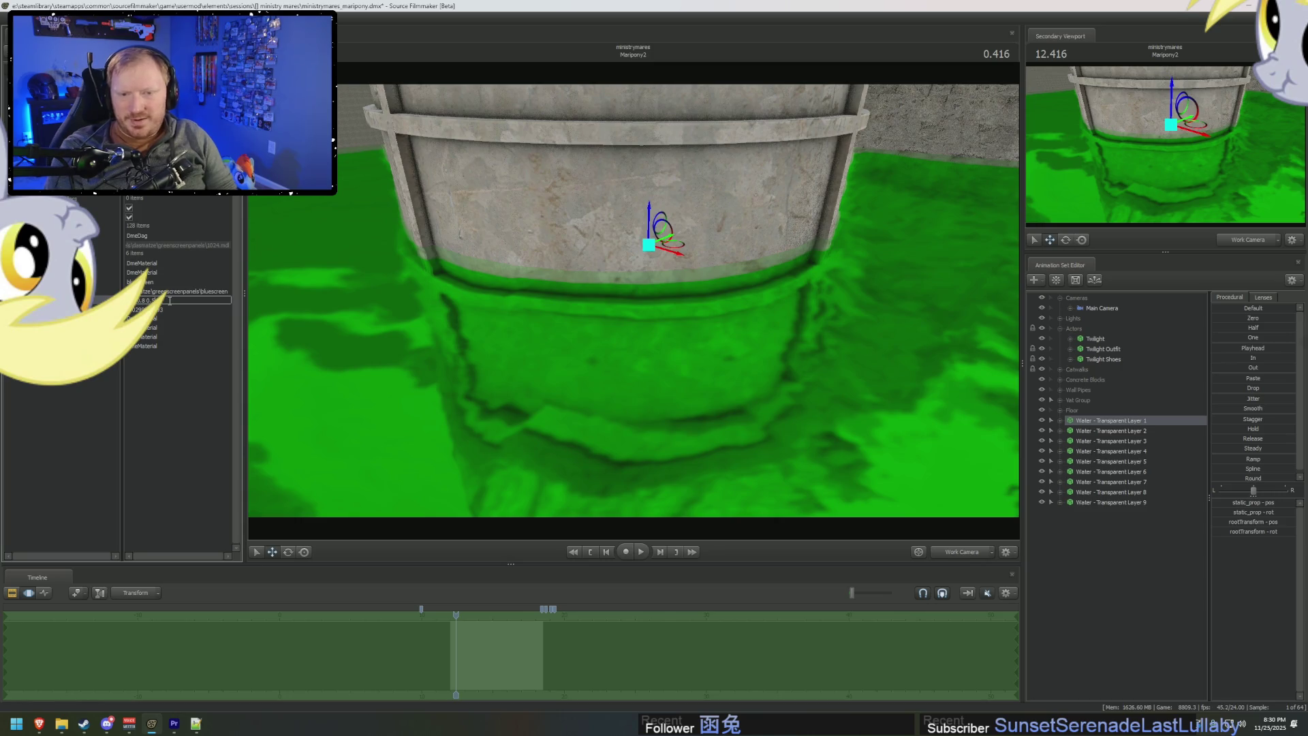
{"action": "key", "text": "Return"}
{"action": "left_click_drag", "start_coordinate": [422, 359], "coordinate": [423, 360]}
{"action": "left_click_drag", "start_coordinate": [603, 301], "coordinate": [603, 301]}
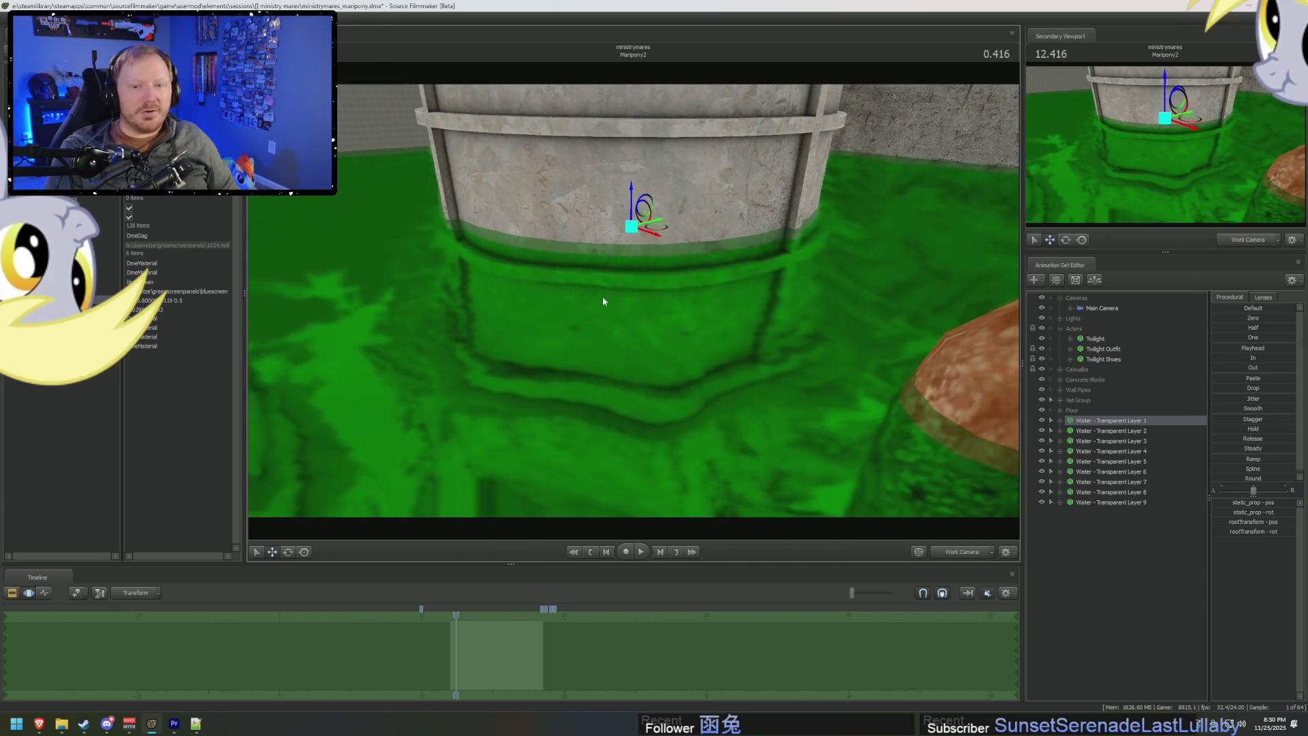
Revise the material value again, ending in 5, brightening the water, and survey the vat.
{"action": "double_click", "coordinate": [204, 300]}
{"action": "key", "text": "BackSpace"}
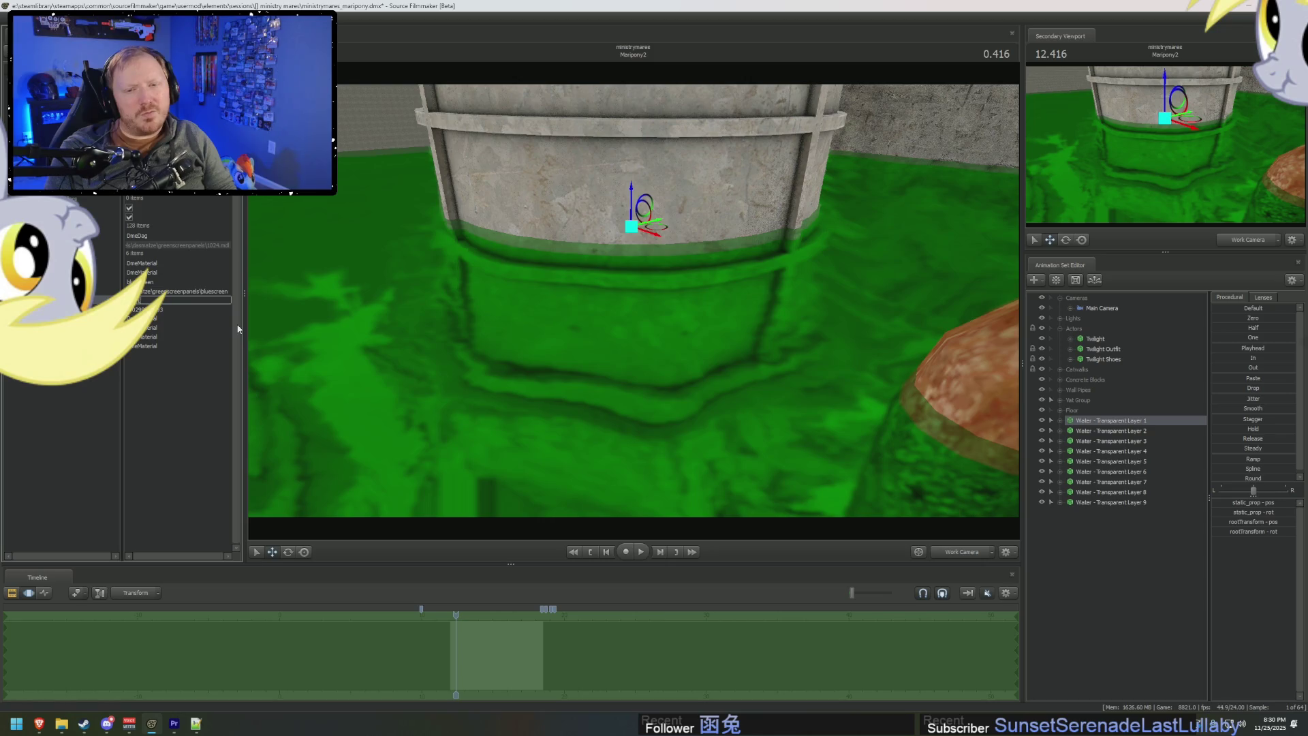
{"action": "type", "text": "5"}
{"action": "key", "text": "Return"}
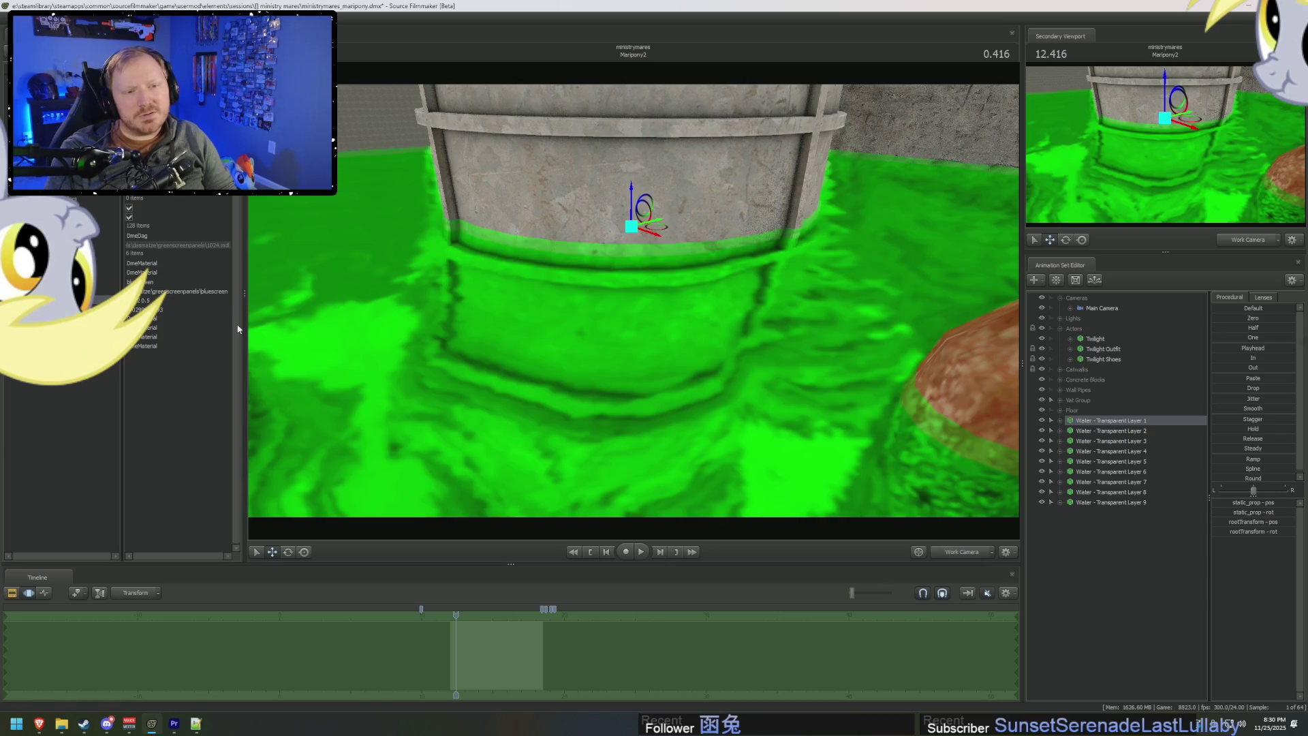
{"action": "left_click_drag", "start_coordinate": [303, 301], "coordinate": [381, 307]}
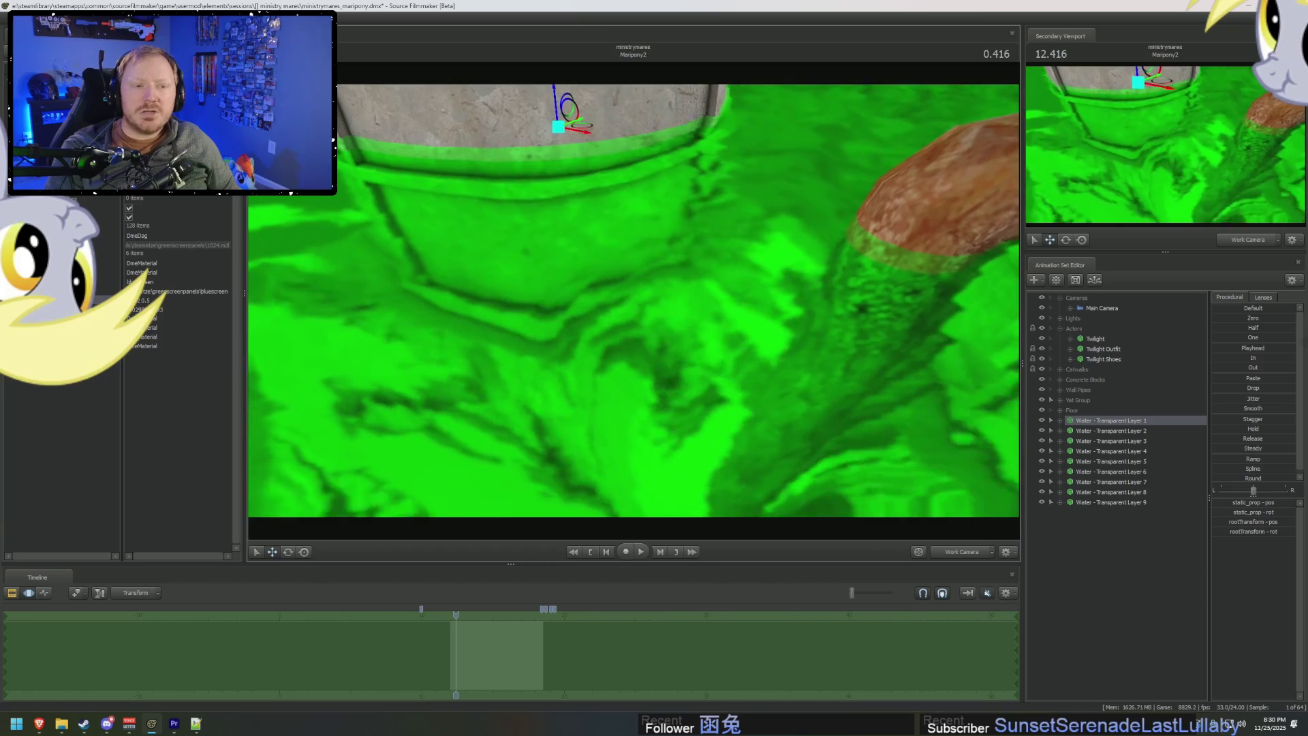
{"action": "left_click_drag", "start_coordinate": [629, 304], "coordinate": [629, 303]}
{"action": "left_click_drag", "start_coordinate": [276, 304], "coordinate": [276, 304]}
{"action": "left_click_drag", "start_coordinate": [633, 304], "coordinate": [633, 304]}
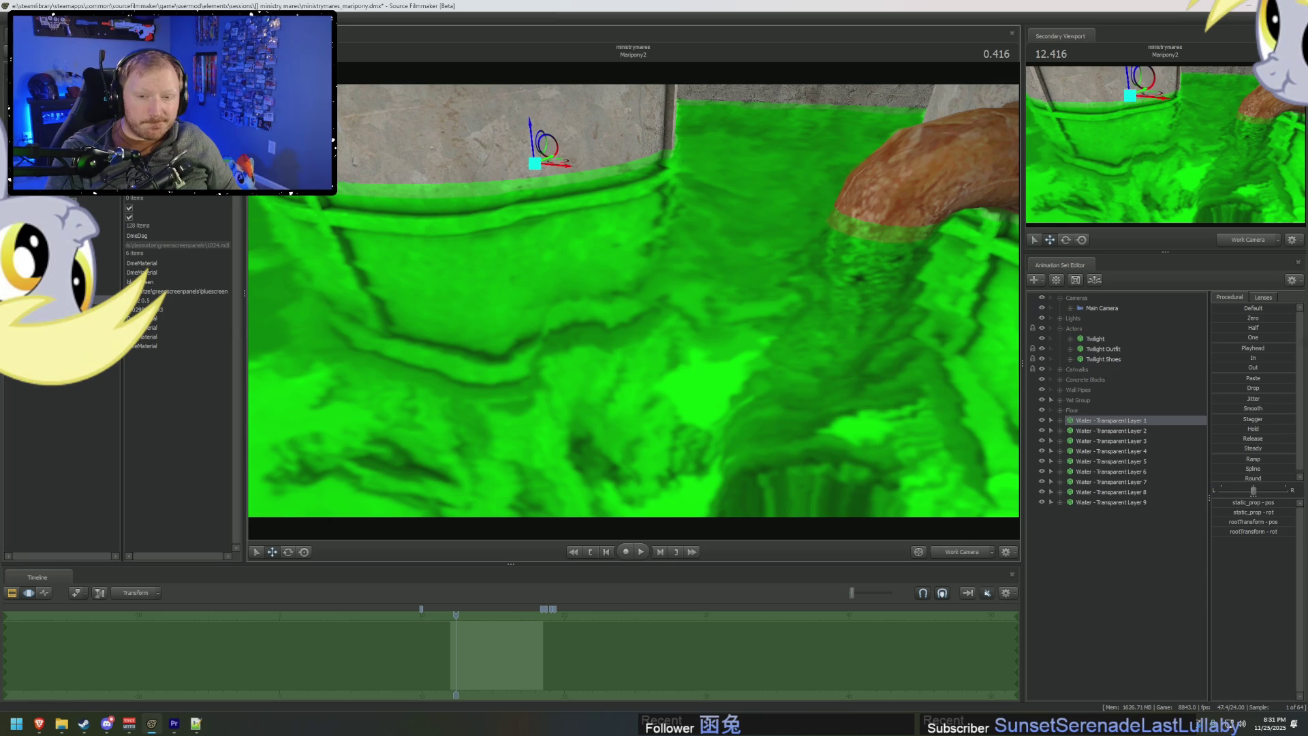
Re-enter the material value twice more, darkening then brightening the water.
{"action": "left_click", "coordinate": [181, 299]}
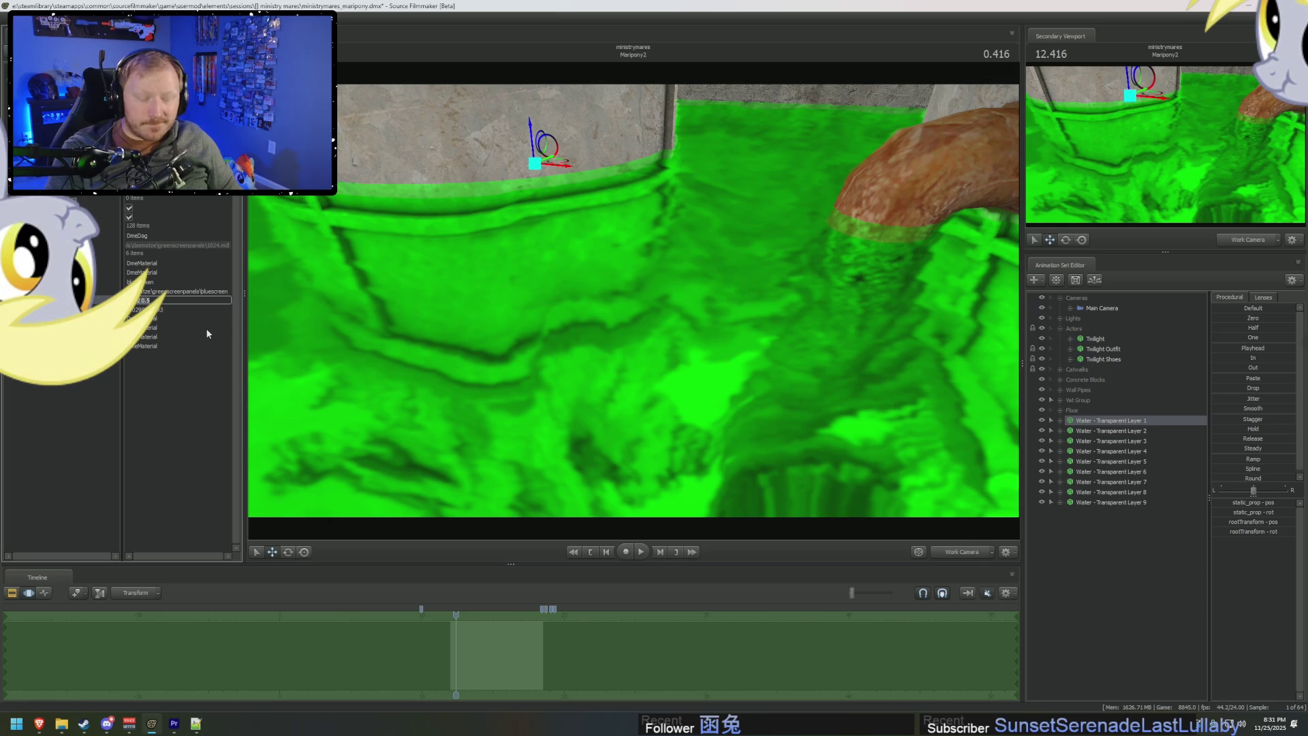
{"action": "key", "text": "BackSpace"}
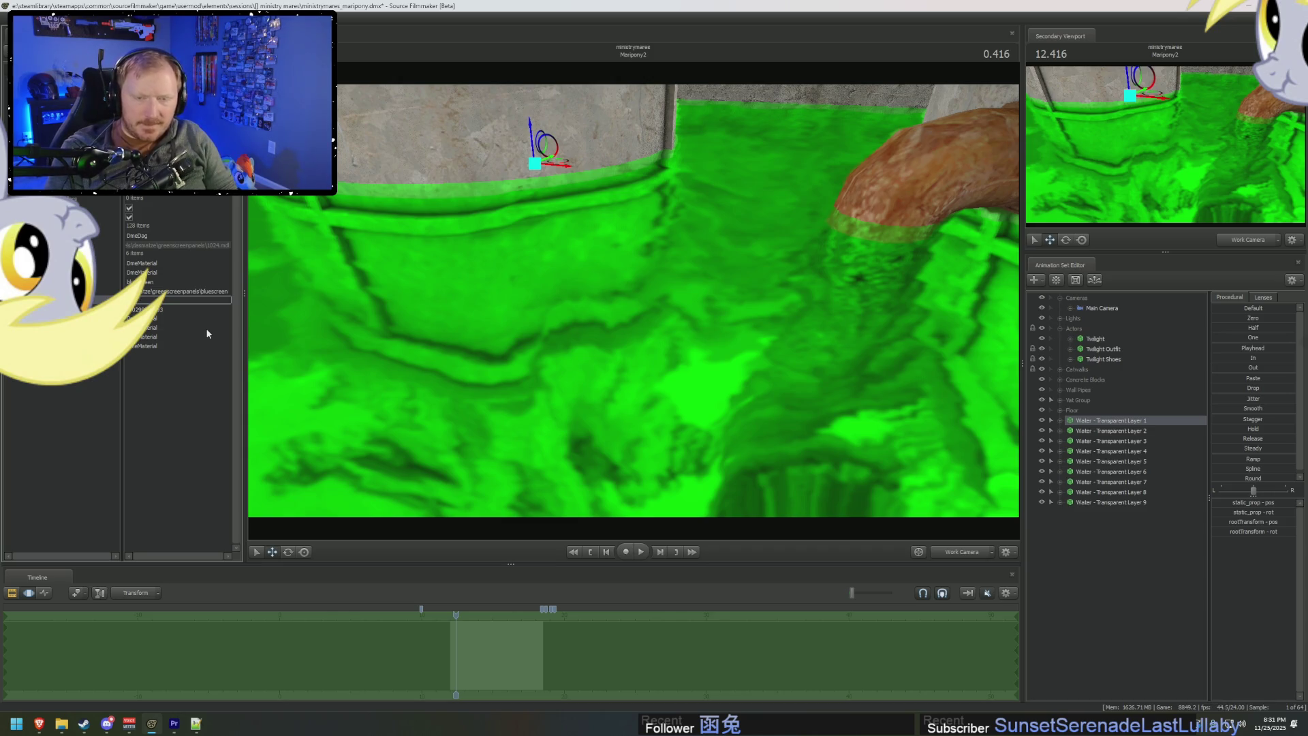
{"action": "key", "text": "Return"}
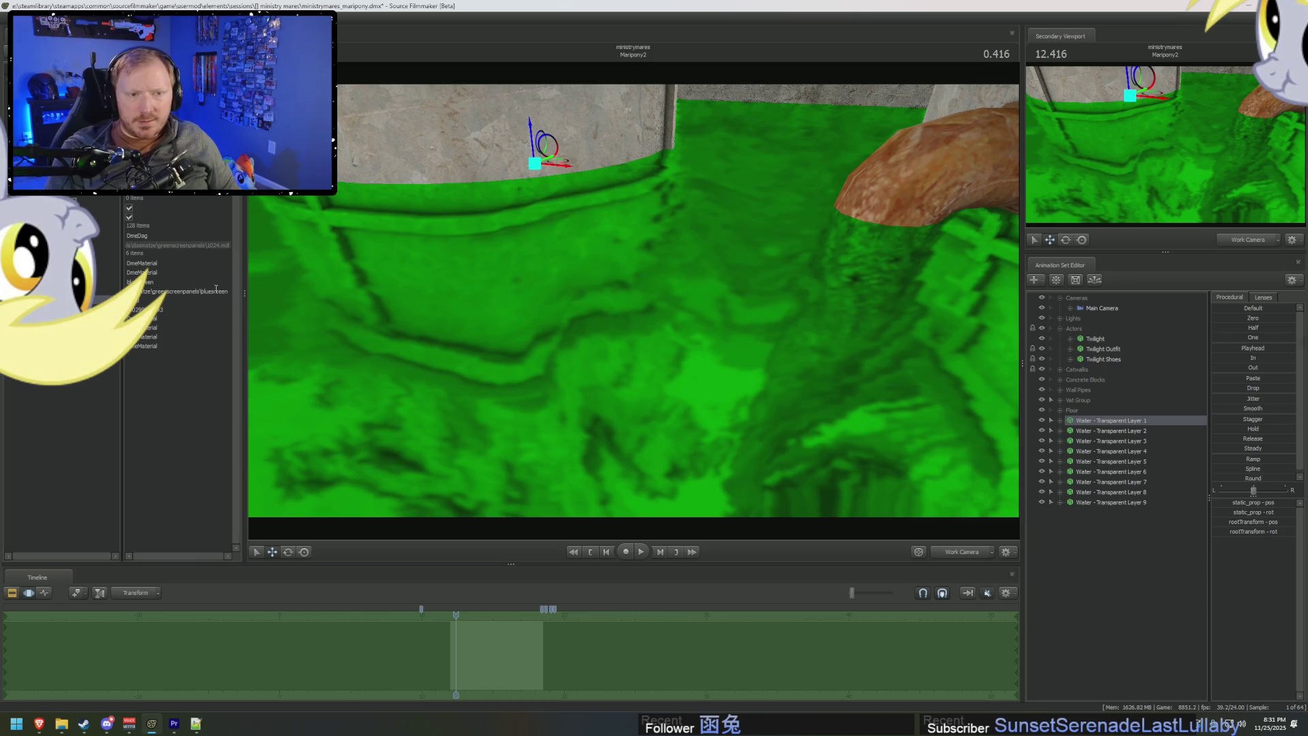
{"action": "left_click", "coordinate": [180, 300]}
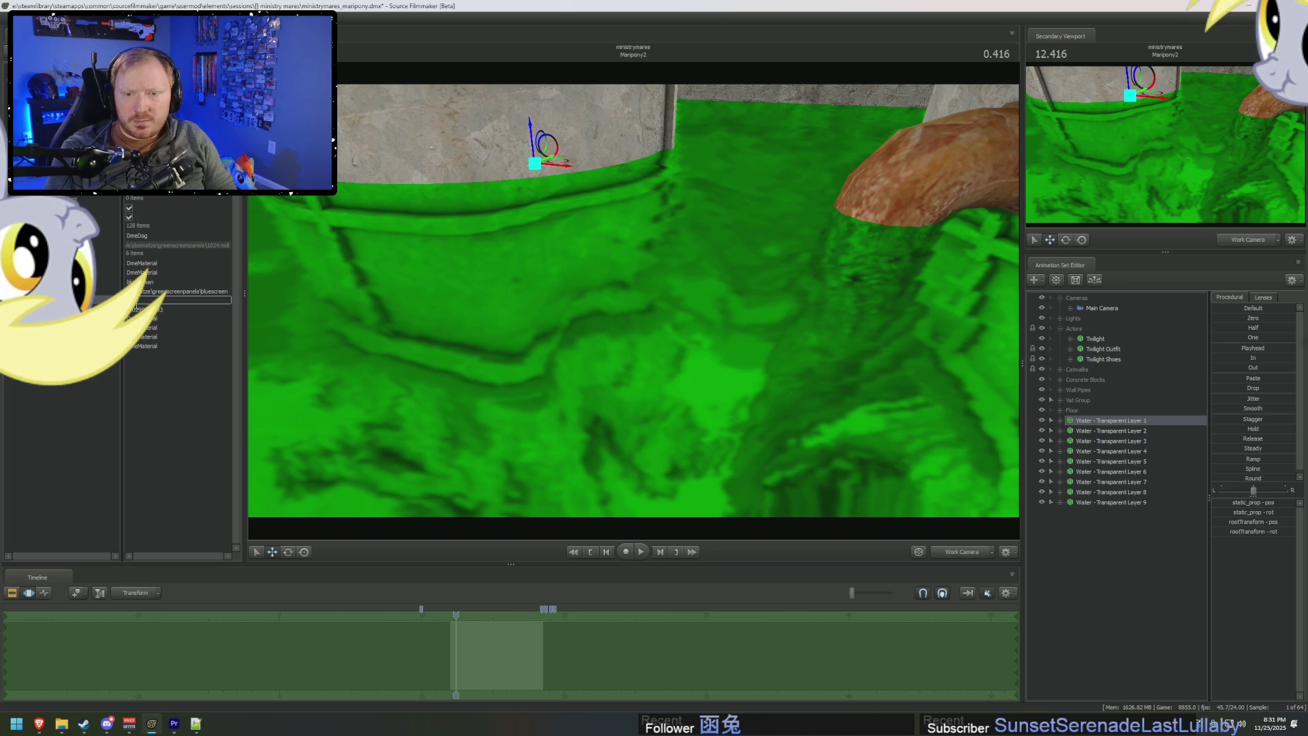
{"action": "key", "text": "Return"}
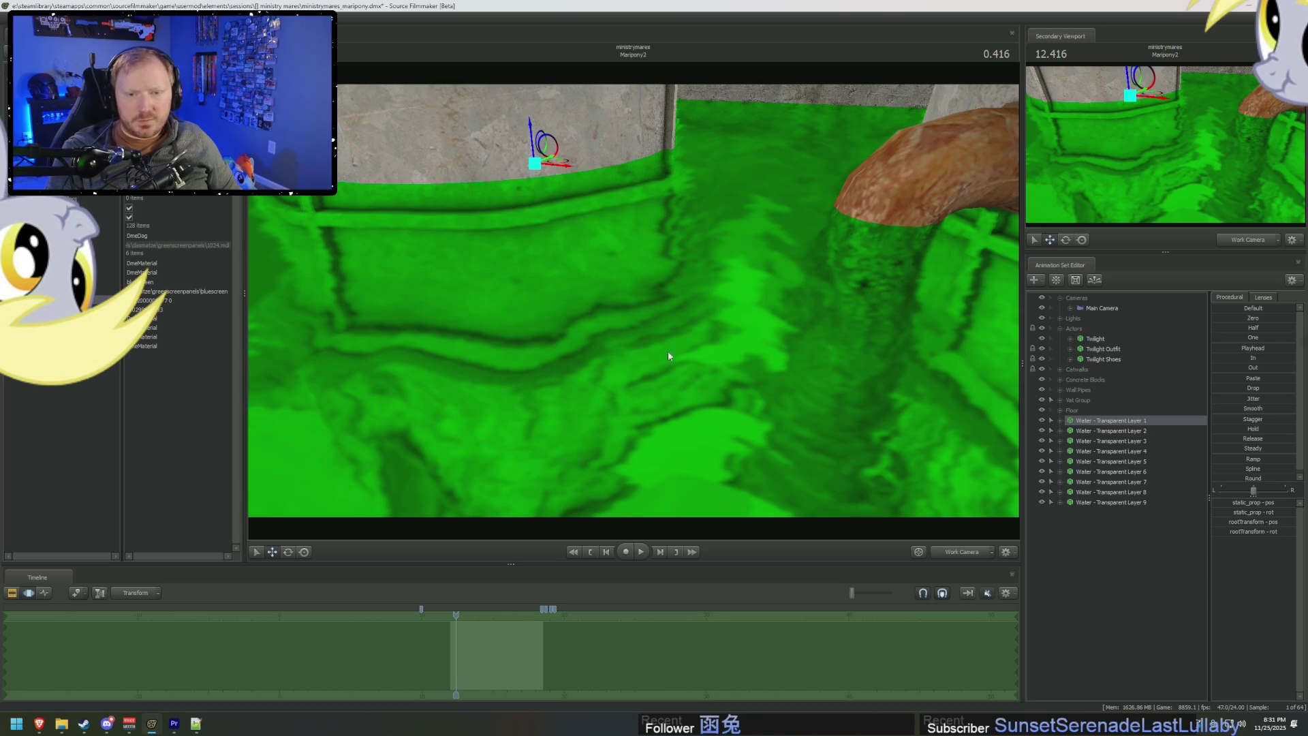
Inspect Water - Transparent Layer 2's material entries in the Element Viewer.
{"action": "left_click", "coordinate": [1093, 429]}
{"action": "right_click", "coordinate": [1093, 430]}
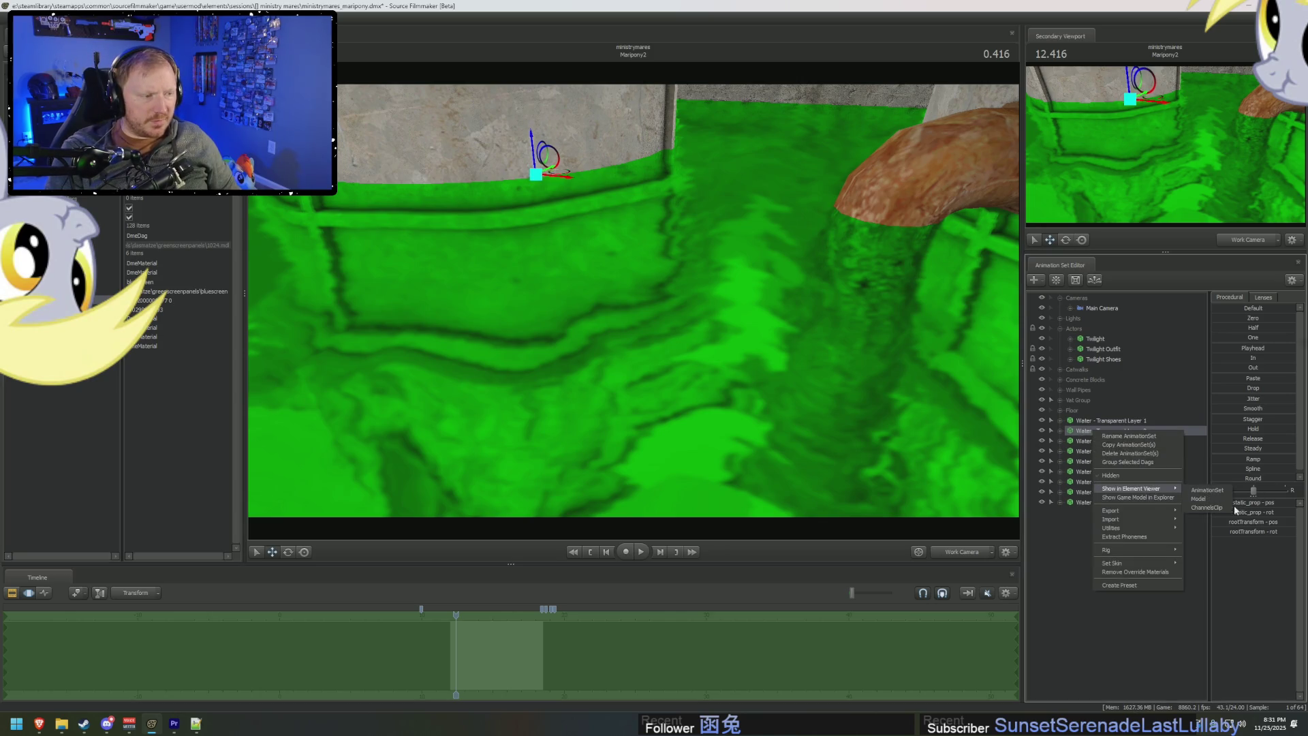
{"action": "left_click", "coordinate": [885, 450]}
{"action": "left_click", "coordinate": [109, 253]}
{"action": "left_click", "coordinate": [109, 281]}
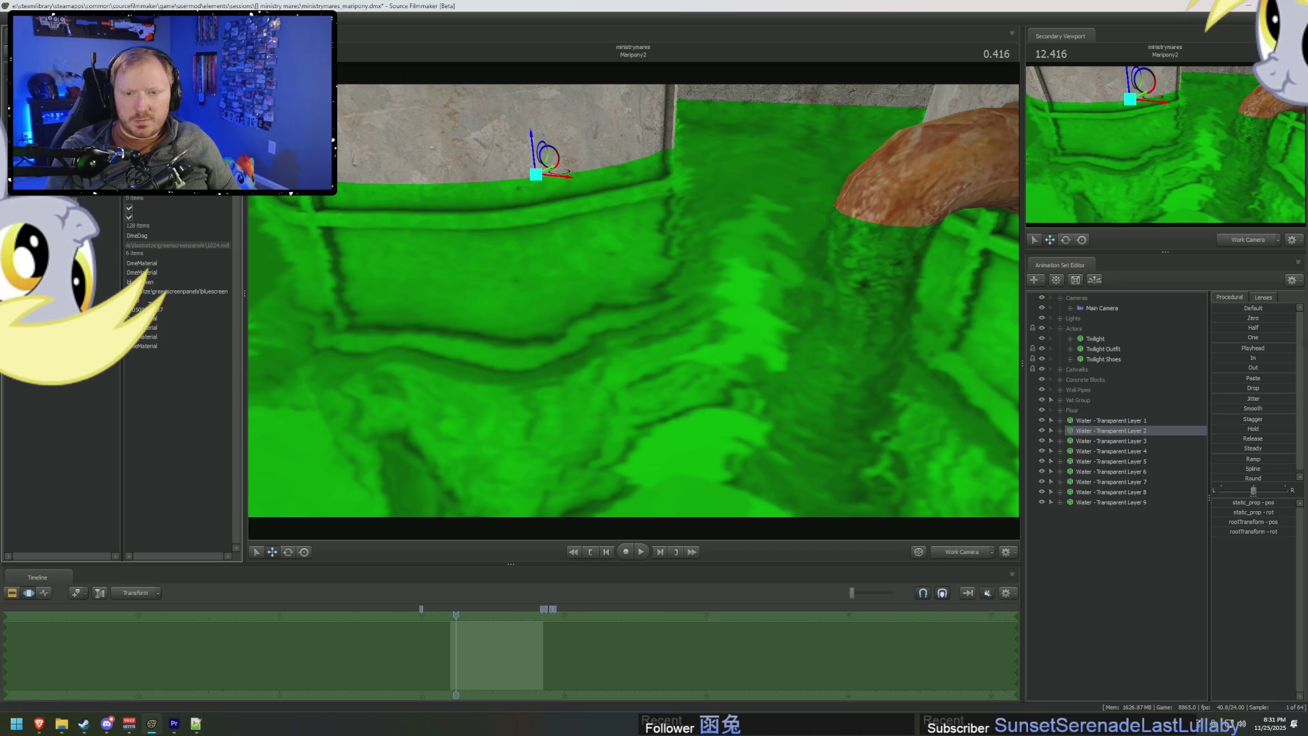
{"action": "left_click", "coordinate": [144, 299]}
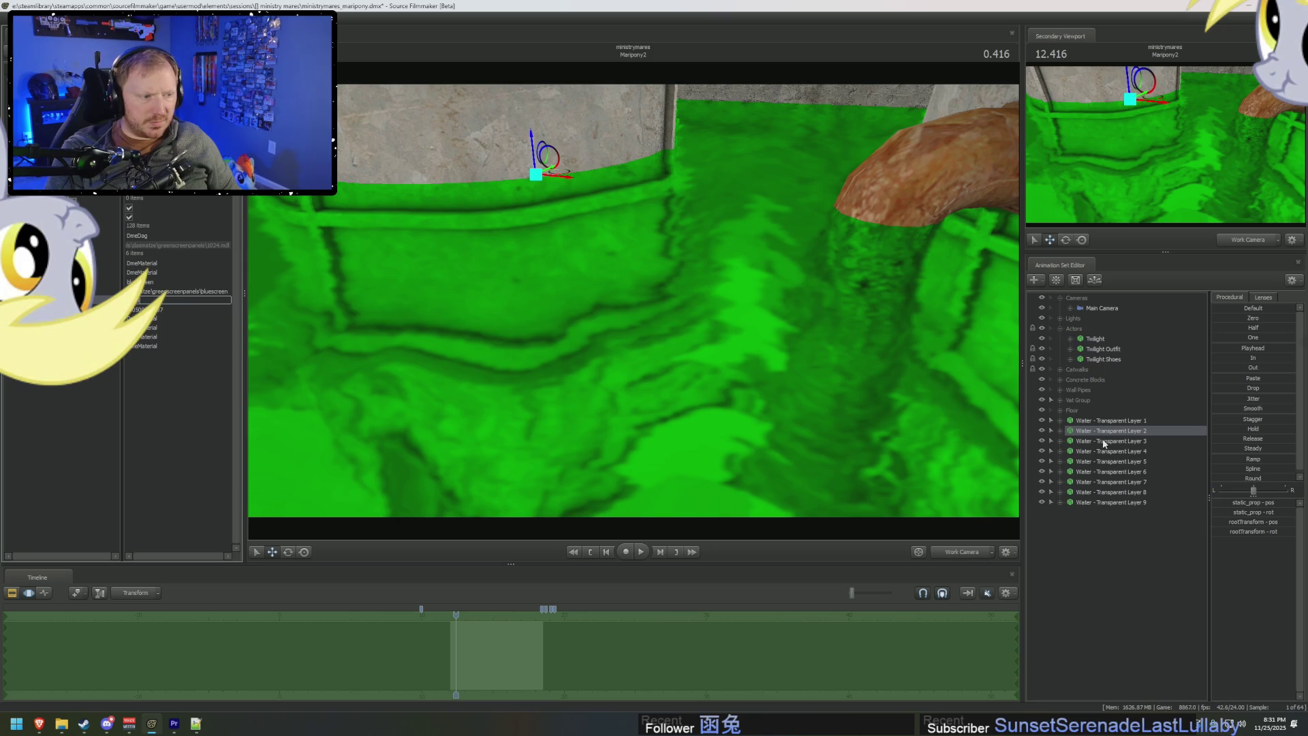
Show Layer 3's data and set its second material's value to 1.
{"action": "right_click", "coordinate": [1105, 441]}
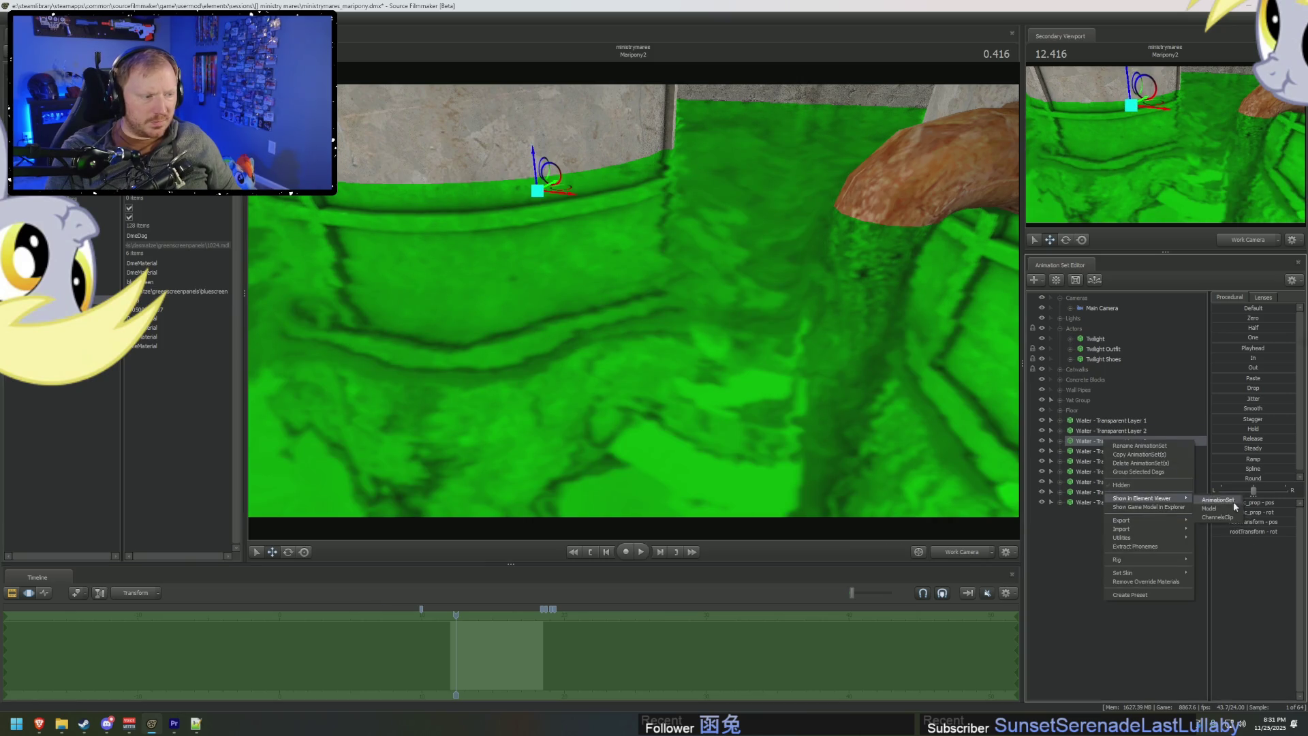
{"action": "left_click", "coordinate": [1230, 500]}
{"action": "left_click", "coordinate": [109, 271]}
{"action": "double_click", "coordinate": [182, 301]}
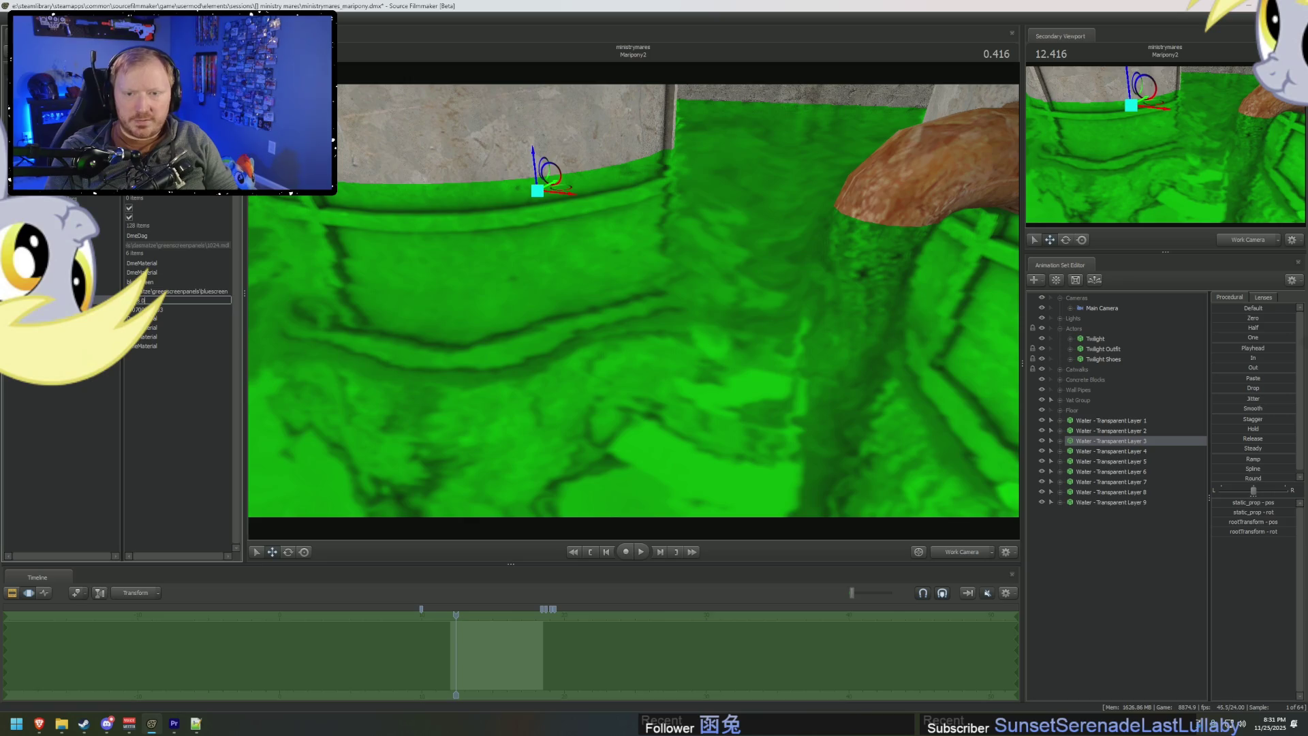
{"action": "key", "text": "Return"}
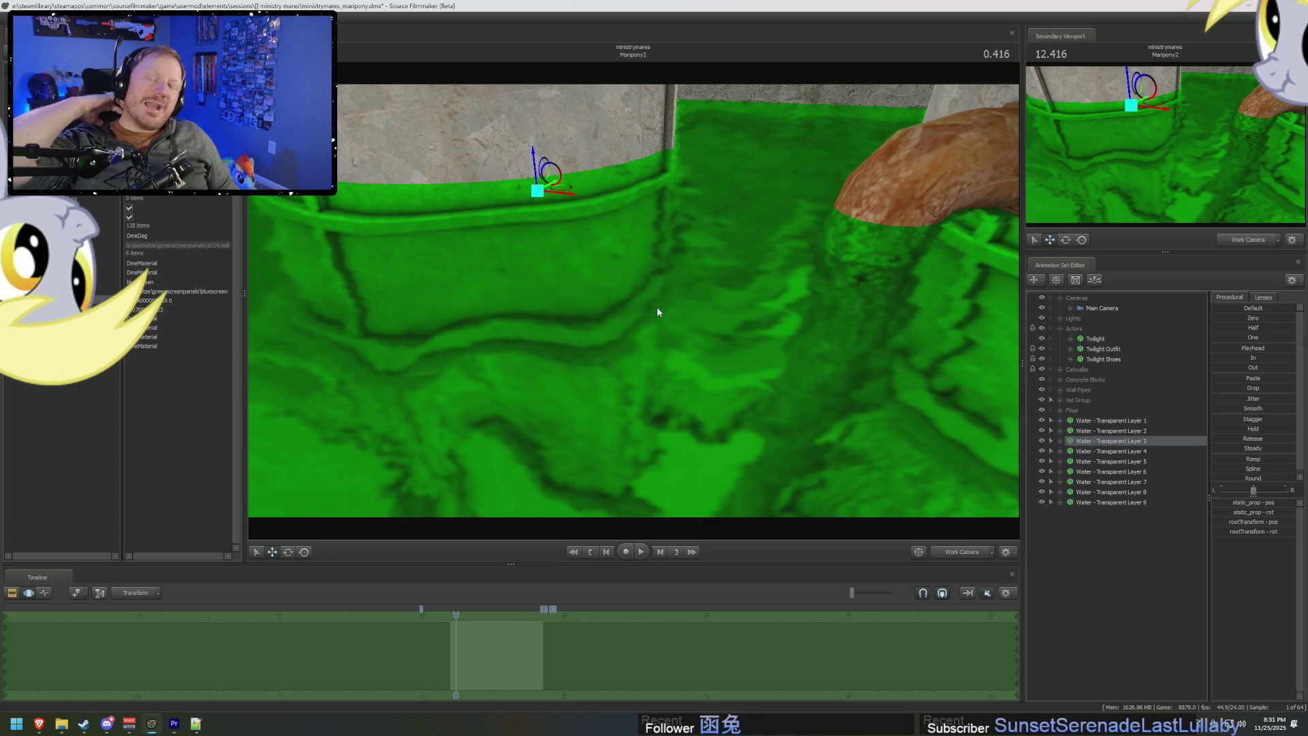
{"action": "double_click", "coordinate": [168, 301]}
{"action": "type", "text": "1"}
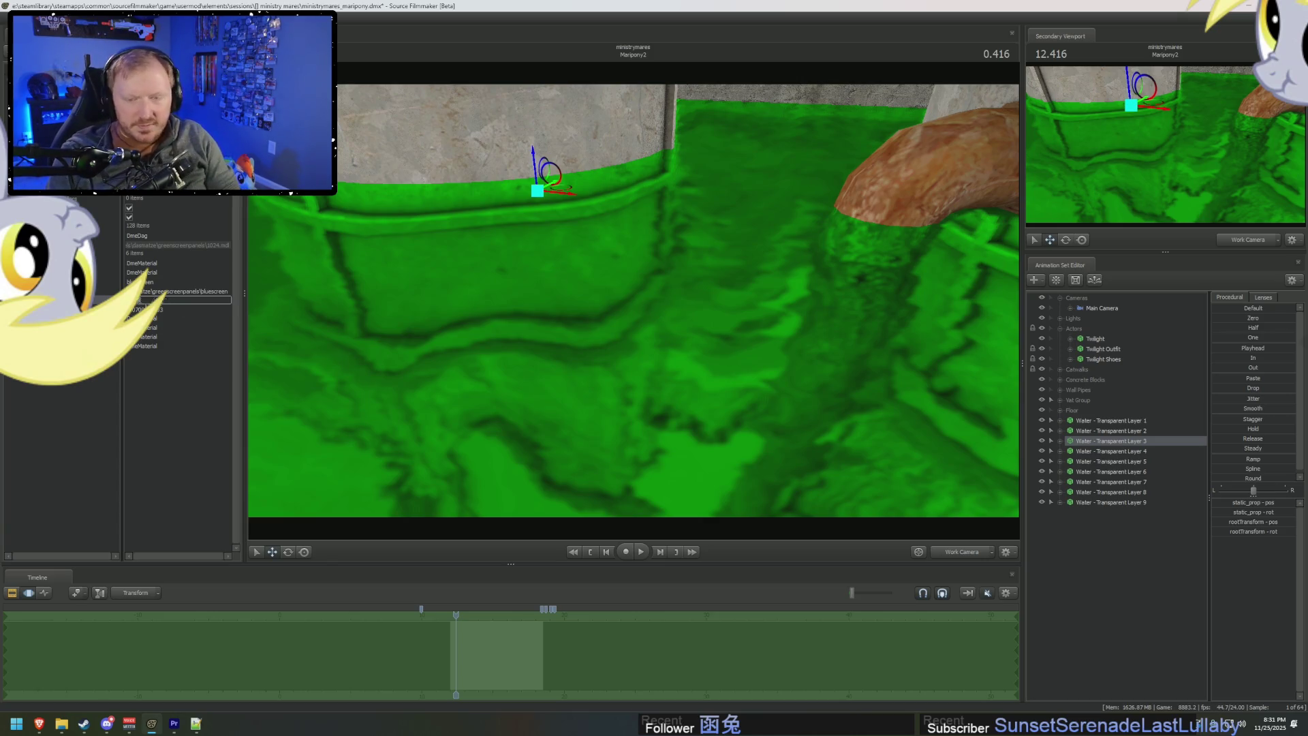
{"action": "key", "text": "Return"}
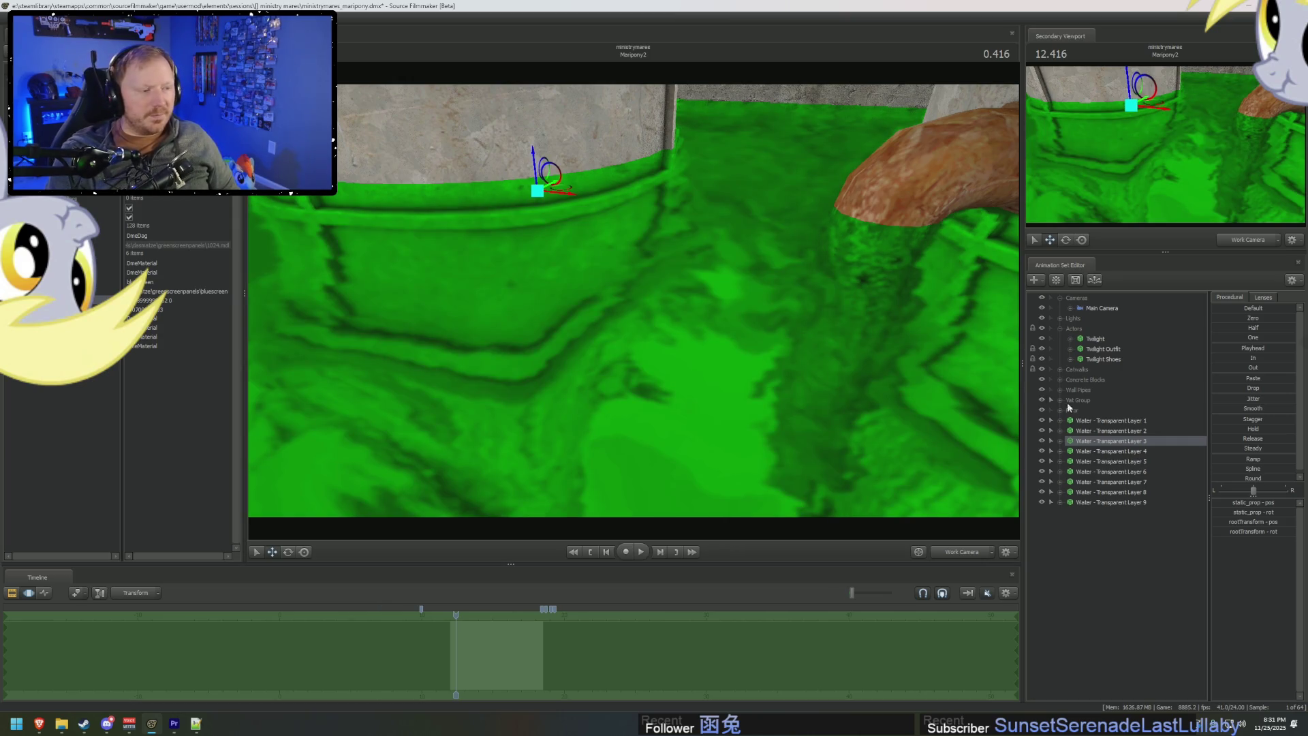
{"action": "right_click", "coordinate": [1101, 451]}
Edit Water - Transparent Layer 4's material value in the Element Viewer.
{"action": "mouse_move", "coordinate": [1136, 509]}
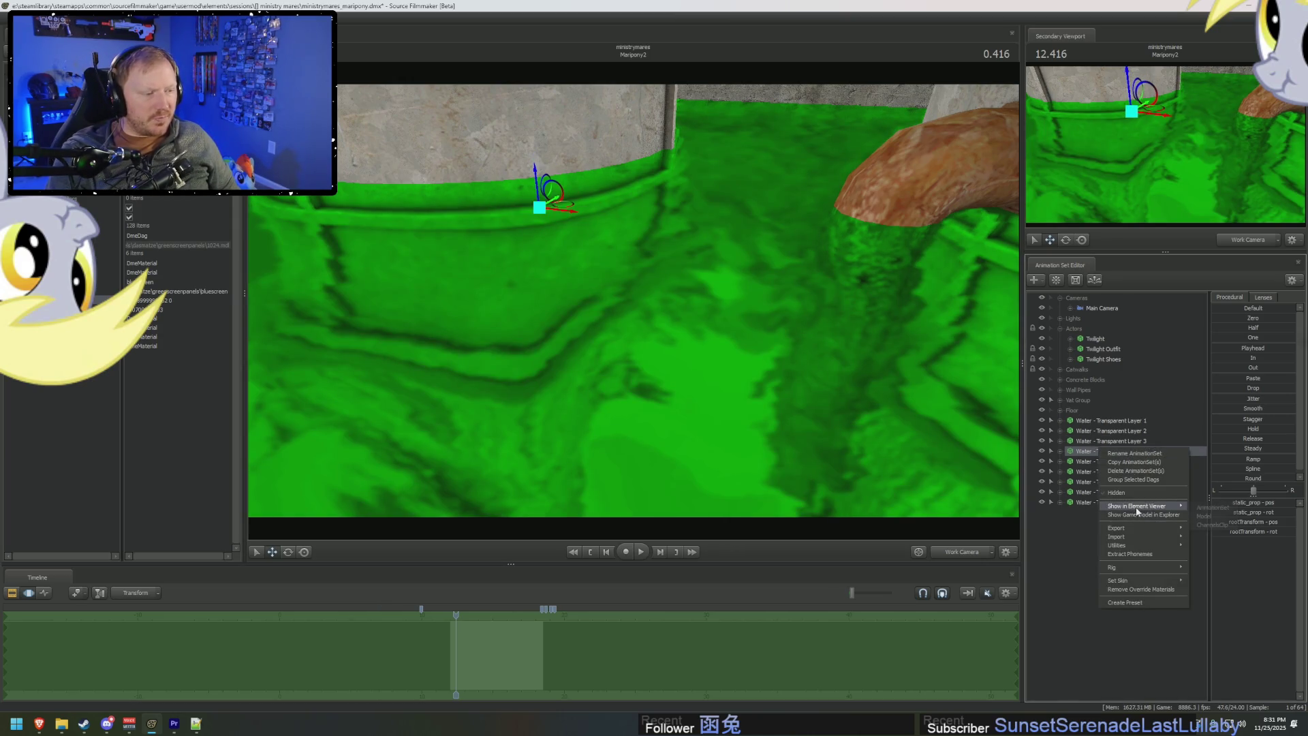
{"action": "left_click", "coordinate": [1211, 508]}
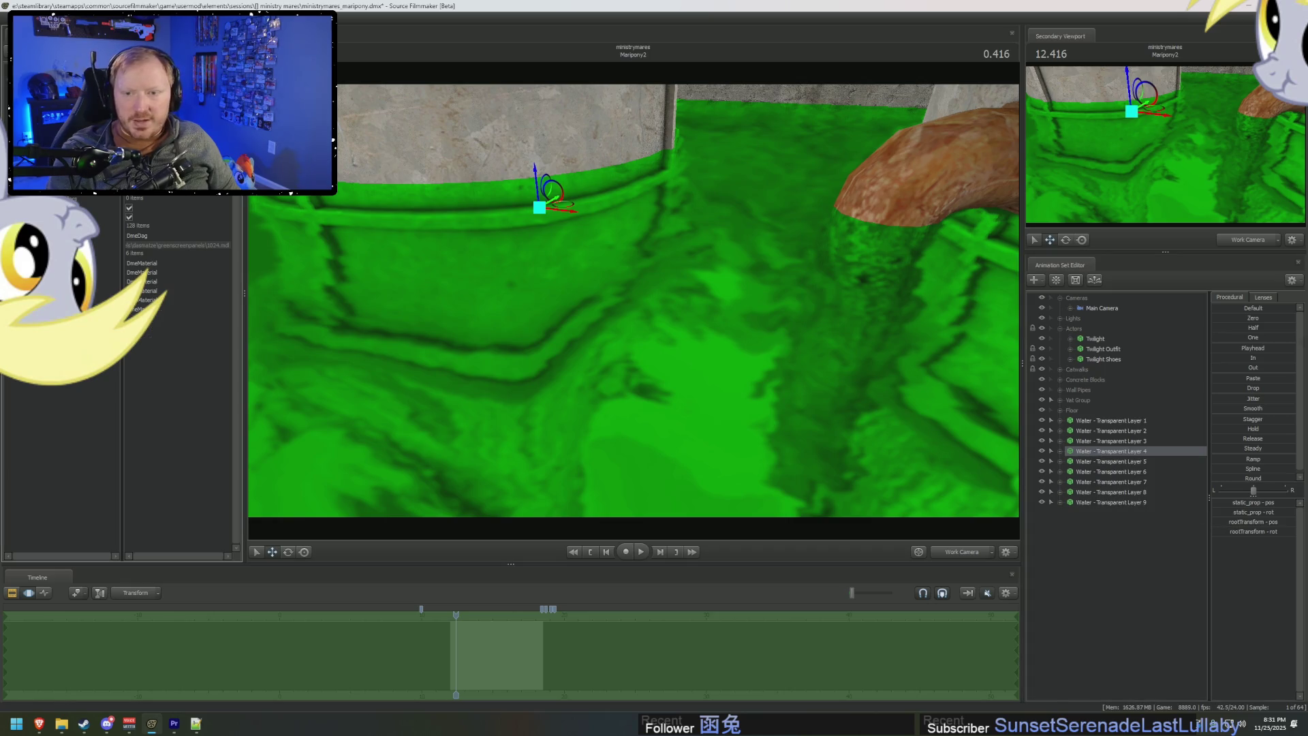
{"action": "left_click", "coordinate": [177, 300]}
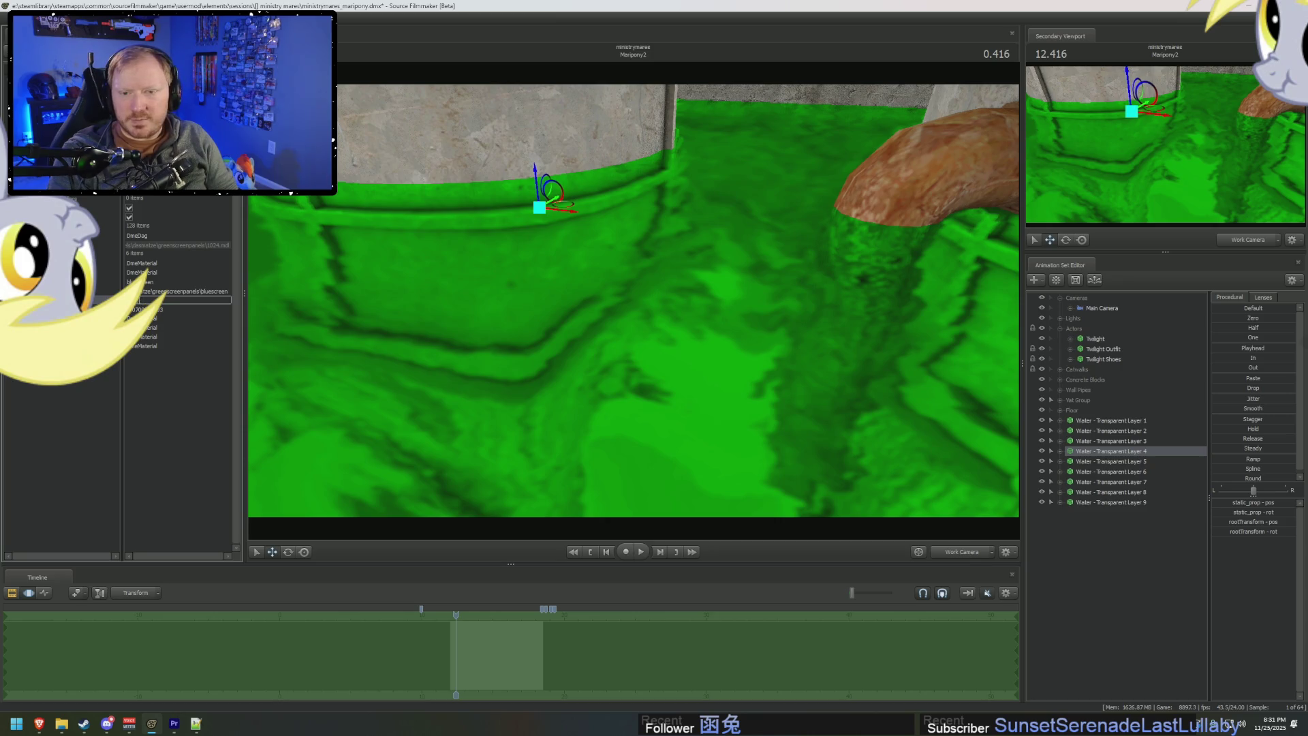
{"action": "key", "text": "Return"}
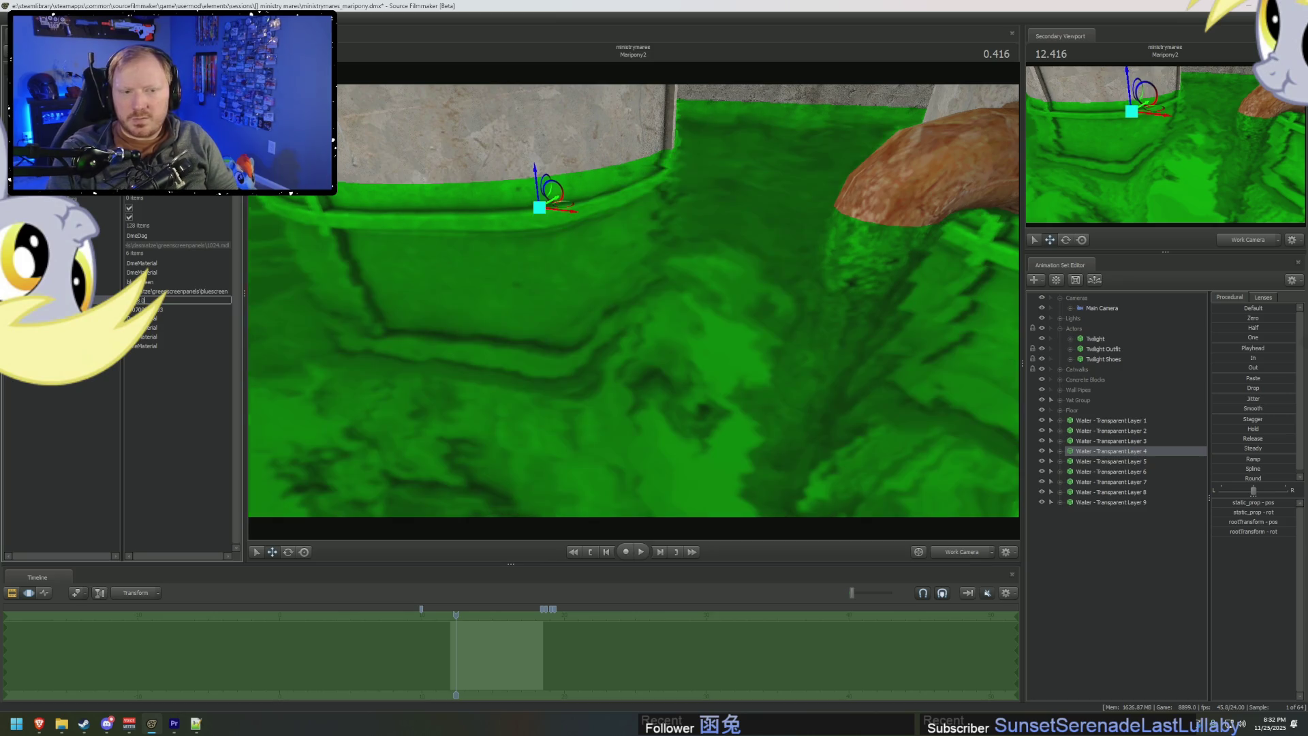
Open Water - Transparent Layer 5's data and set its material value to about 0.7.
{"action": "right_click", "coordinate": [1123, 463]}
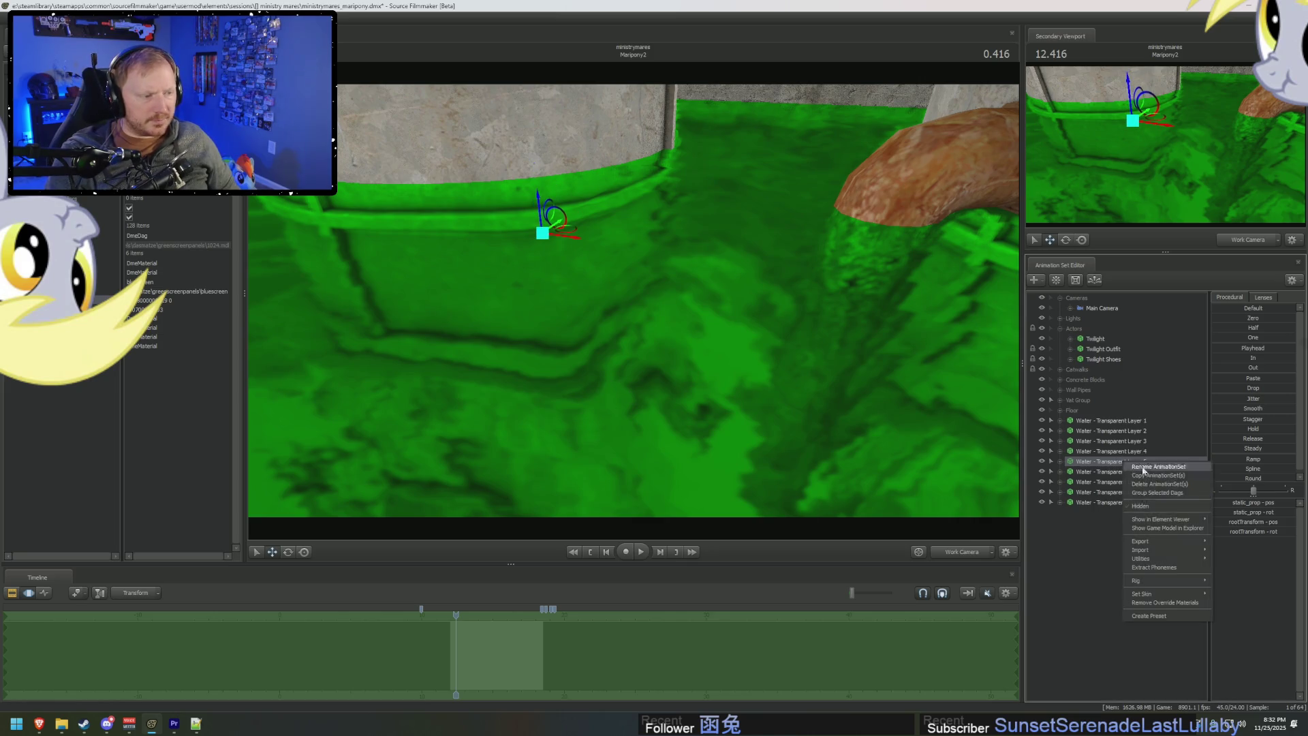
{"action": "left_click", "coordinate": [1240, 530]}
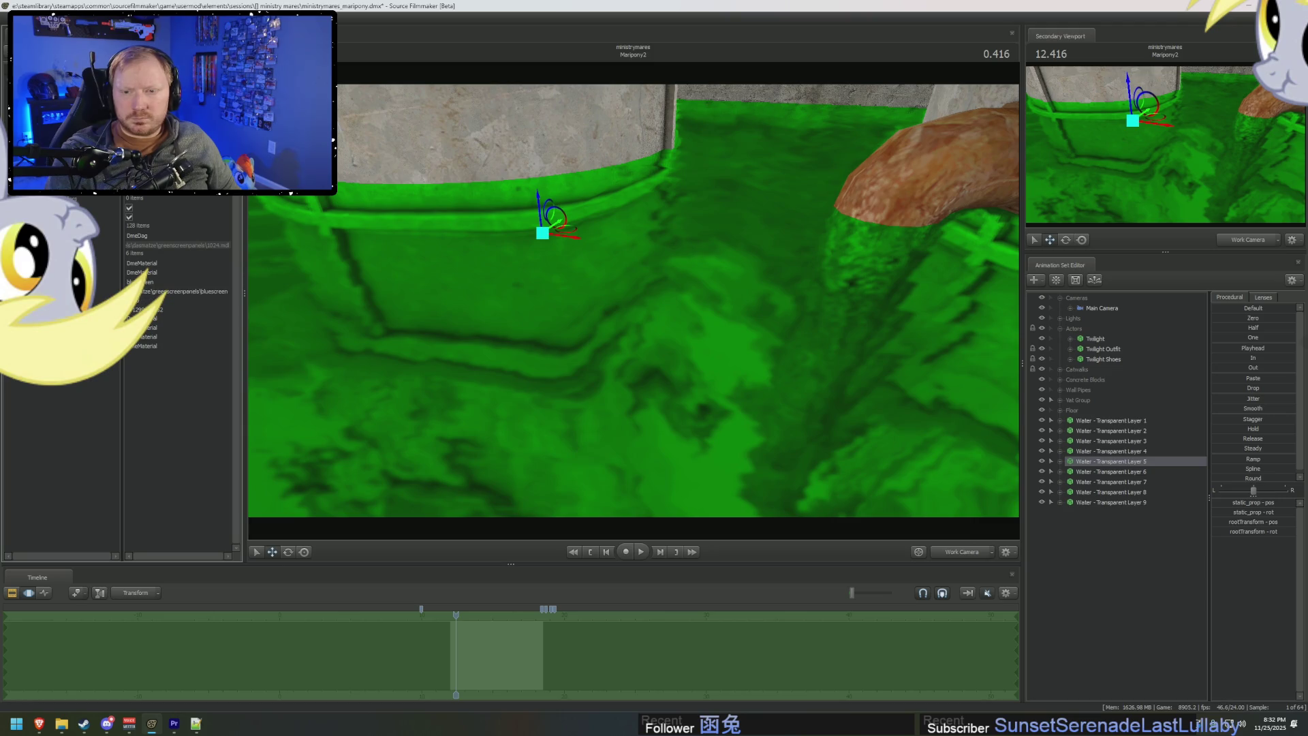
{"action": "double_click", "coordinate": [159, 311]}
{"action": "key", "text": "Return"}
{"action": "double_click", "coordinate": [151, 300]}
{"action": "type", "text": "0.7"}
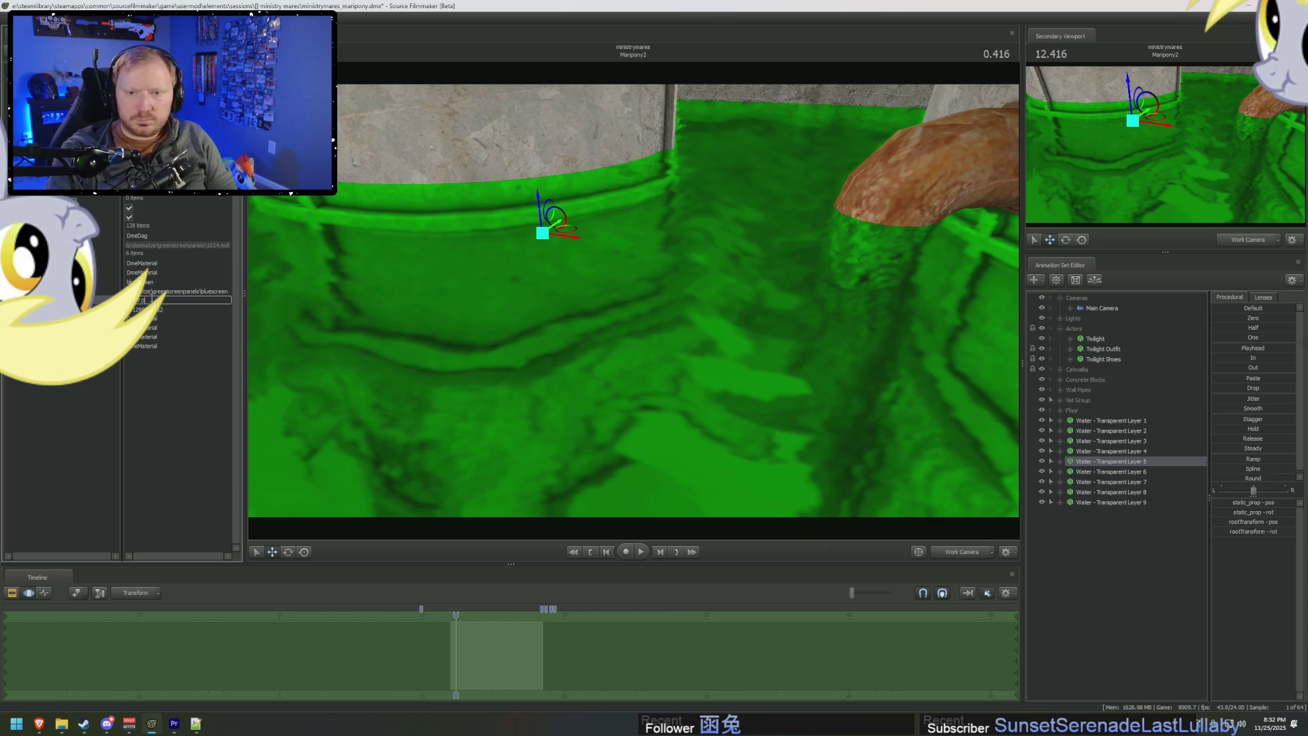
{"action": "key", "text": "Return"}
Revise Layer 5's material value to 0.75 while checking the water by the vat wall.
{"action": "left_click_drag", "start_coordinate": [517, 303], "coordinate": [432, 303]}
{"action": "double_click", "coordinate": [150, 301]}
{"action": "type", "text": "0.75"}
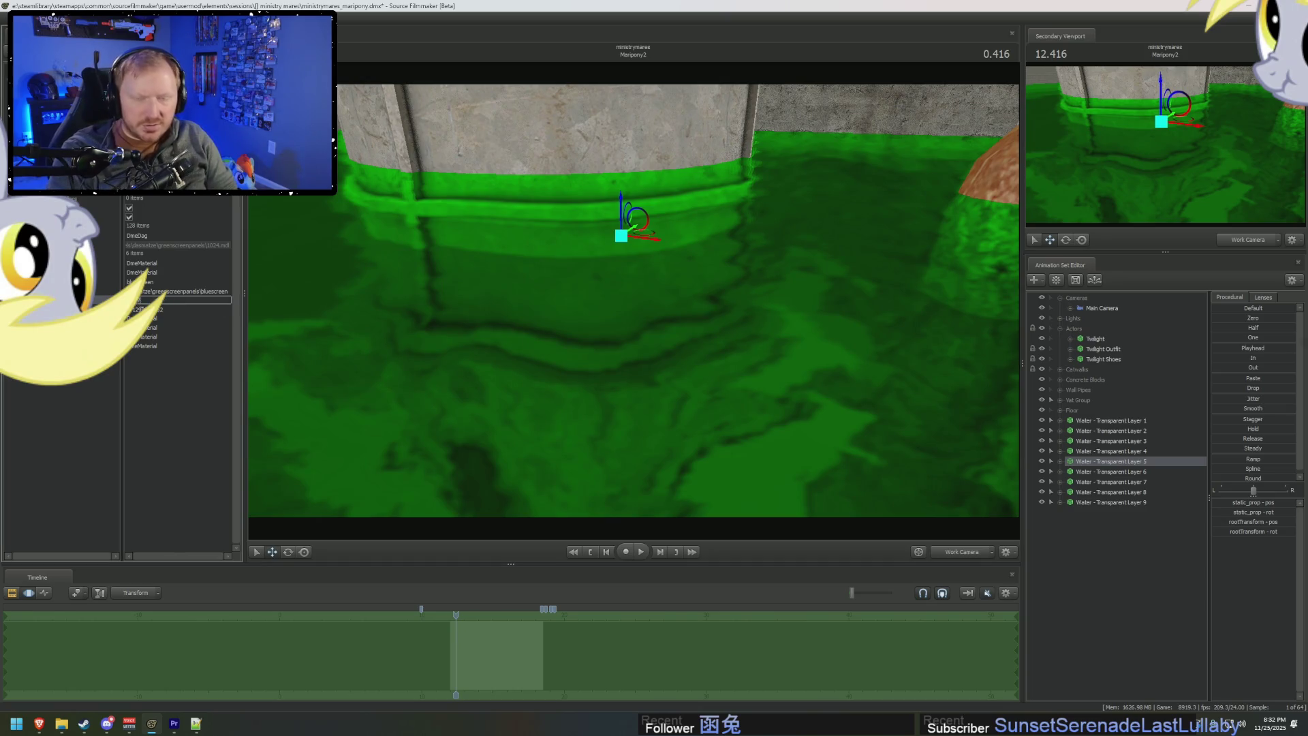
{"action": "right_click_drag", "start_coordinate": [455, 362], "coordinate": [164, 337]}
{"action": "double_click", "coordinate": [141, 301]}
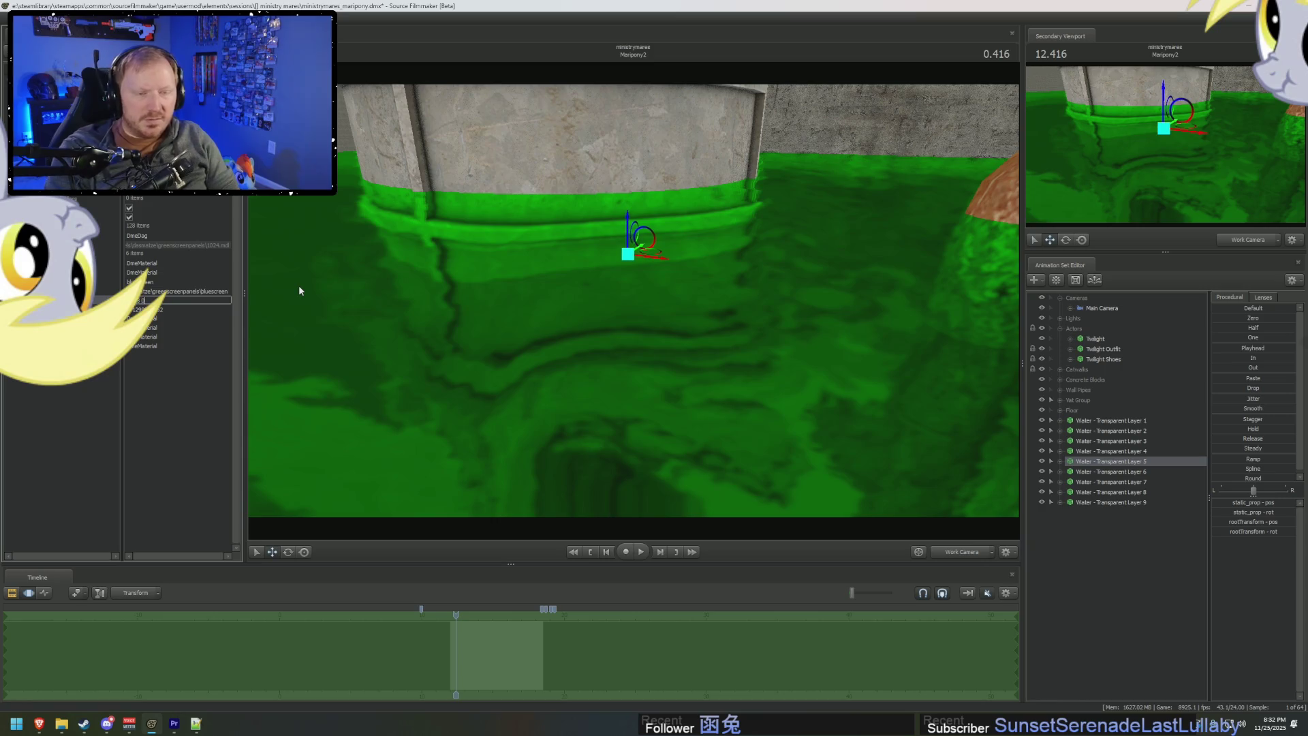
{"action": "right_click_drag", "start_coordinate": [298, 290], "coordinate": [280, 286]}
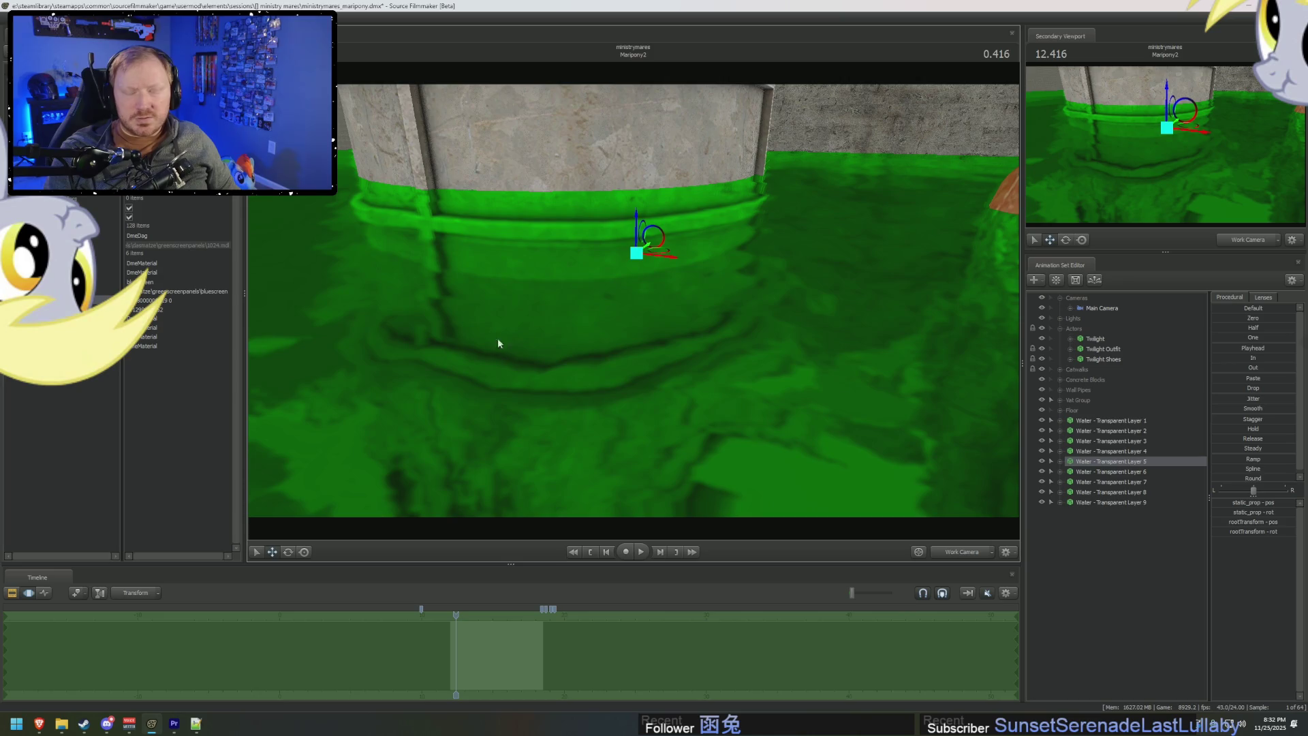
Inspect Water - Transparent Layer 5's model data after dismissing Layer 4's actions.
{"action": "left_click", "coordinate": [1118, 451]}
{"action": "right_click", "coordinate": [1118, 452]}
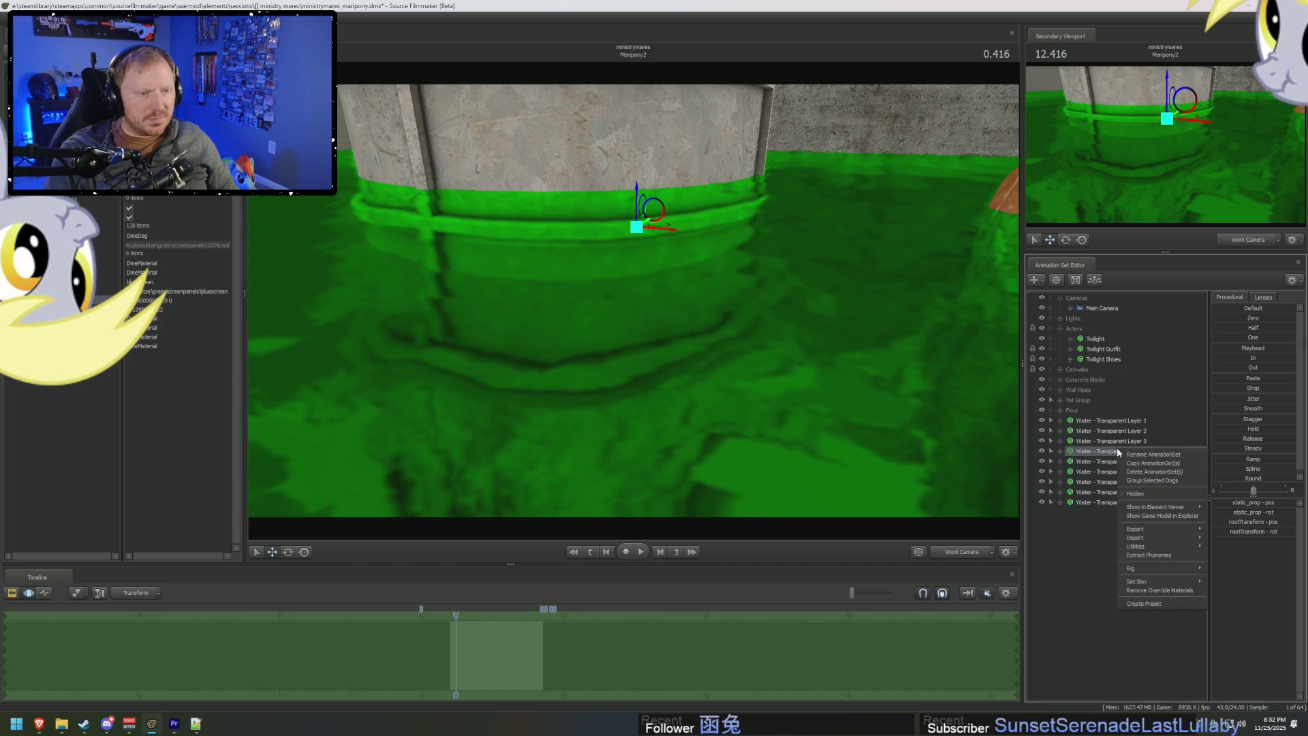
{"action": "left_click", "coordinate": [1049, 448]}
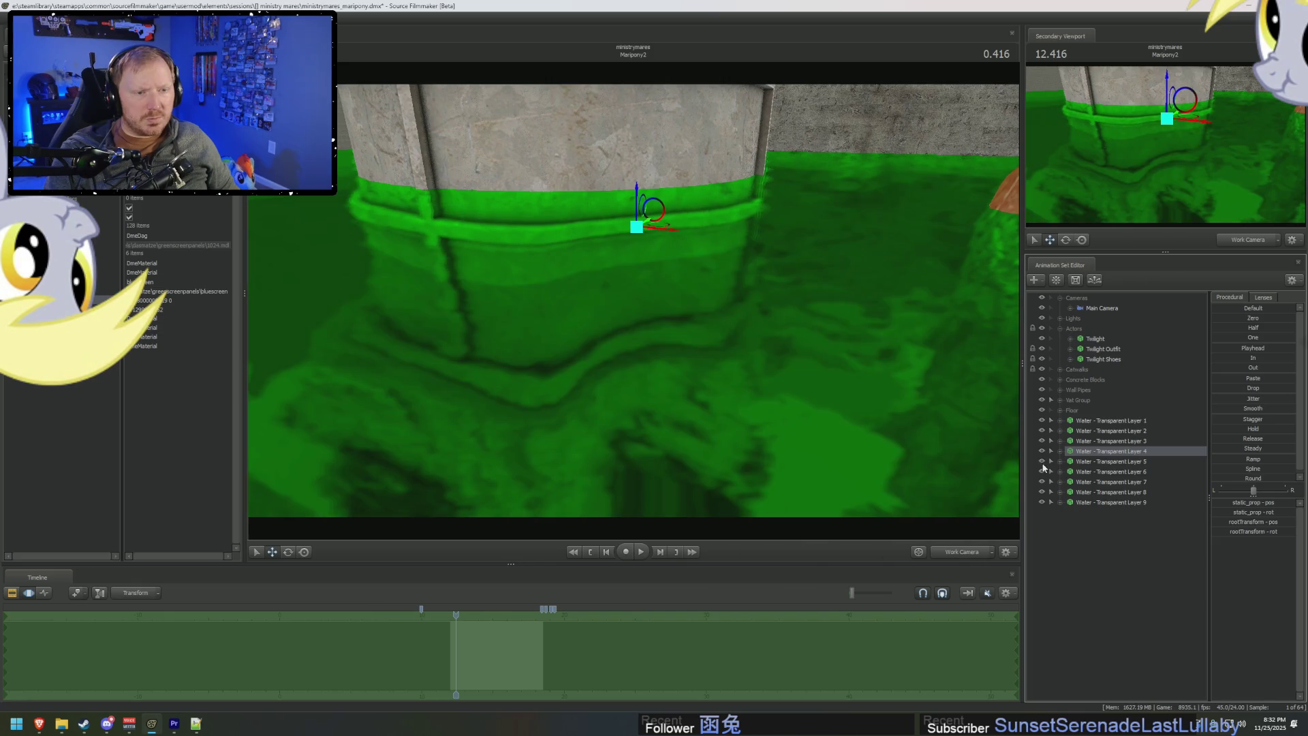
{"action": "left_click", "coordinate": [1104, 461]}
{"action": "right_click", "coordinate": [1104, 461]}
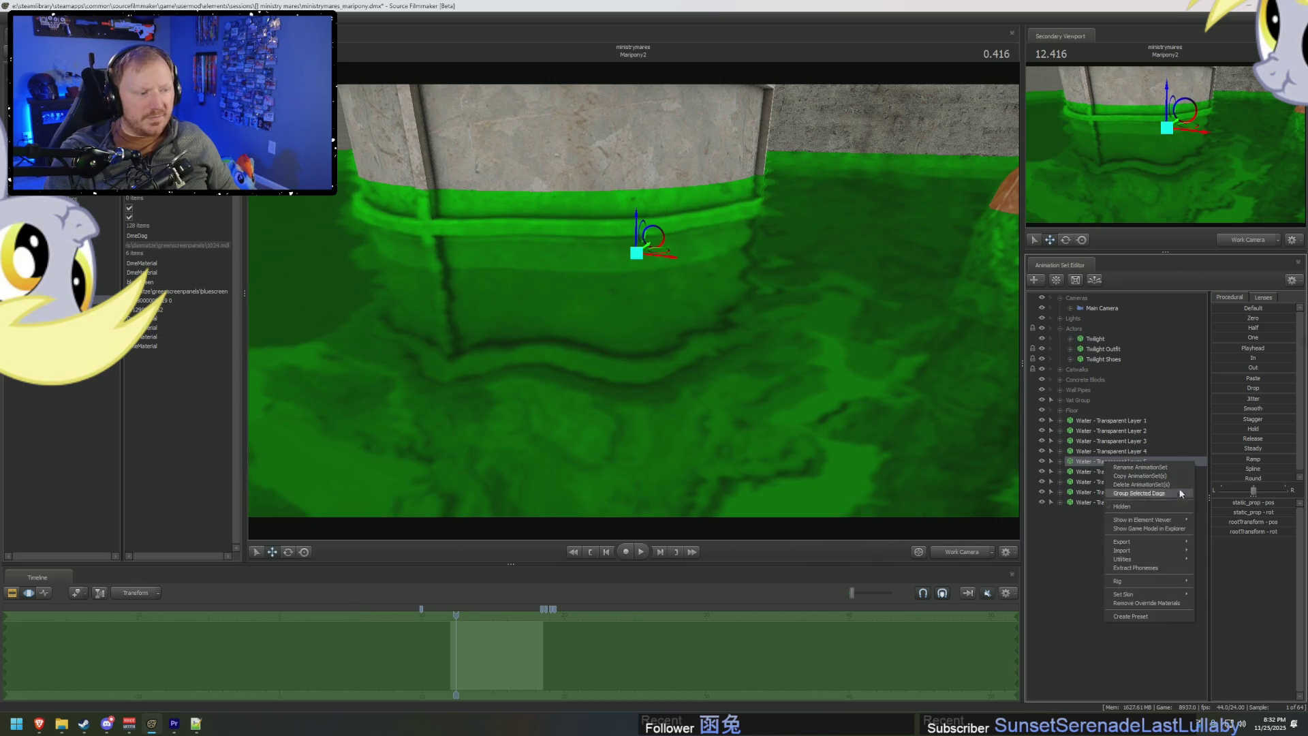
{"action": "mouse_move", "coordinate": [1158, 520]}
{"action": "left_click", "coordinate": [1229, 531]}
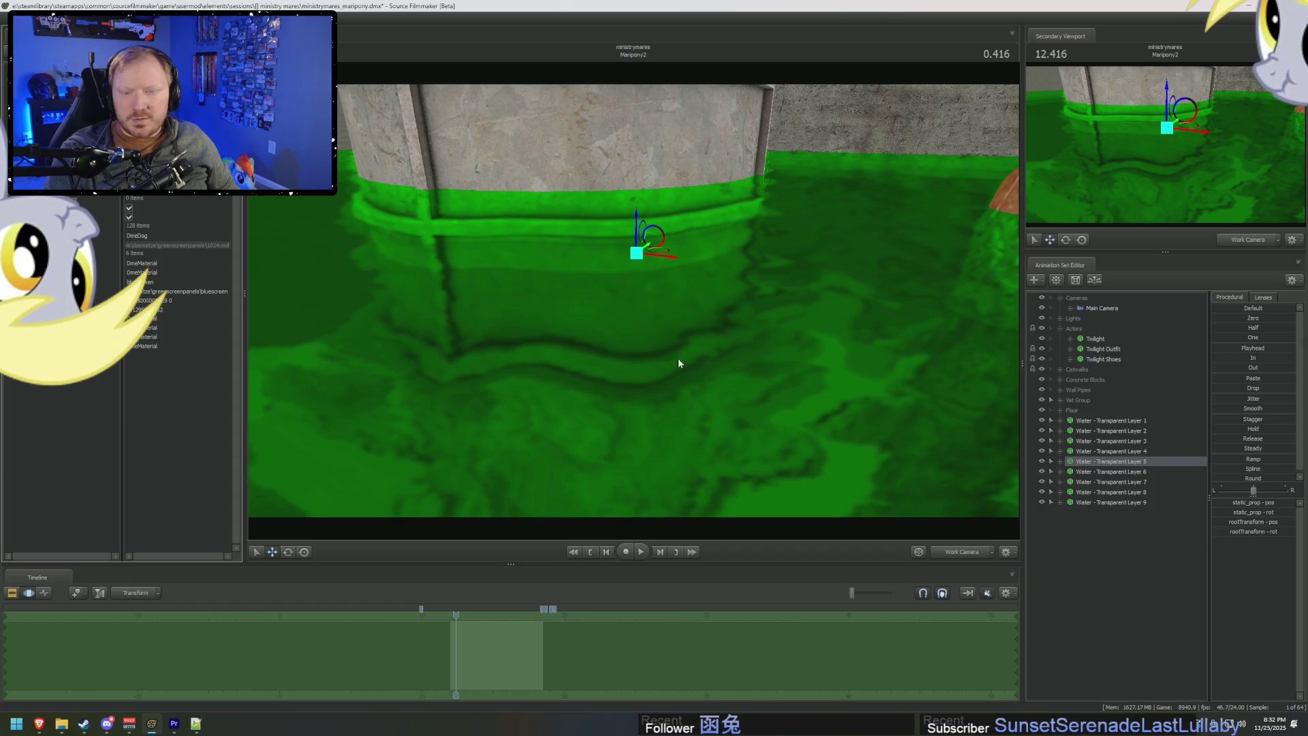
Check Layer 4's second material settings, then reopen Layer 5's data.
{"action": "right_click", "coordinate": [1107, 453]}
{"action": "mouse_move", "coordinate": [1167, 513]}
{"action": "left_click", "coordinate": [1223, 531]}
{"action": "left_click", "coordinate": [125, 272]}
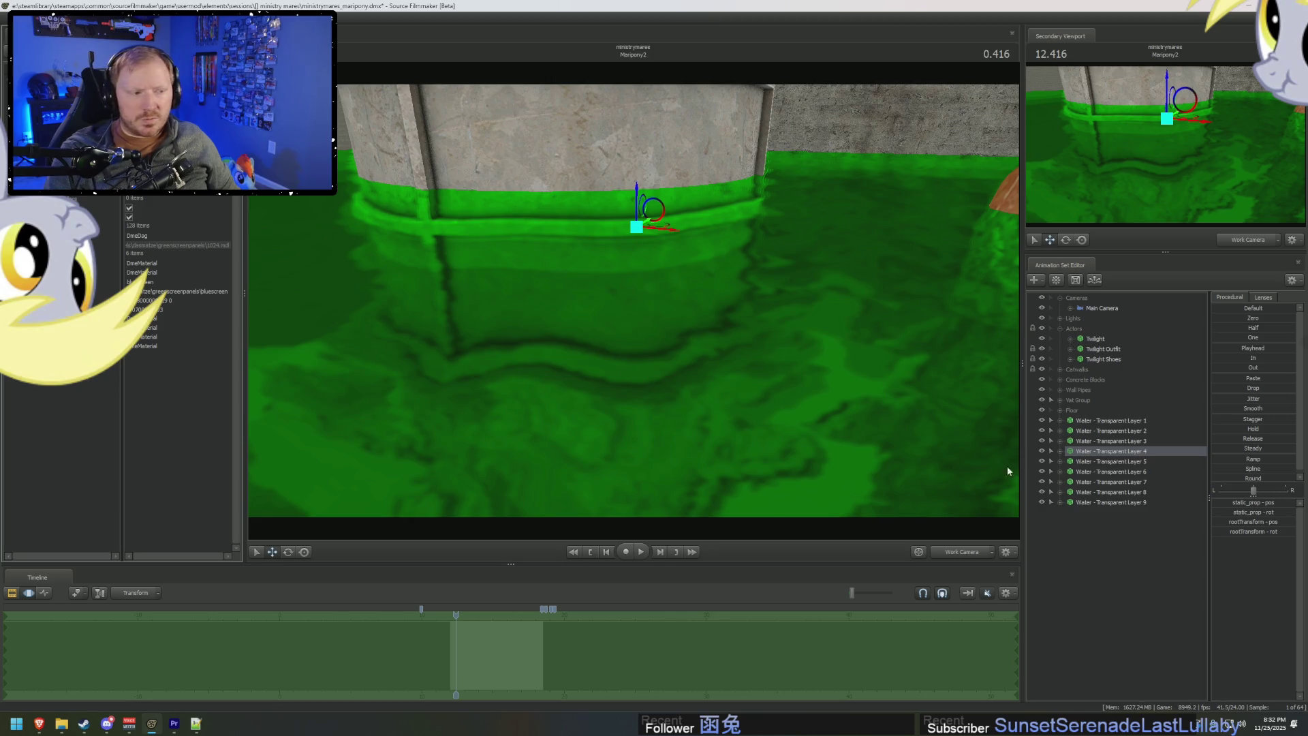
{"action": "left_click", "coordinate": [1153, 464]}
{"action": "right_click", "coordinate": [1144, 464]}
{"action": "mouse_move", "coordinate": [1199, 523]}
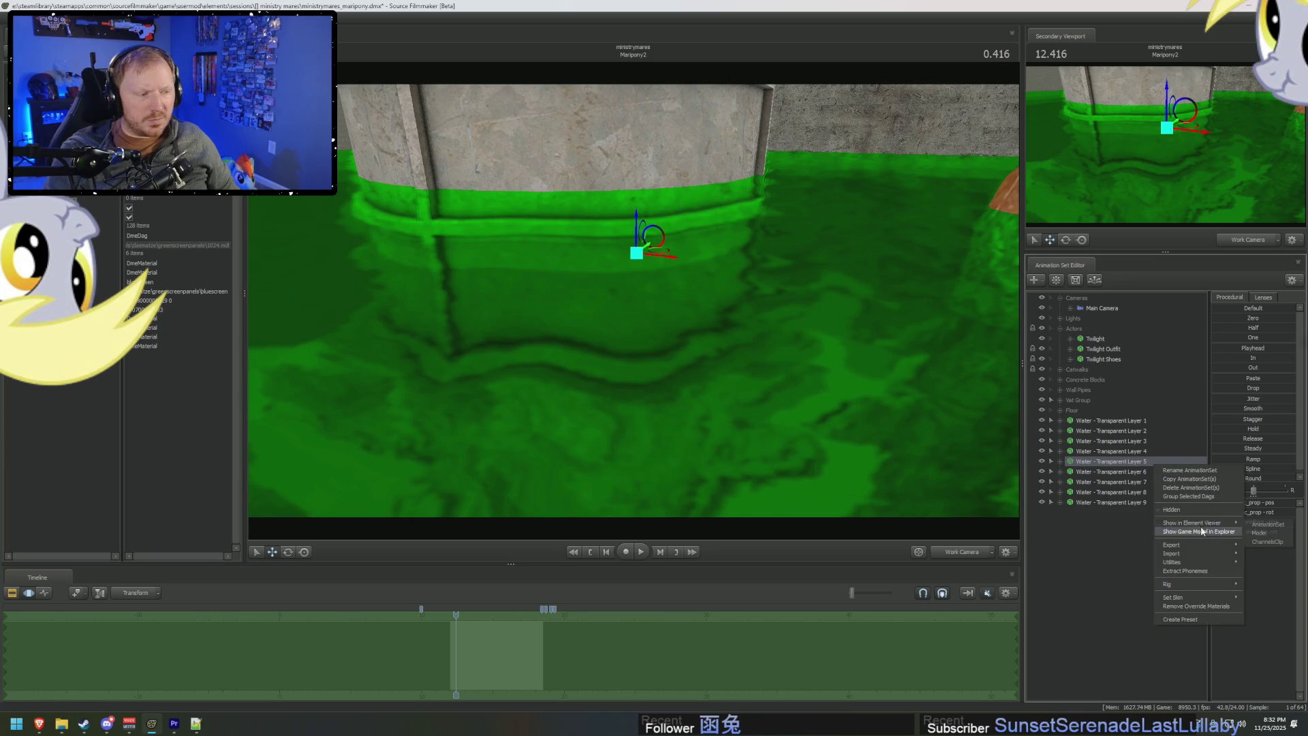
{"action": "left_click", "coordinate": [1260, 534]}
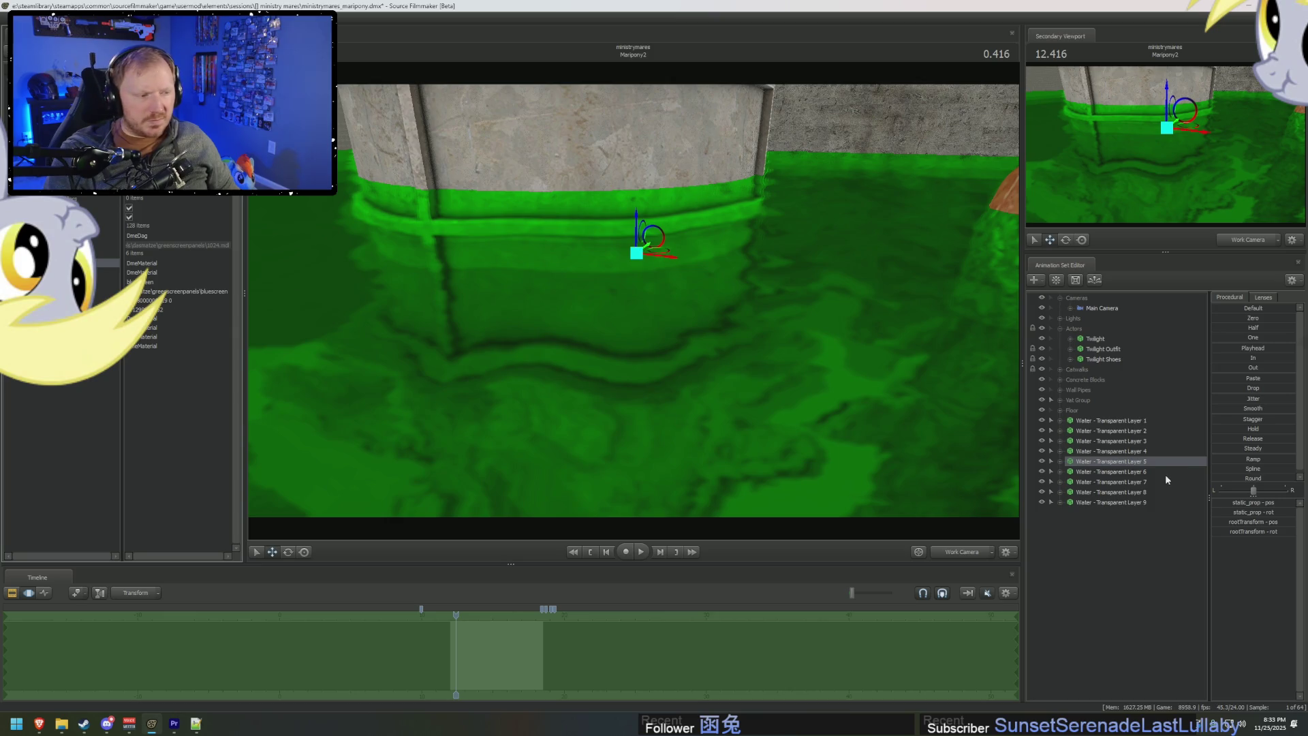
Set Water - Transparent Layer 6's material value to 0.8 and view the flooded vat.
{"action": "right_click", "coordinate": [1148, 474]}
{"action": "mouse_move", "coordinate": [1199, 532]}
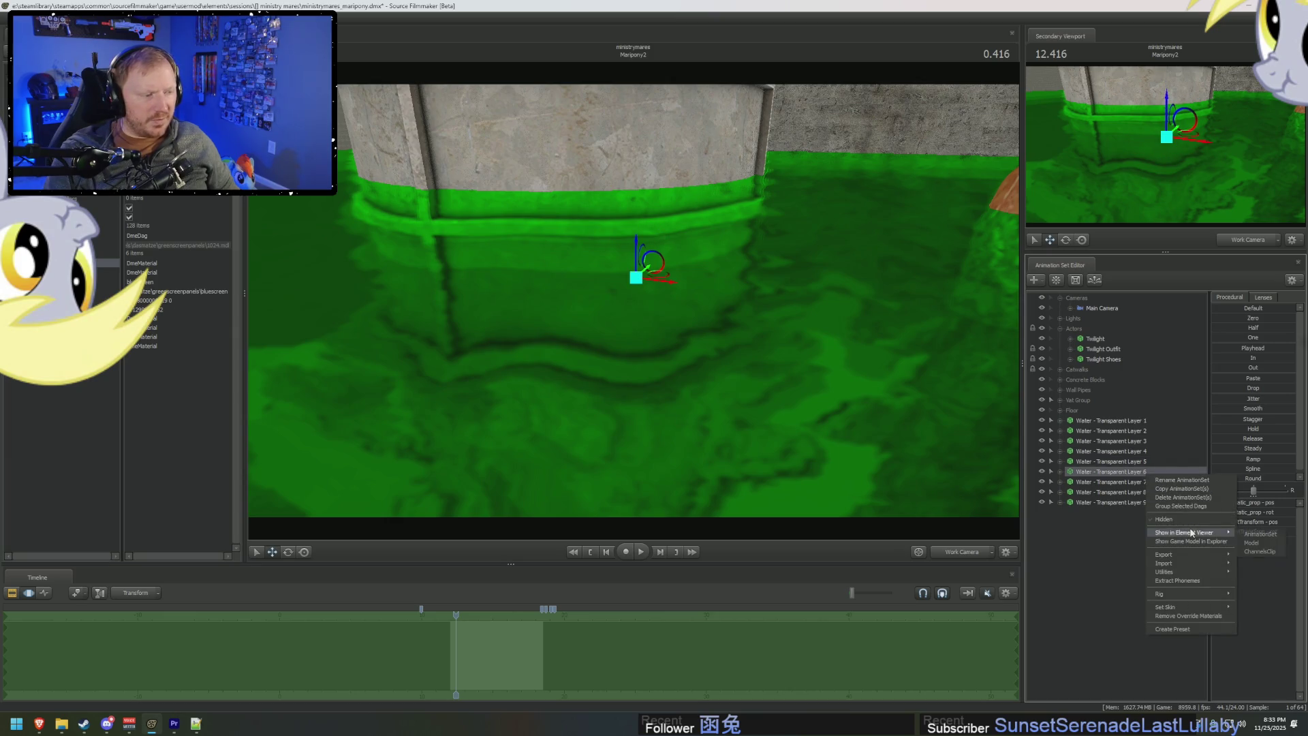
{"action": "left_click", "coordinate": [1259, 534]}
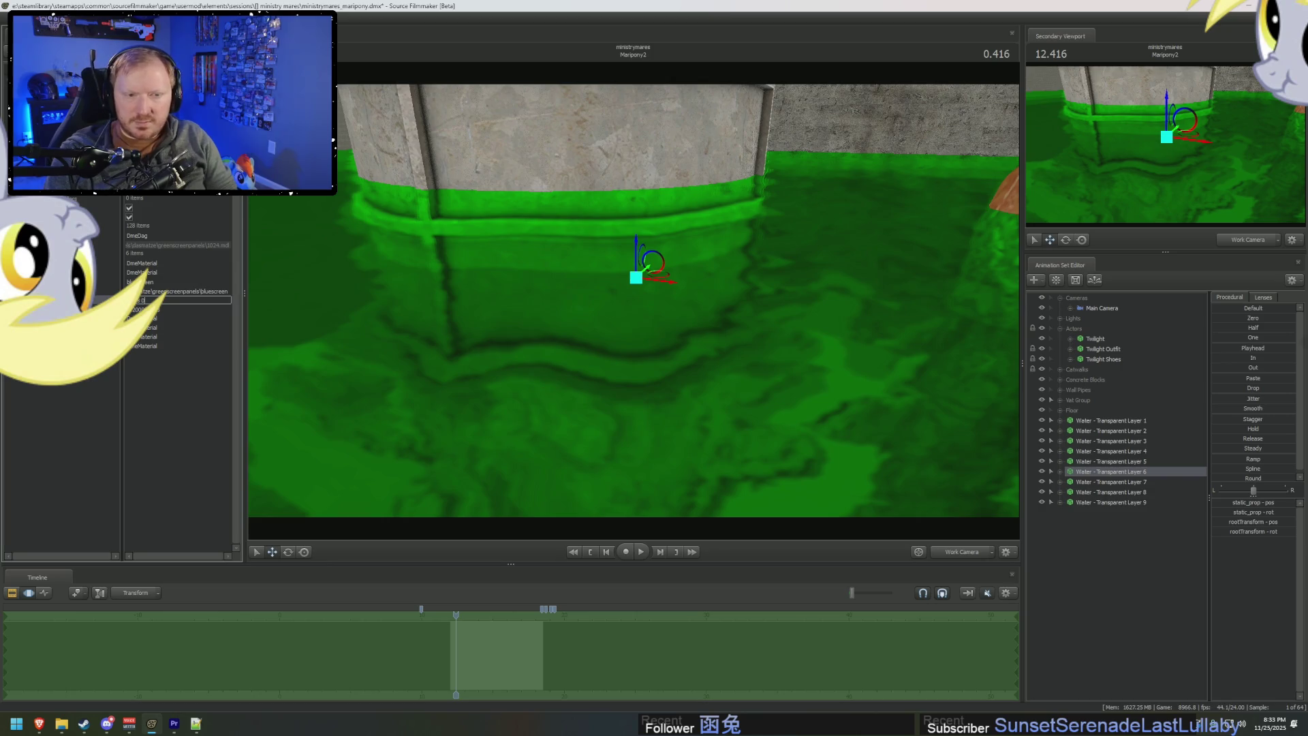
{"action": "key", "text": "Return"}
{"action": "left_click_drag", "start_coordinate": [745, 335], "coordinate": [644, 363]}
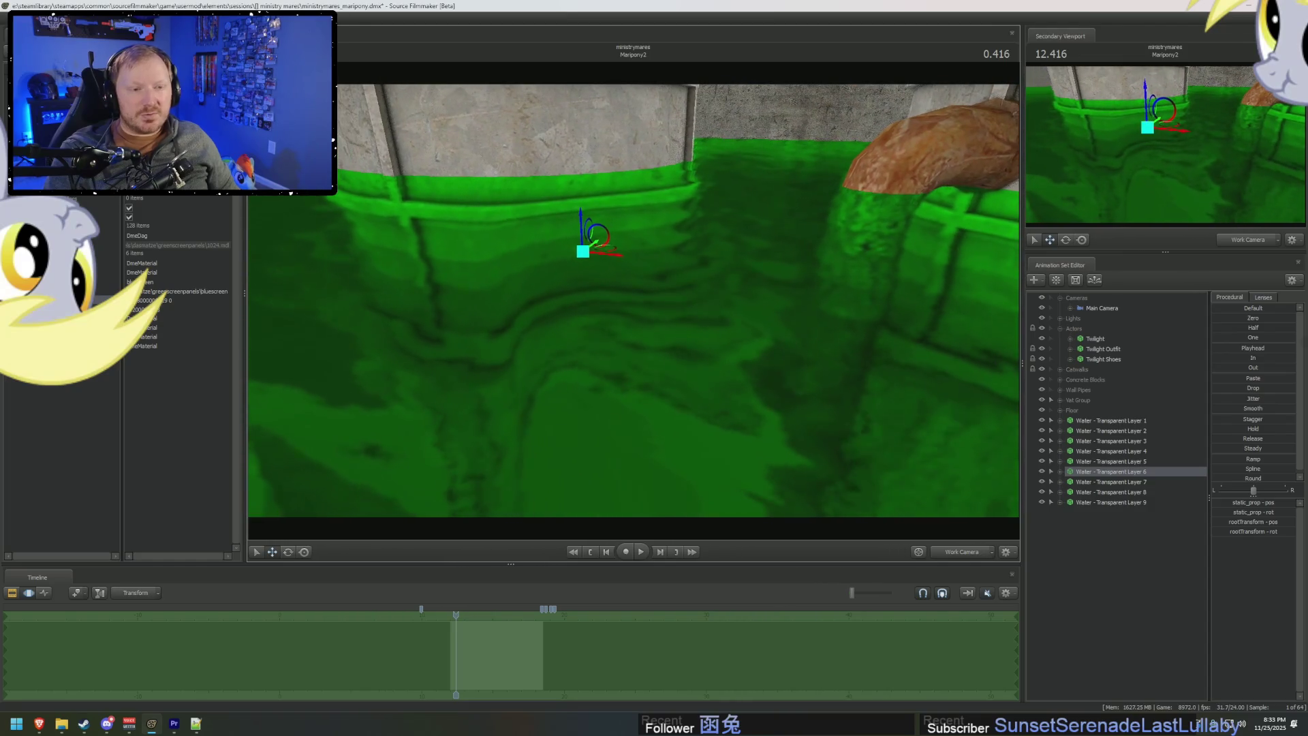
{"action": "right_click", "coordinate": [1134, 441]}
{"action": "left_click", "coordinate": [1127, 429]}
{"action": "mouse_move", "coordinate": [655, 299]}
{"action": "left_mouse_down"}
{"action": "mouse_move", "coordinate": [565, 371]}
{"action": "mouse_move", "coordinate": [635, 304]}
{"action": "left_mouse_up"}
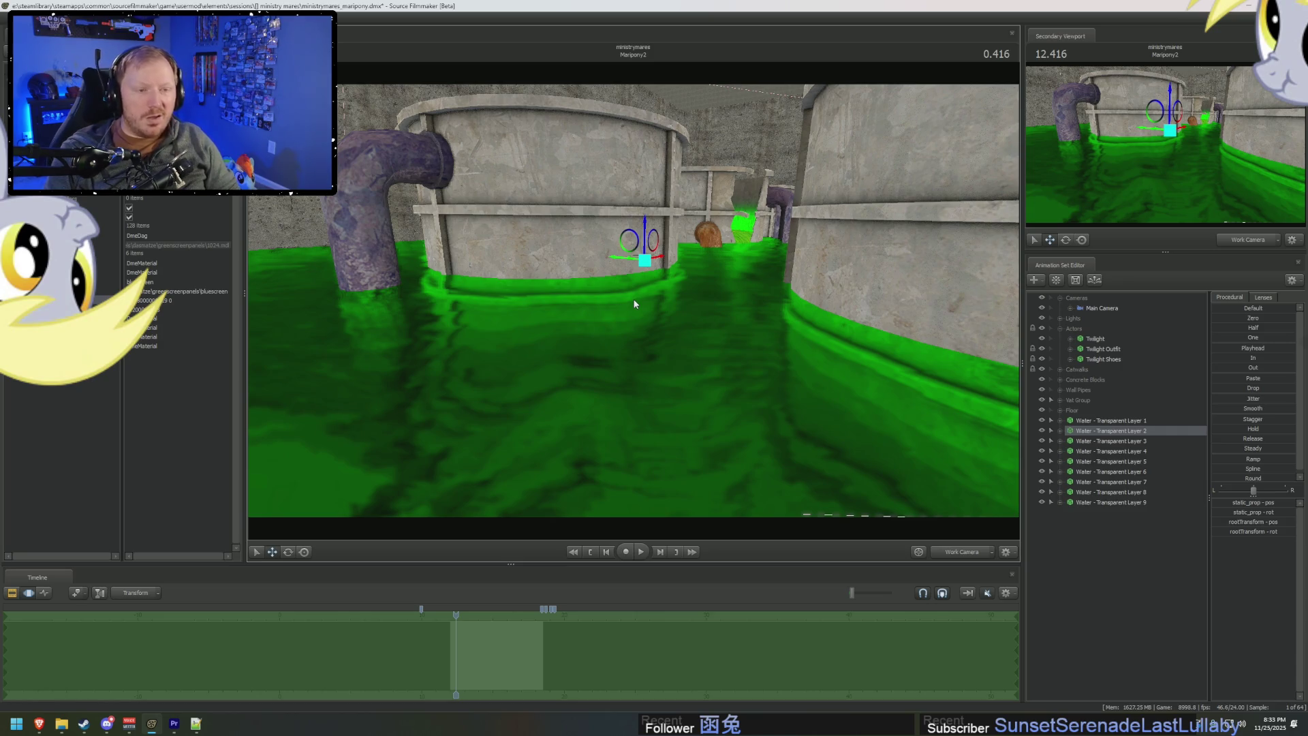
{"action": "right_click", "coordinate": [1107, 430]}
Inspect Water Layers 2 and 3 in the Element Viewer and edit Layer 3's second material value.
{"action": "mouse_move", "coordinate": [1158, 488]}
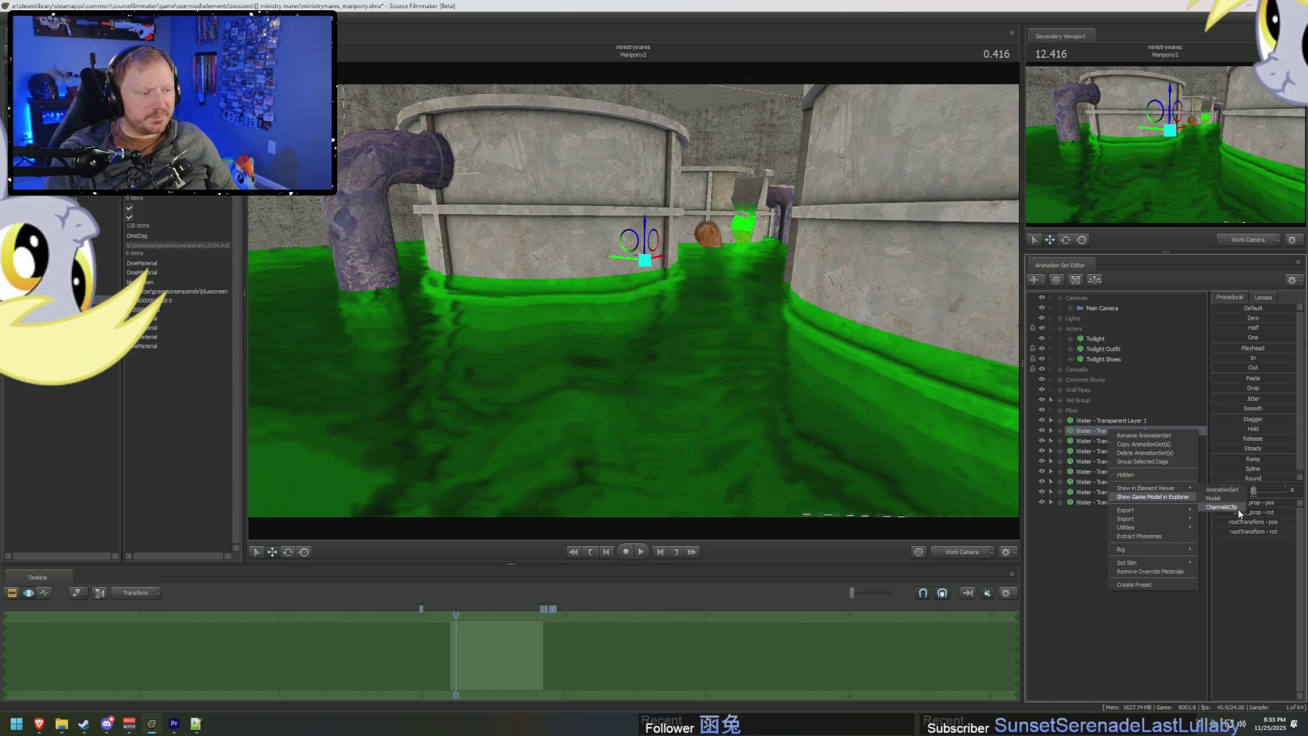
{"action": "left_click", "coordinate": [1219, 498]}
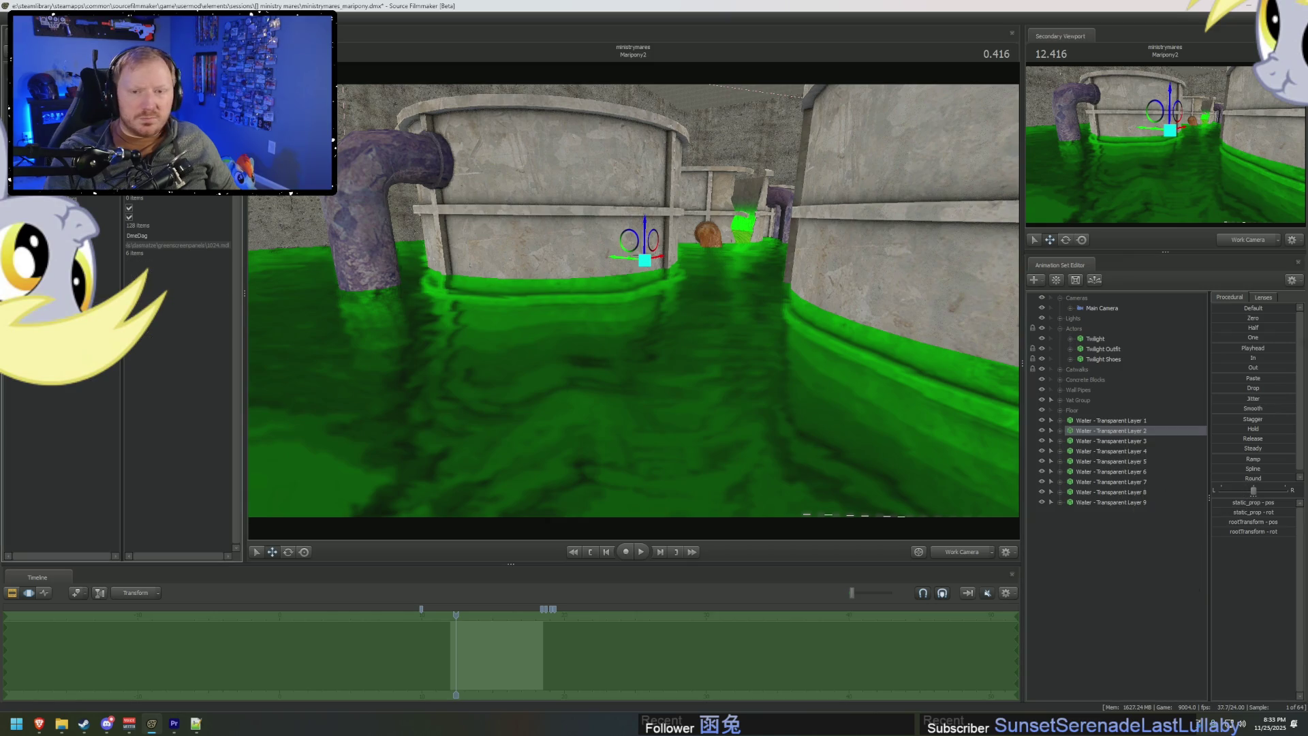
{"action": "right_click", "coordinate": [1104, 442]}
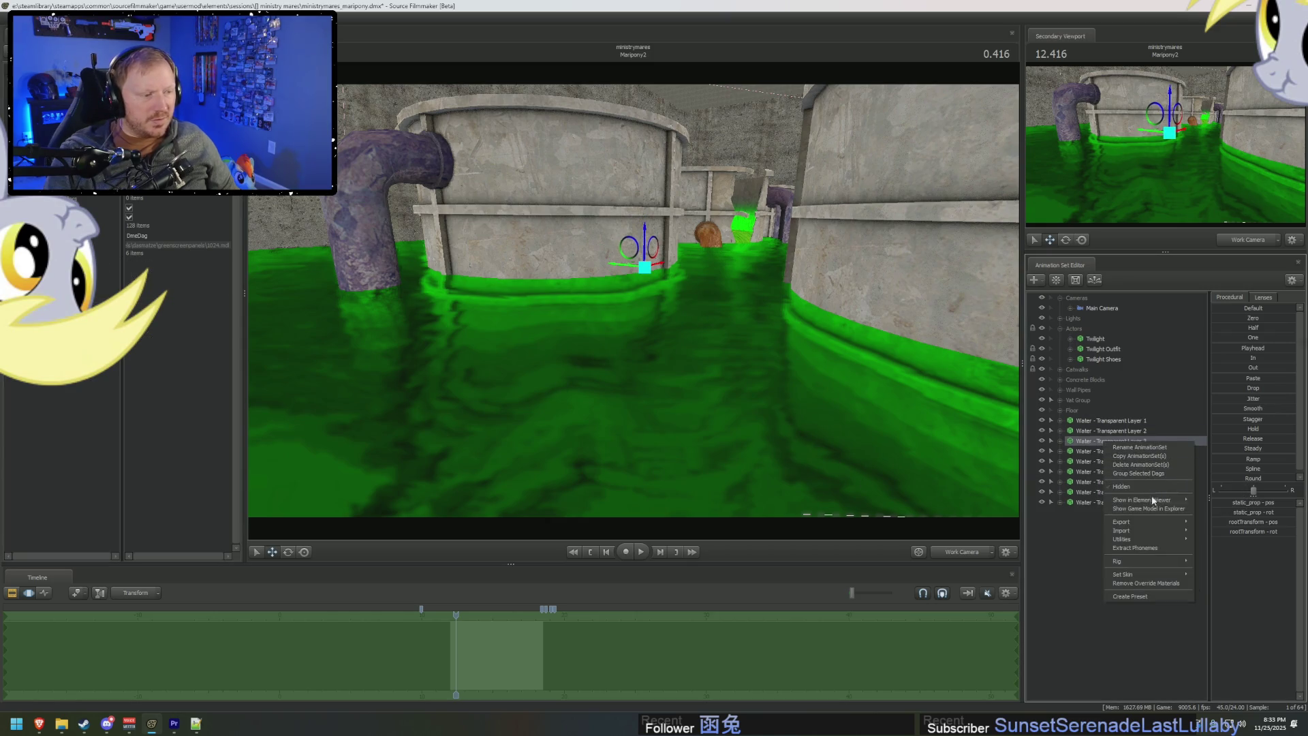
{"action": "mouse_move", "coordinate": [1153, 501]}
{"action": "left_click", "coordinate": [1226, 510]}
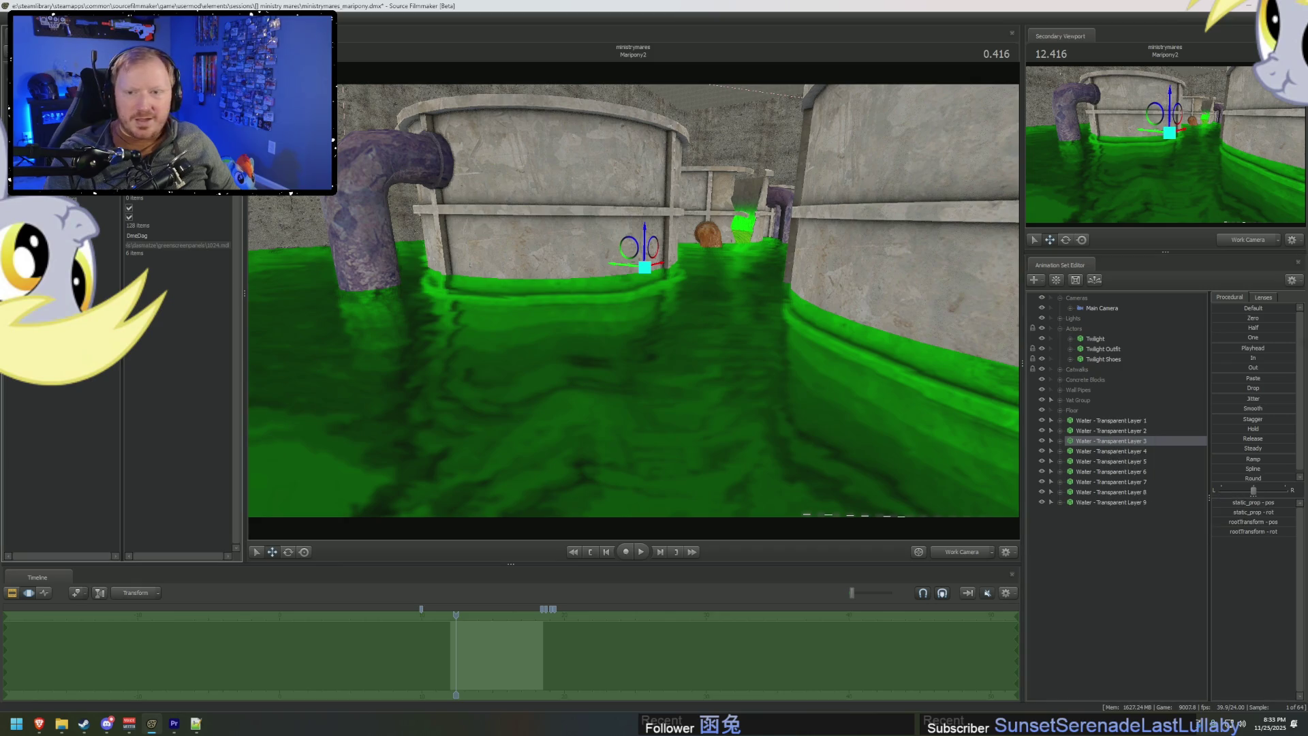
{"action": "left_click", "coordinate": [127, 272]}
{"action": "left_click", "coordinate": [177, 299]}
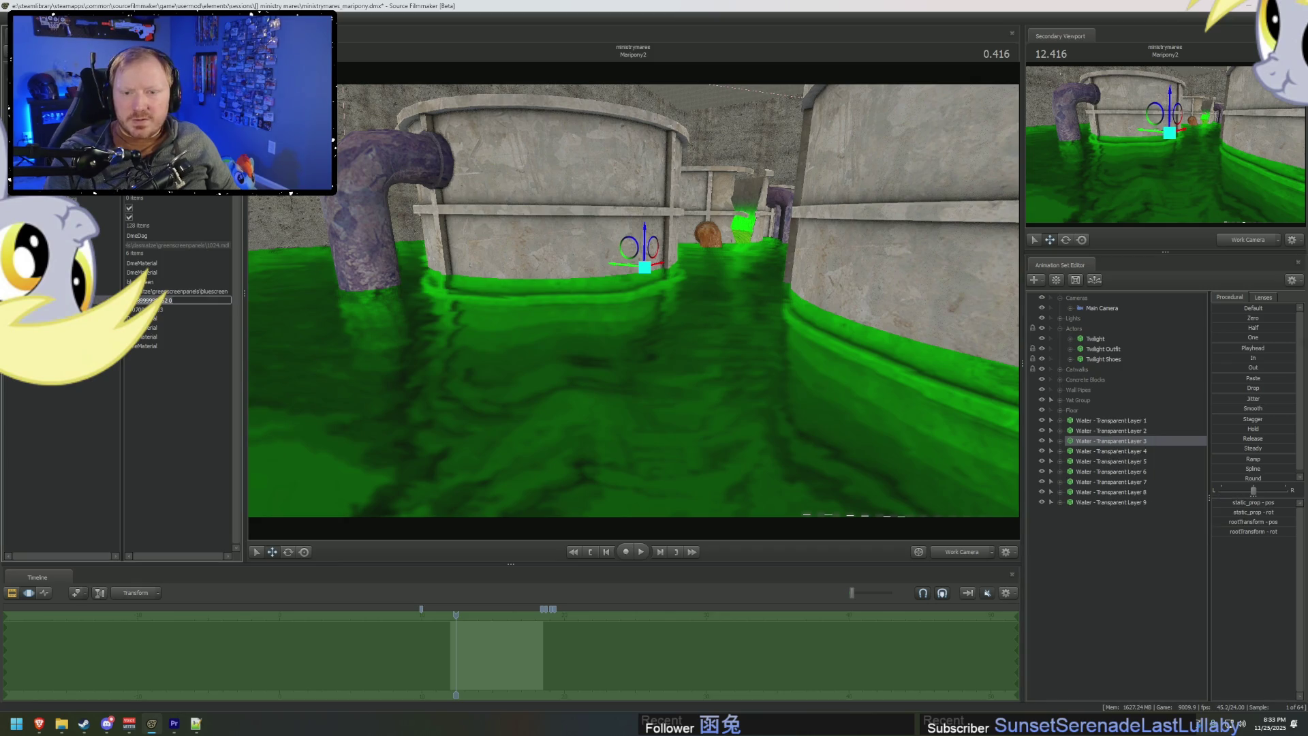
{"action": "key", "text": "Return"}
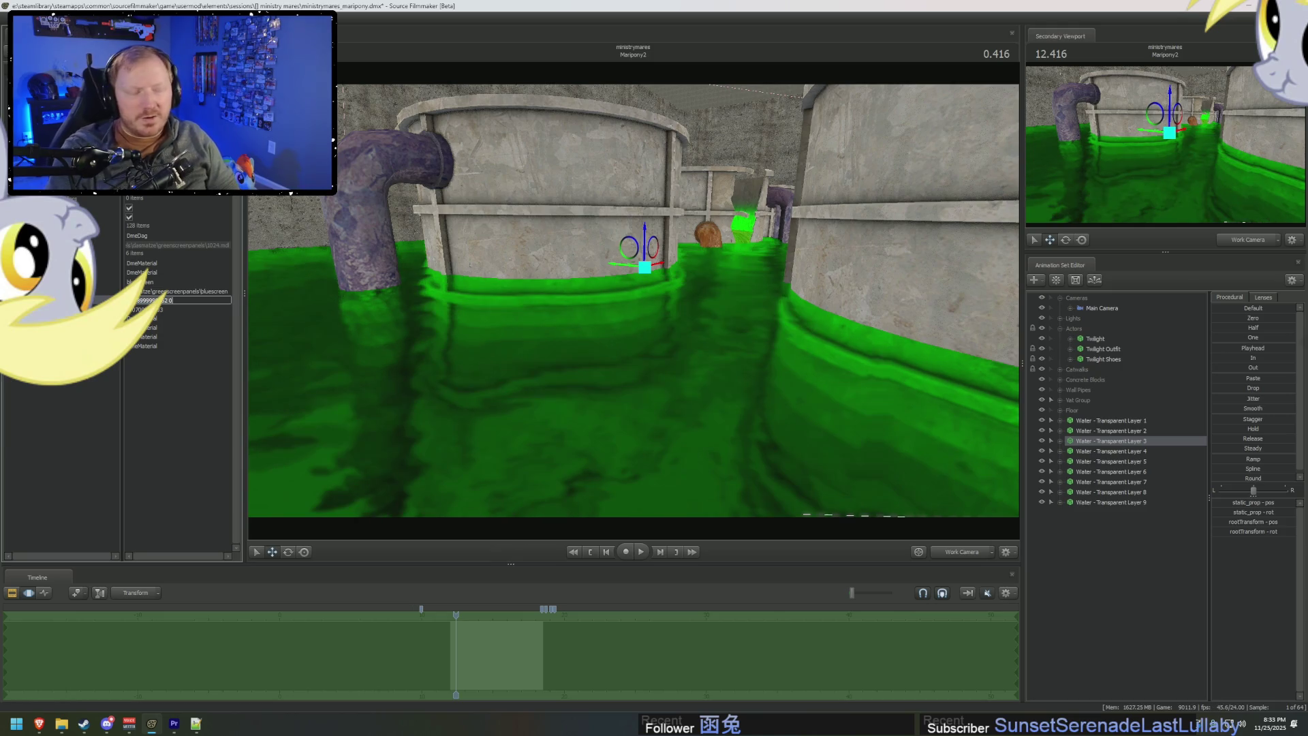
Edit Water Layer 4's material value and open Layer 5's model in the Element Viewer.
{"action": "right_click", "coordinate": [1136, 451]}
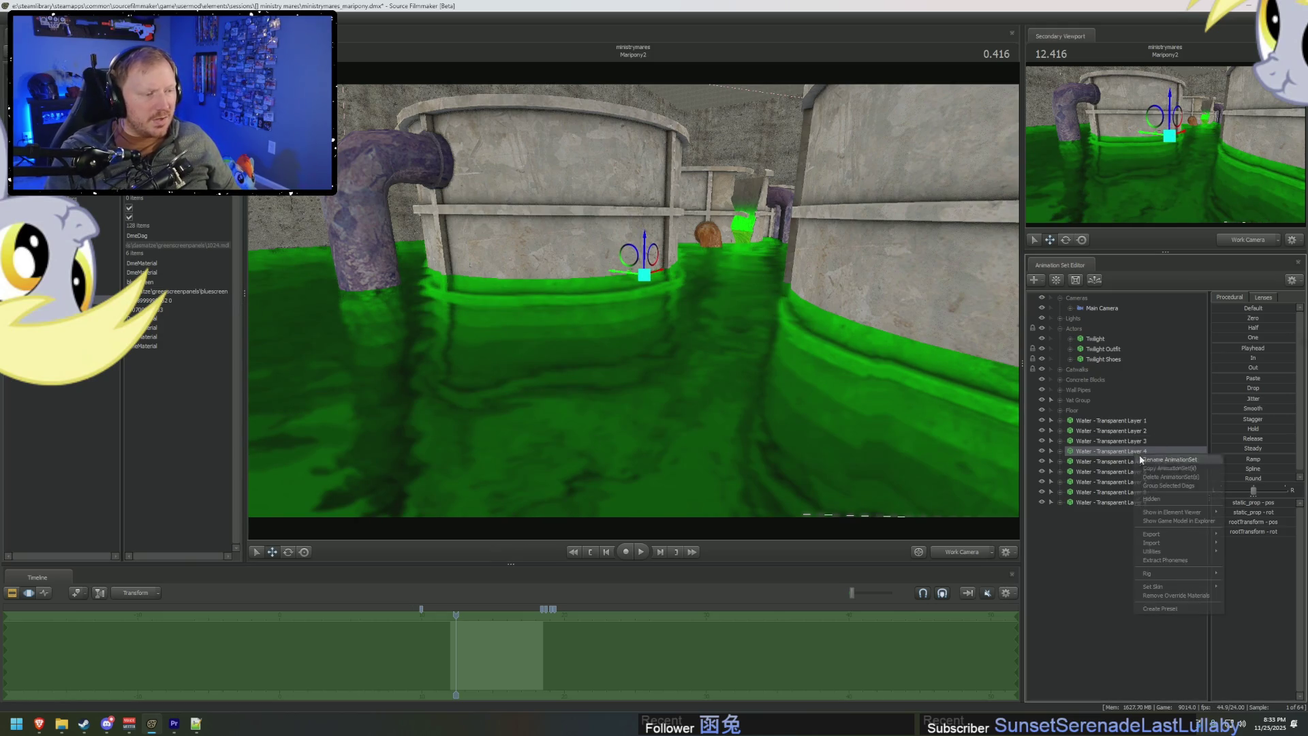
{"action": "mouse_move", "coordinate": [1186, 512]}
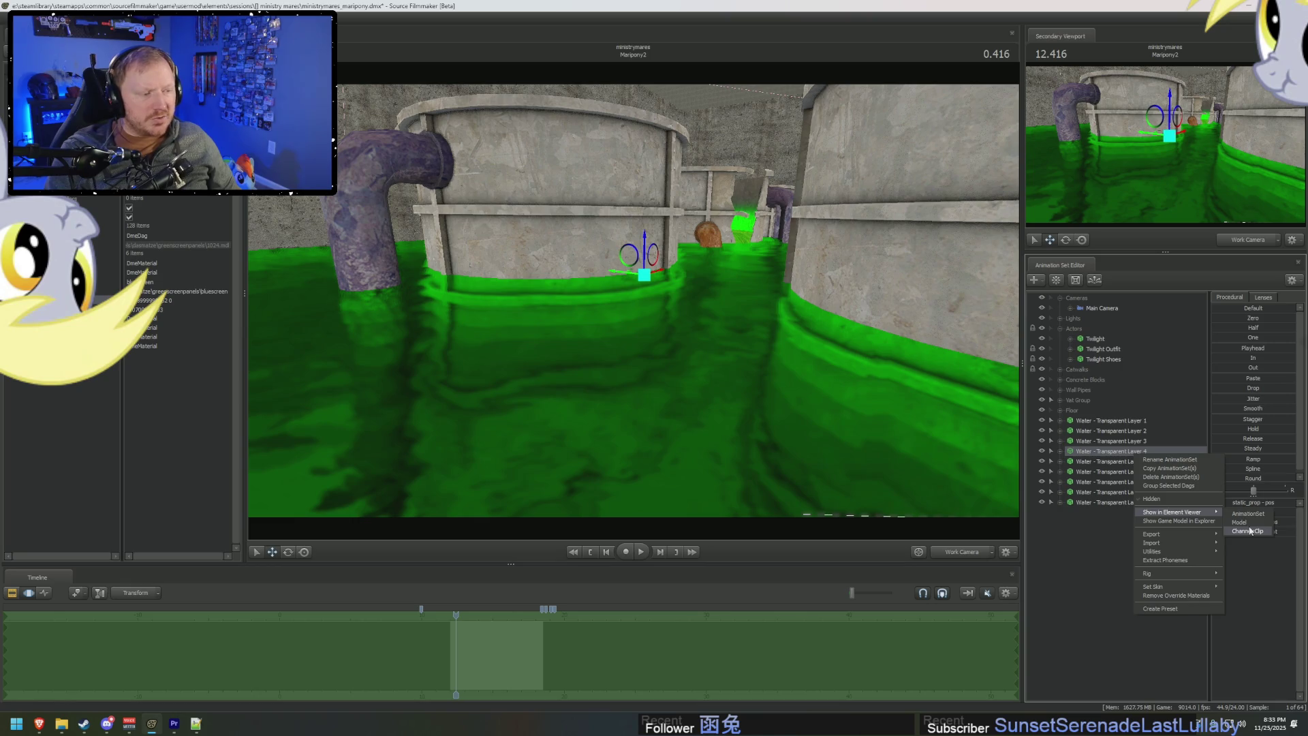
{"action": "left_click", "coordinate": [1251, 530]}
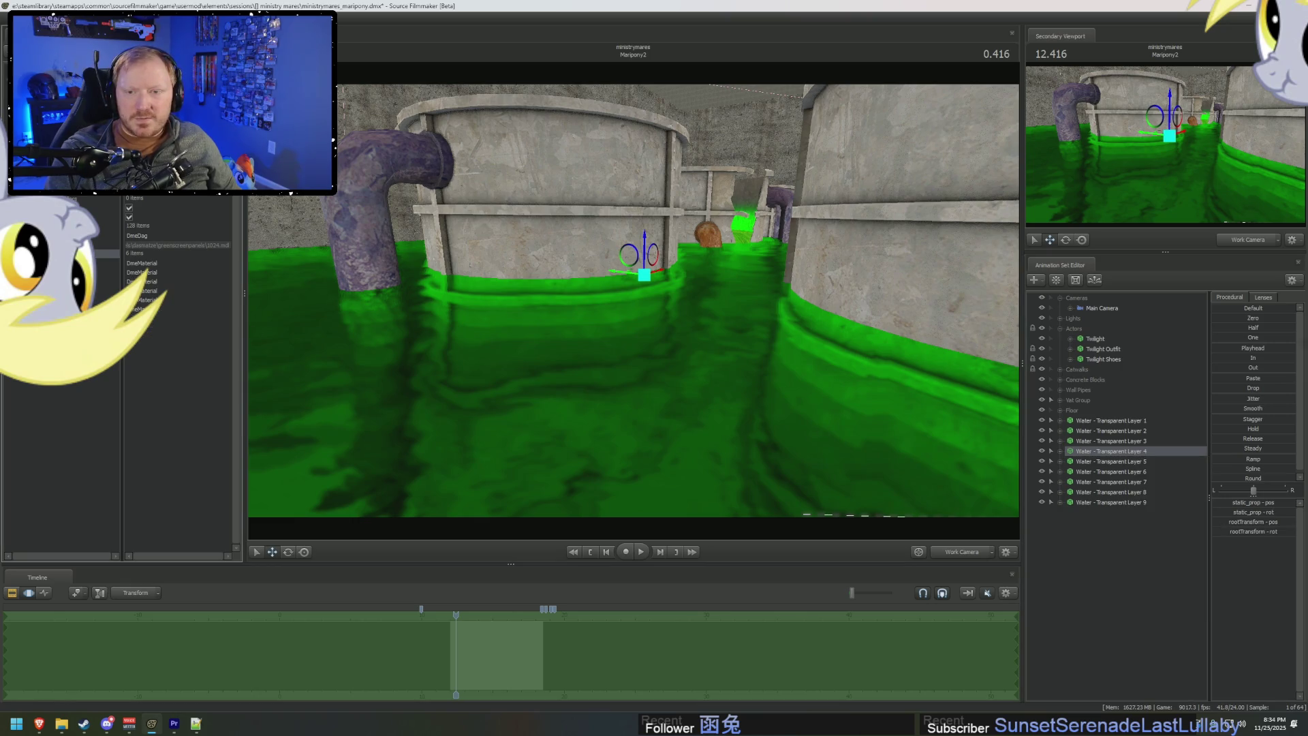
{"action": "double_click", "coordinate": [189, 300]}
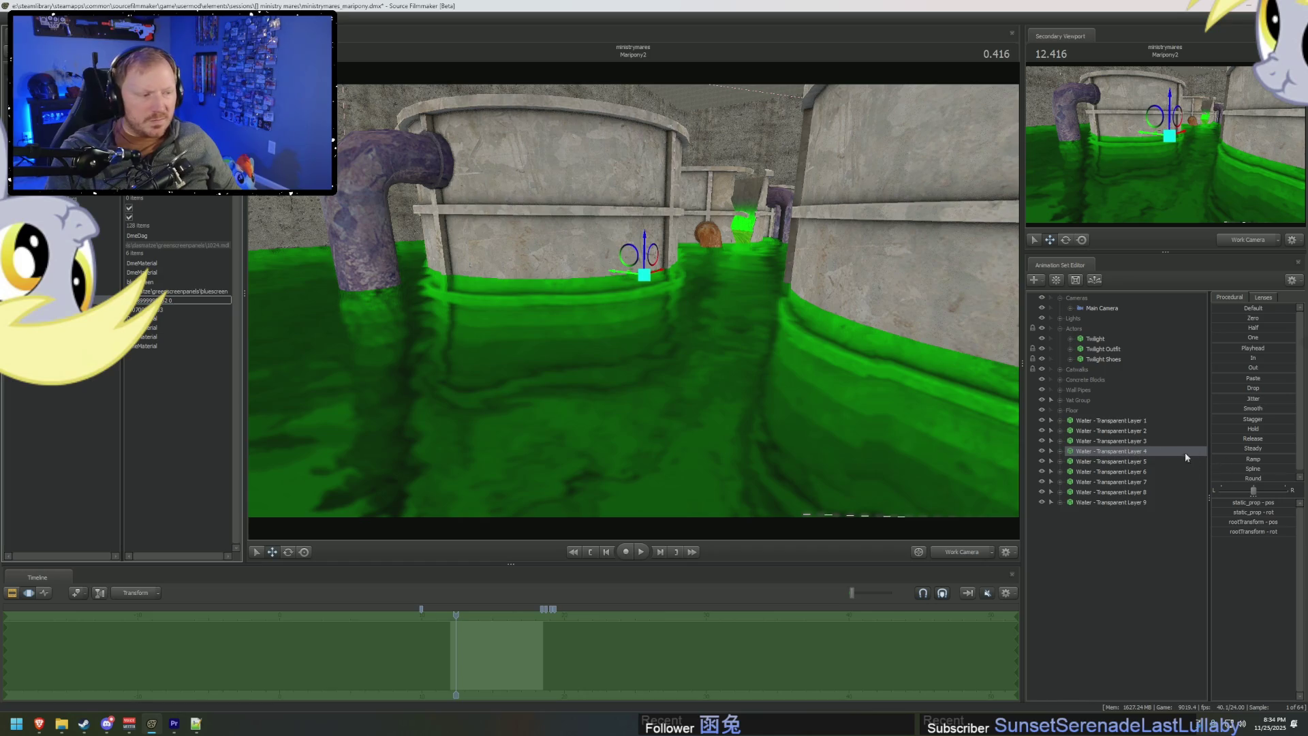
{"action": "right_click", "coordinate": [1153, 458]}
{"action": "mouse_move", "coordinate": [1199, 520]}
{"action": "left_click", "coordinate": [1259, 533]}
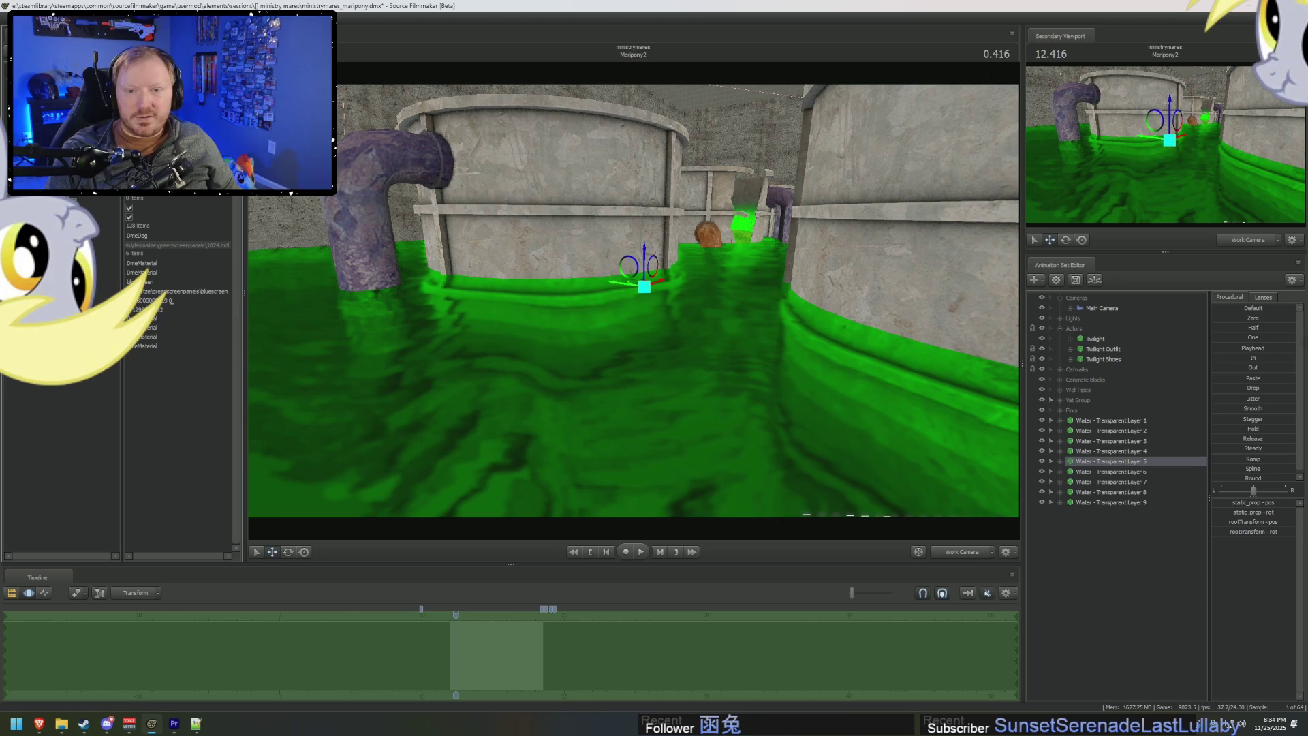
Edit Water Layer 6's material value and expand Layer 7's second material entry.
{"action": "right_click", "coordinate": [1134, 471]}
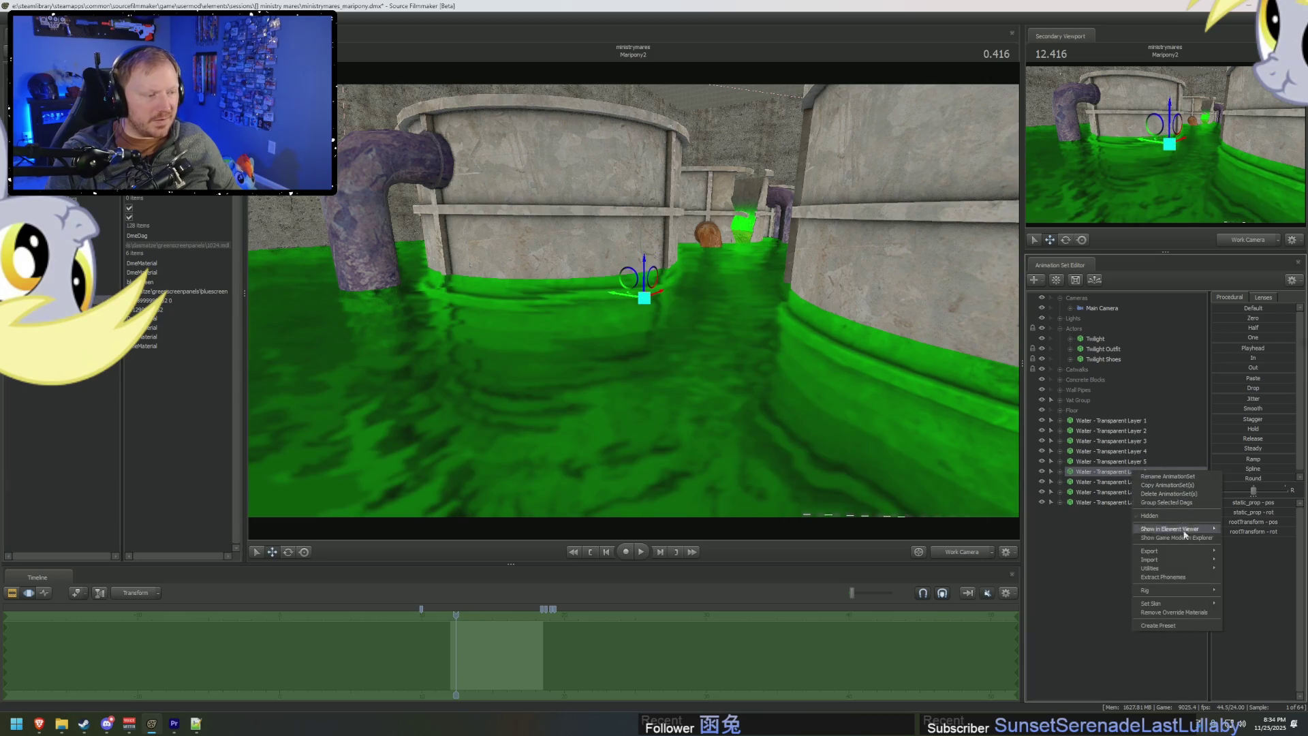
{"action": "mouse_move", "coordinate": [1184, 534]}
{"action": "left_click", "coordinate": [1243, 531]}
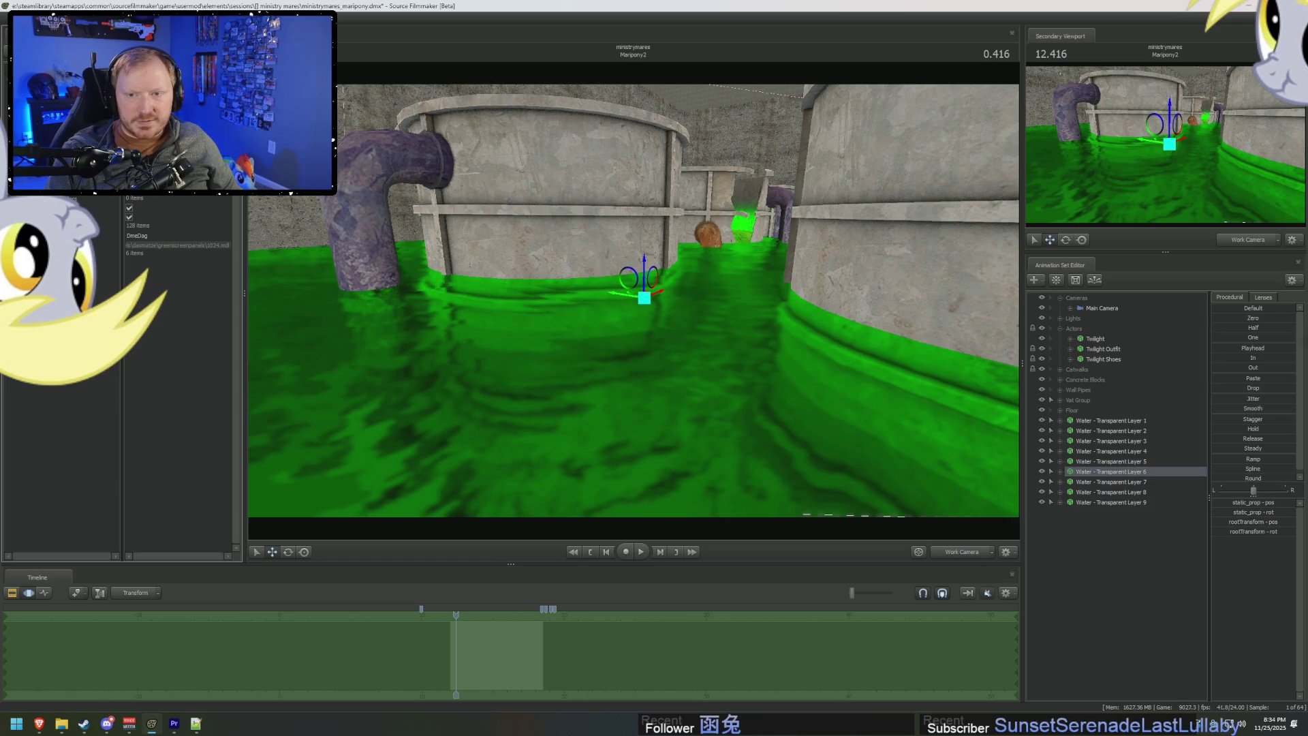
{"action": "left_click", "coordinate": [179, 300]}
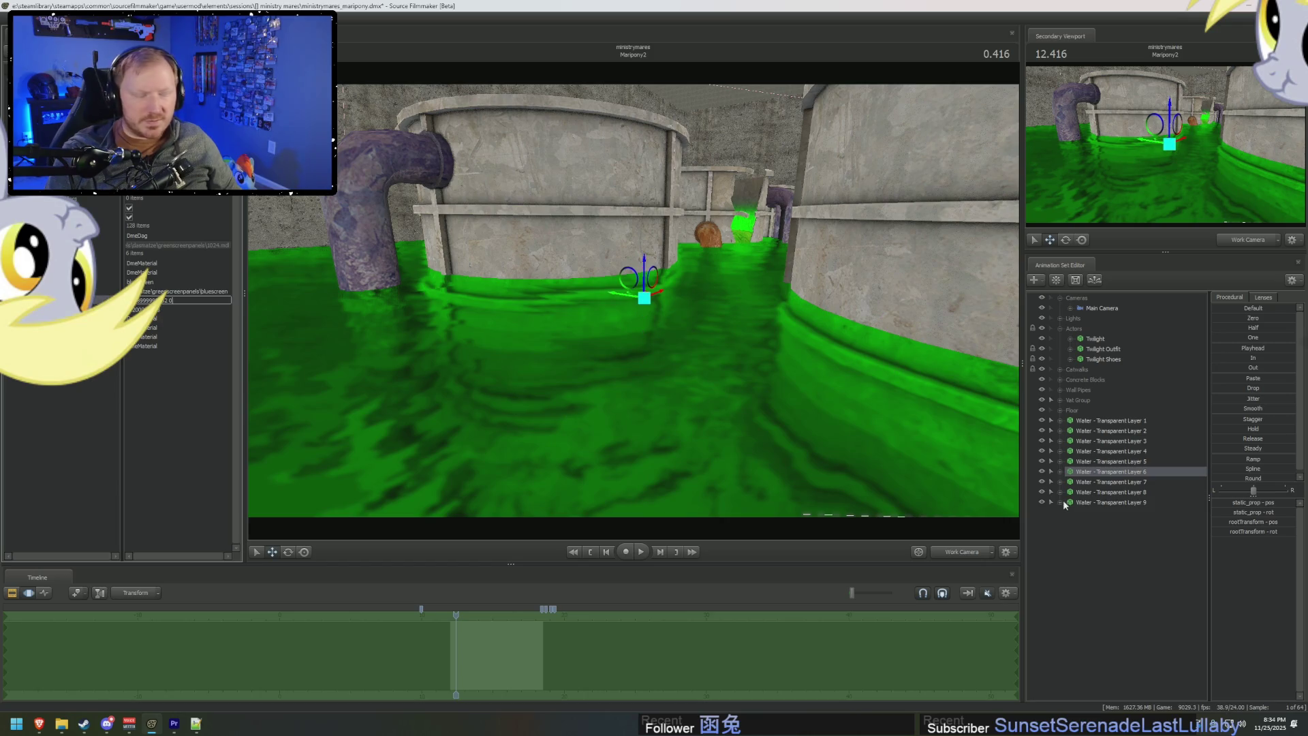
{"action": "right_click", "coordinate": [1106, 481]}
{"action": "mouse_move", "coordinate": [1159, 543]}
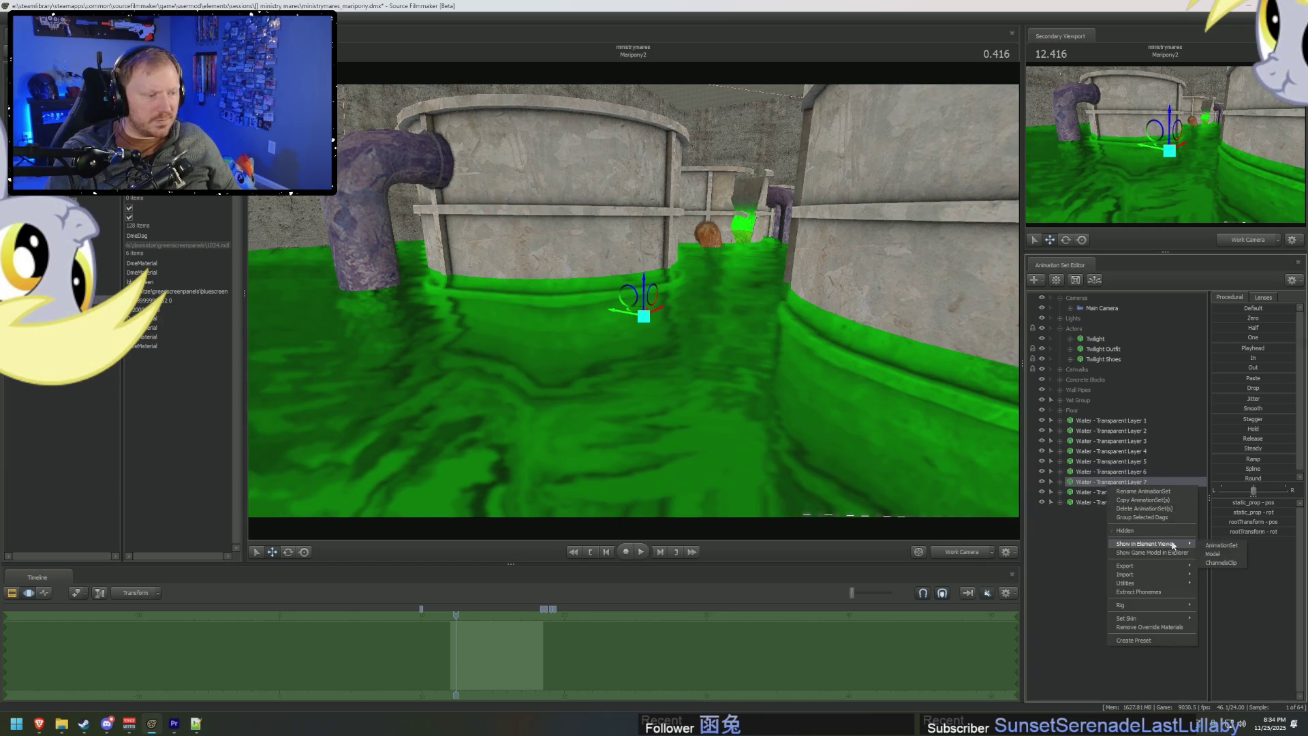
{"action": "left_click", "coordinate": [1211, 554]}
{"action": "left_click", "coordinate": [124, 272]}
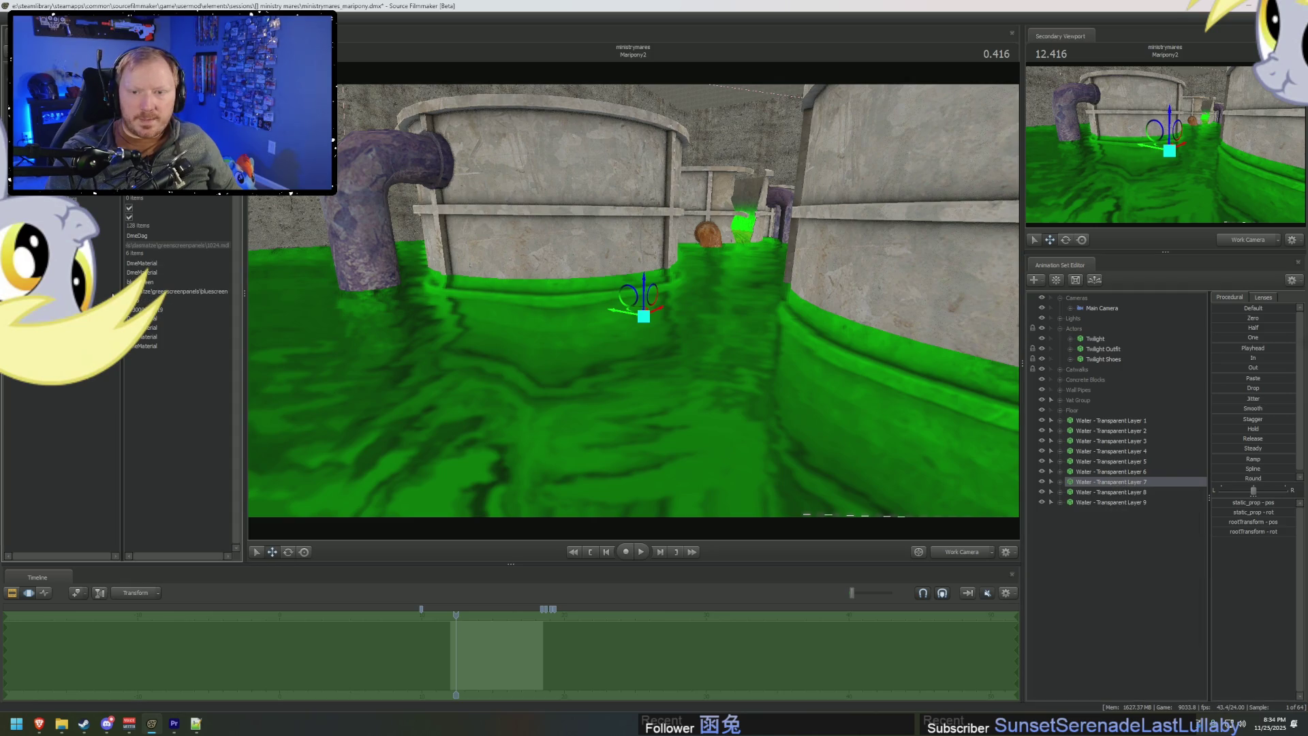
Expand the second material entry for Water Layers 8 and 9 in the Element Viewer.
{"action": "left_click", "coordinate": [1104, 494]}
{"action": "right_click", "coordinate": [1105, 494]}
{"action": "mouse_move", "coordinate": [1171, 546]}
{"action": "left_click", "coordinate": [1220, 558]}
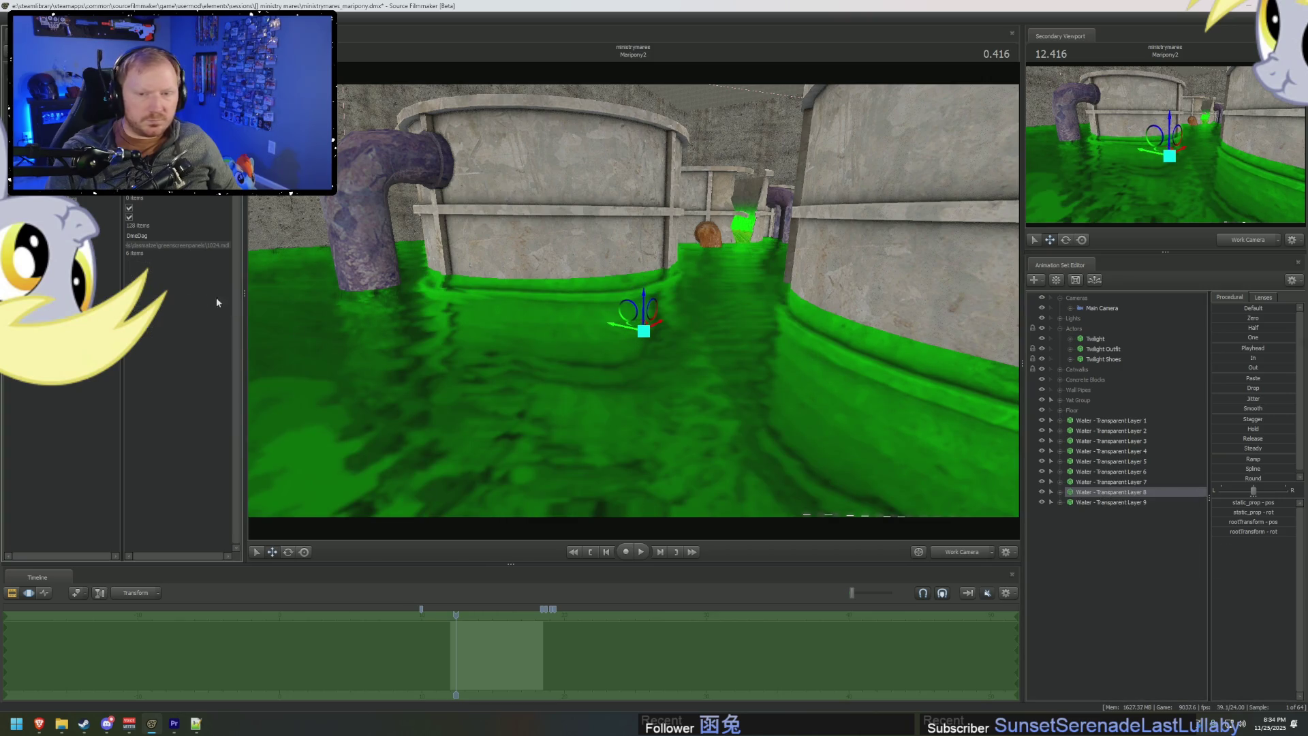
{"action": "left_click", "coordinate": [124, 273]}
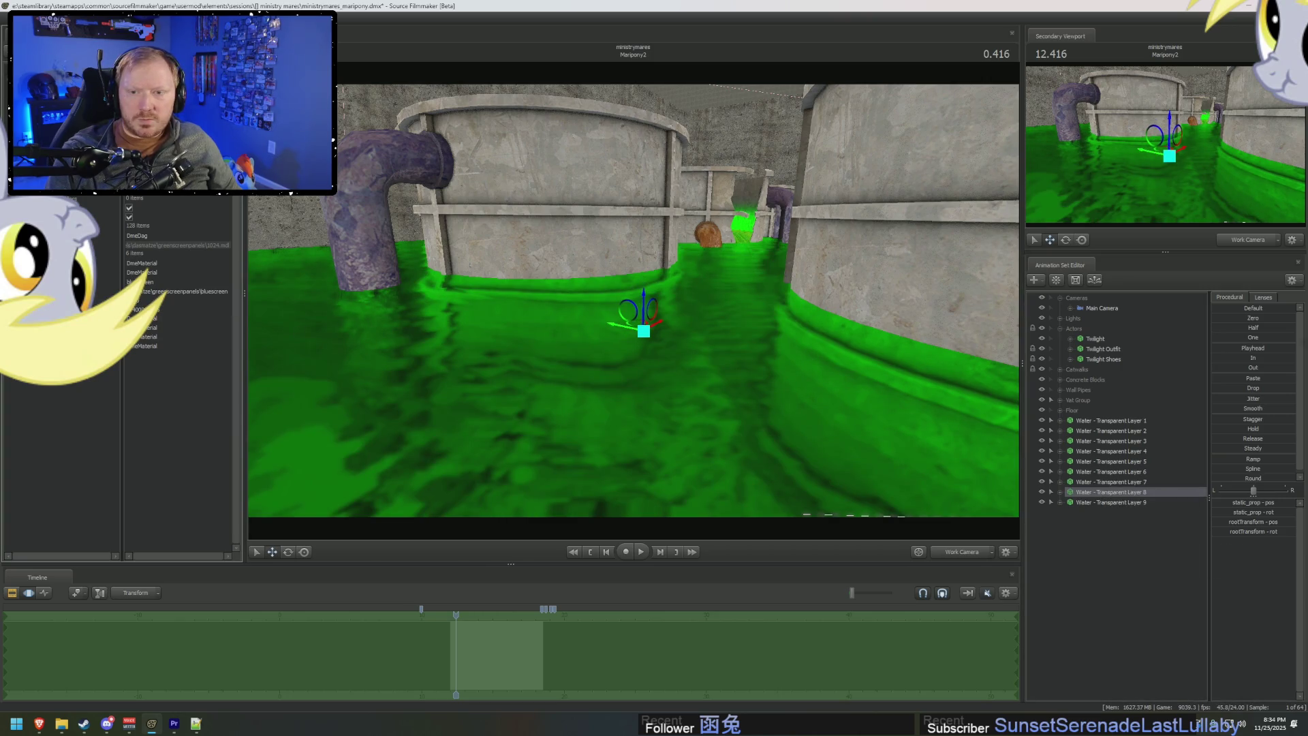
{"action": "right_click", "coordinate": [1112, 502]}
{"action": "mouse_move", "coordinate": [1162, 561]}
{"action": "left_click", "coordinate": [1217, 573]}
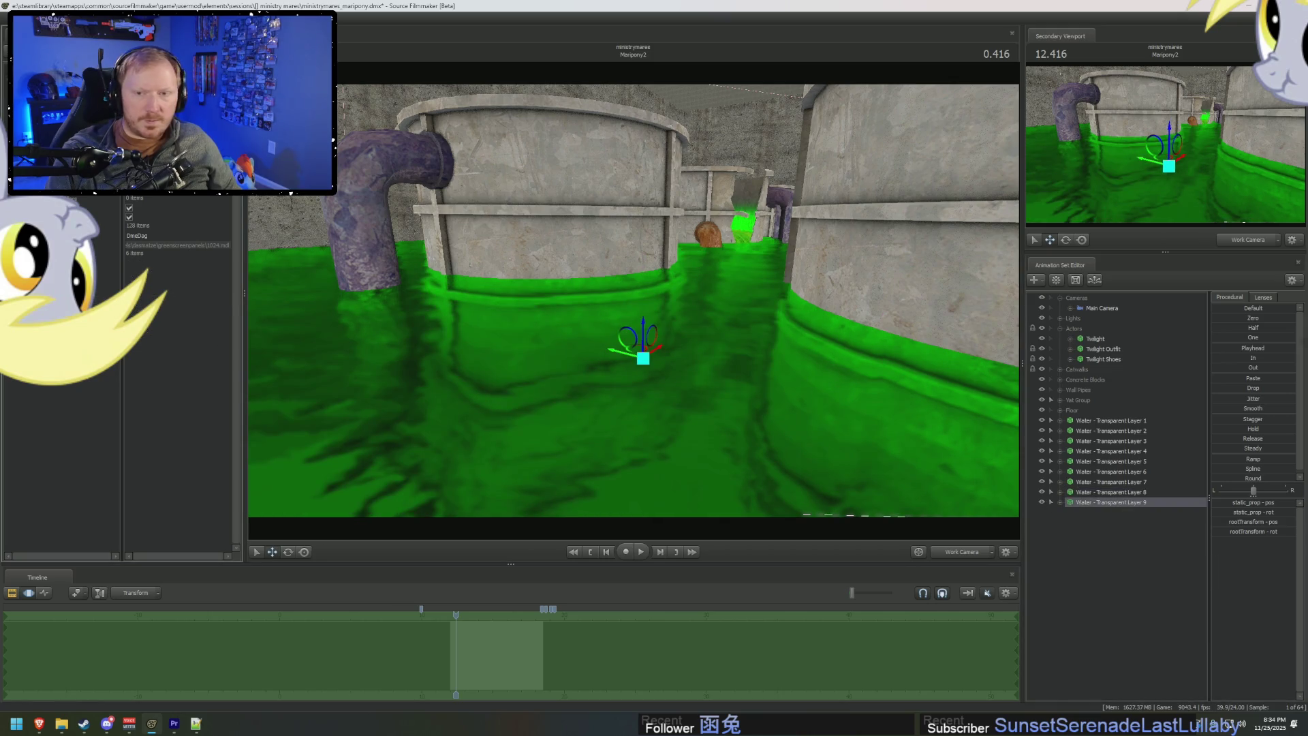
{"action": "left_click", "coordinate": [124, 273]}
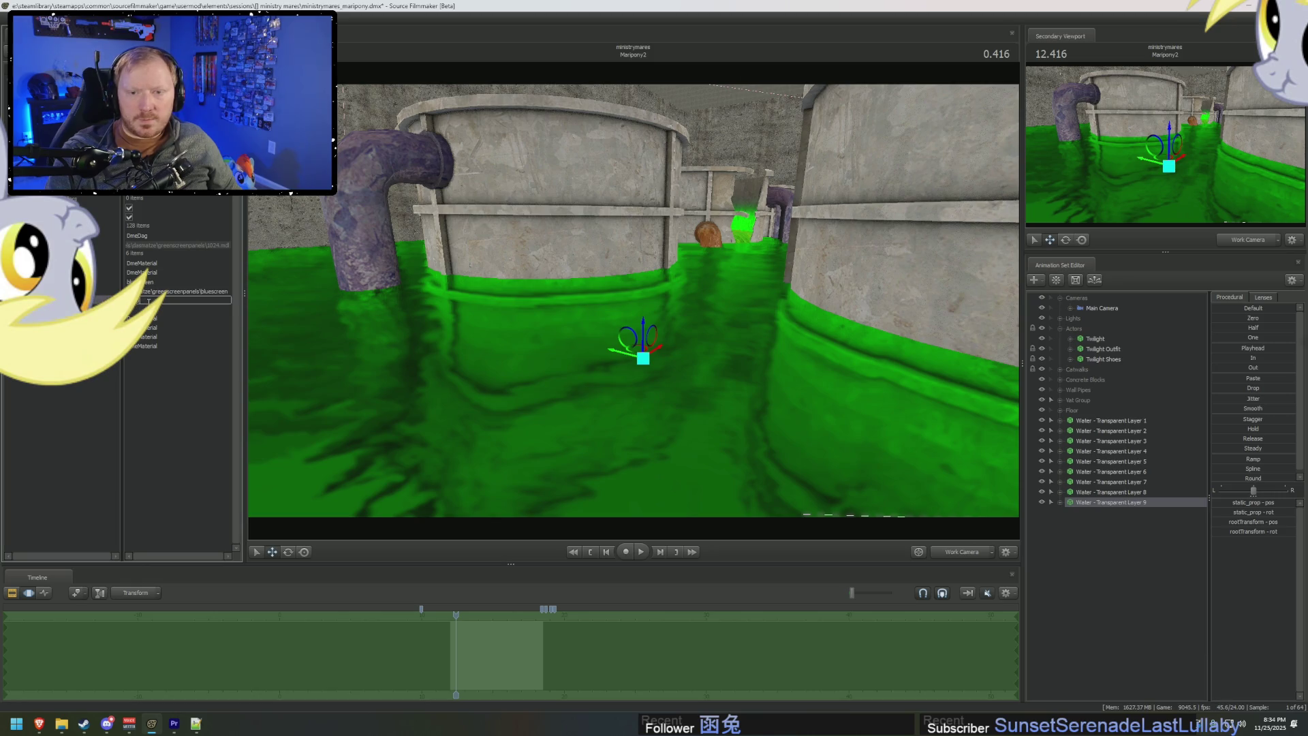
{"action": "right_click_drag", "start_coordinate": [563, 393], "coordinate": [563, 393]}
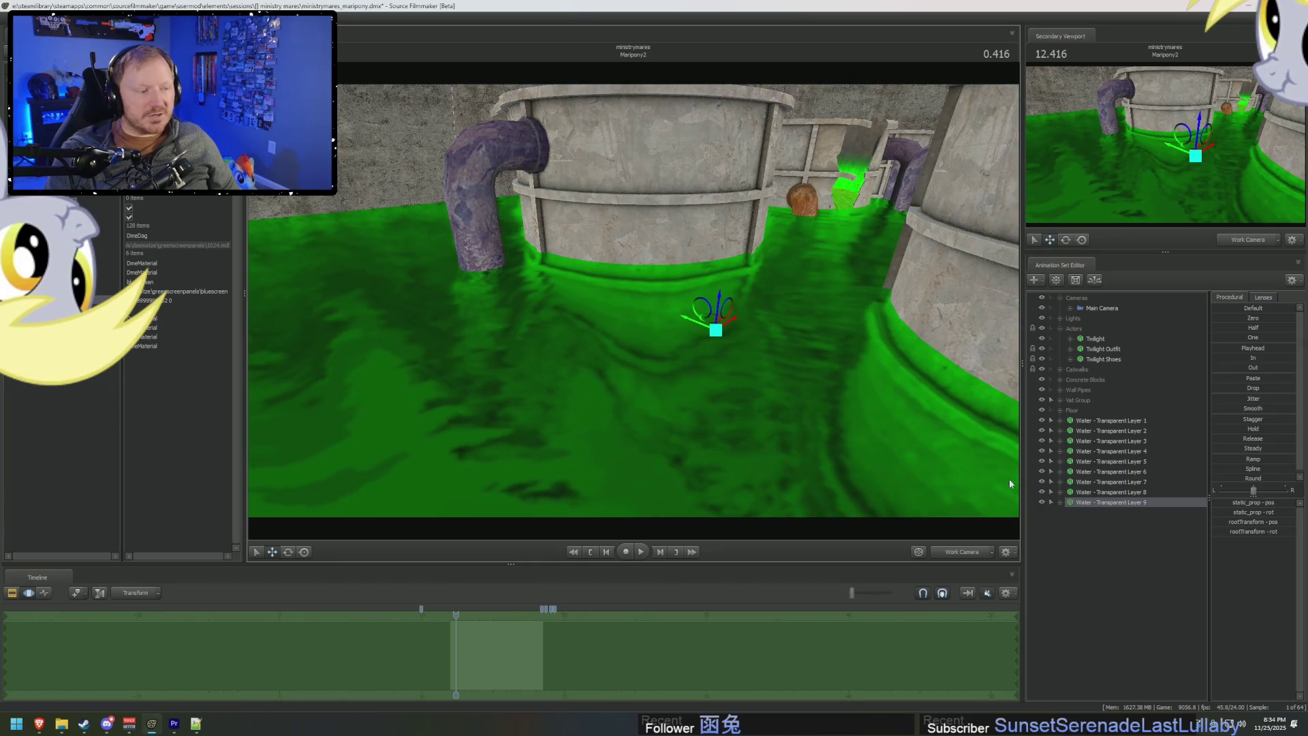
{"action": "right_click", "coordinate": [1118, 514]}
Copy-paste Water Layer 9 into Layers 10 and 11, then raise Layer 11 higher in the tank.
{"action": "left_click", "coordinate": [1122, 515]}
{"action": "right_click", "coordinate": [1116, 520]}
{"action": "left_click", "coordinate": [1150, 569]}
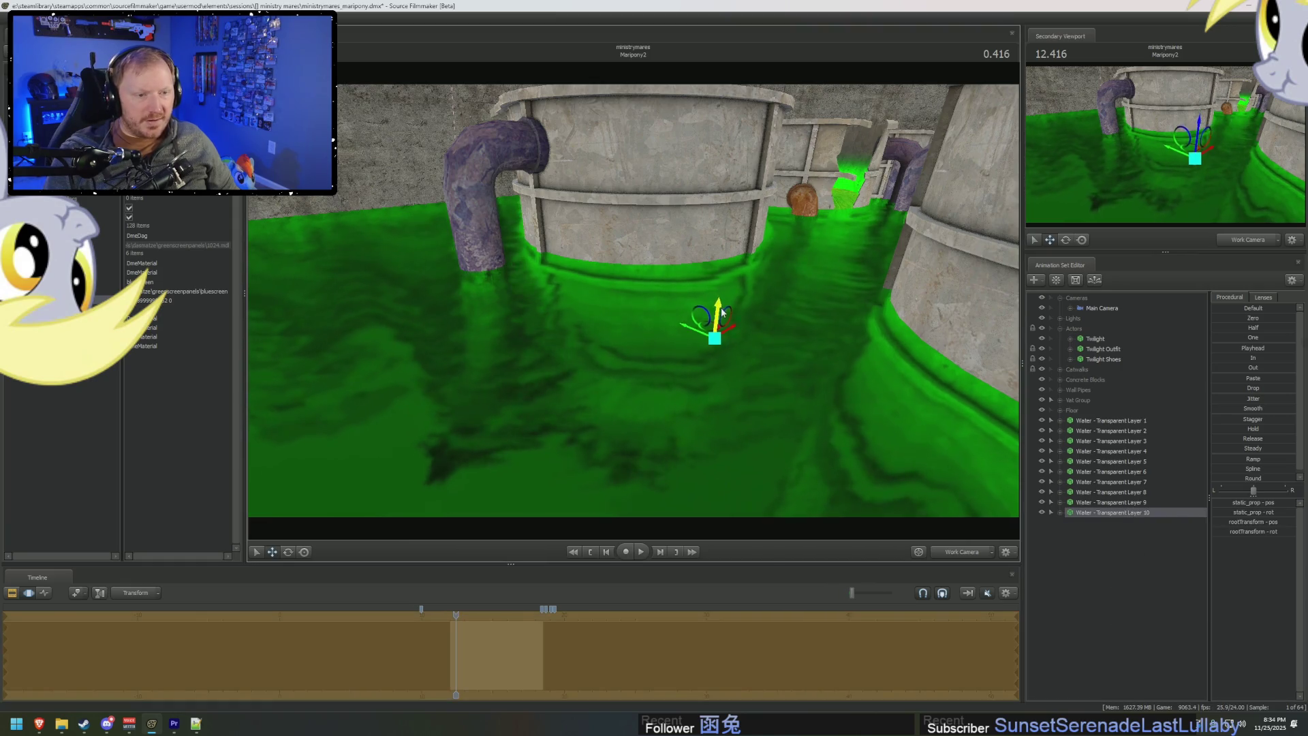
{"action": "right_click", "coordinate": [1111, 513]}
{"action": "left_click", "coordinate": [1144, 522]}
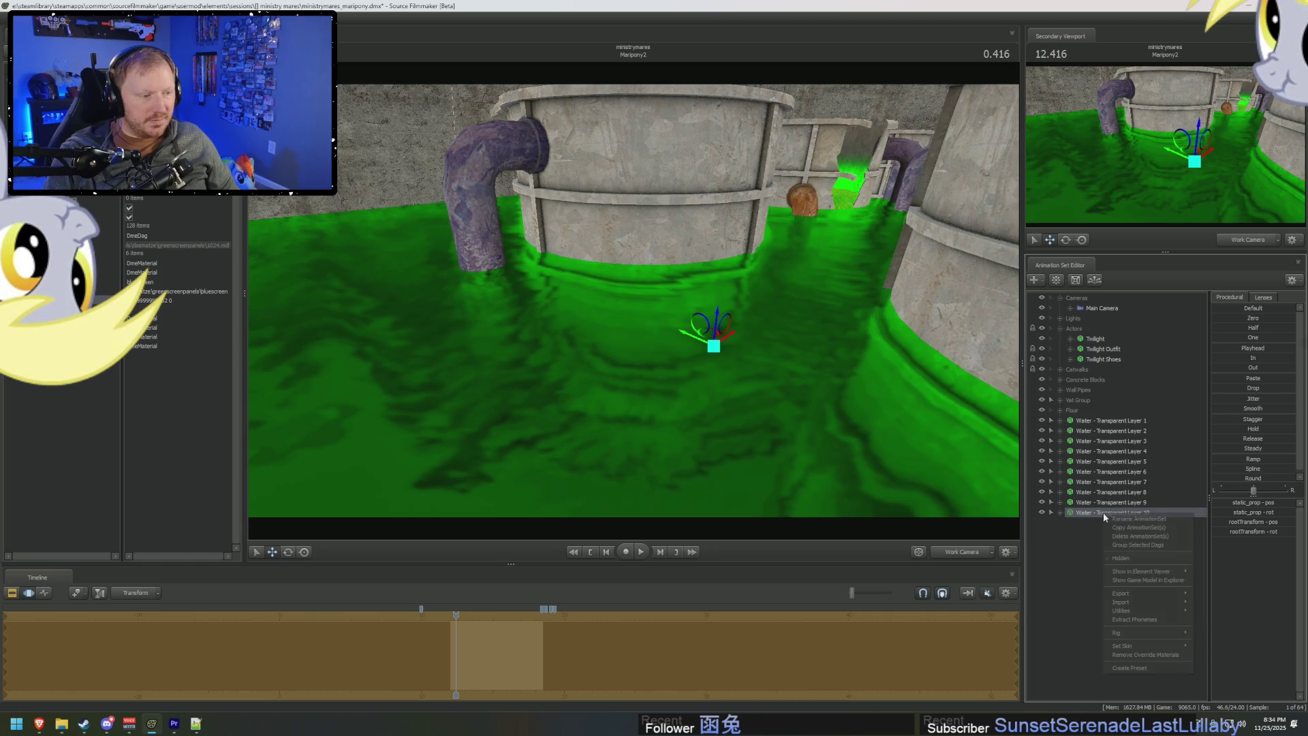
{"action": "right_click", "coordinate": [1090, 539]}
{"action": "left_click", "coordinate": [1121, 589]}
{"action": "left_click", "coordinate": [1111, 523]}
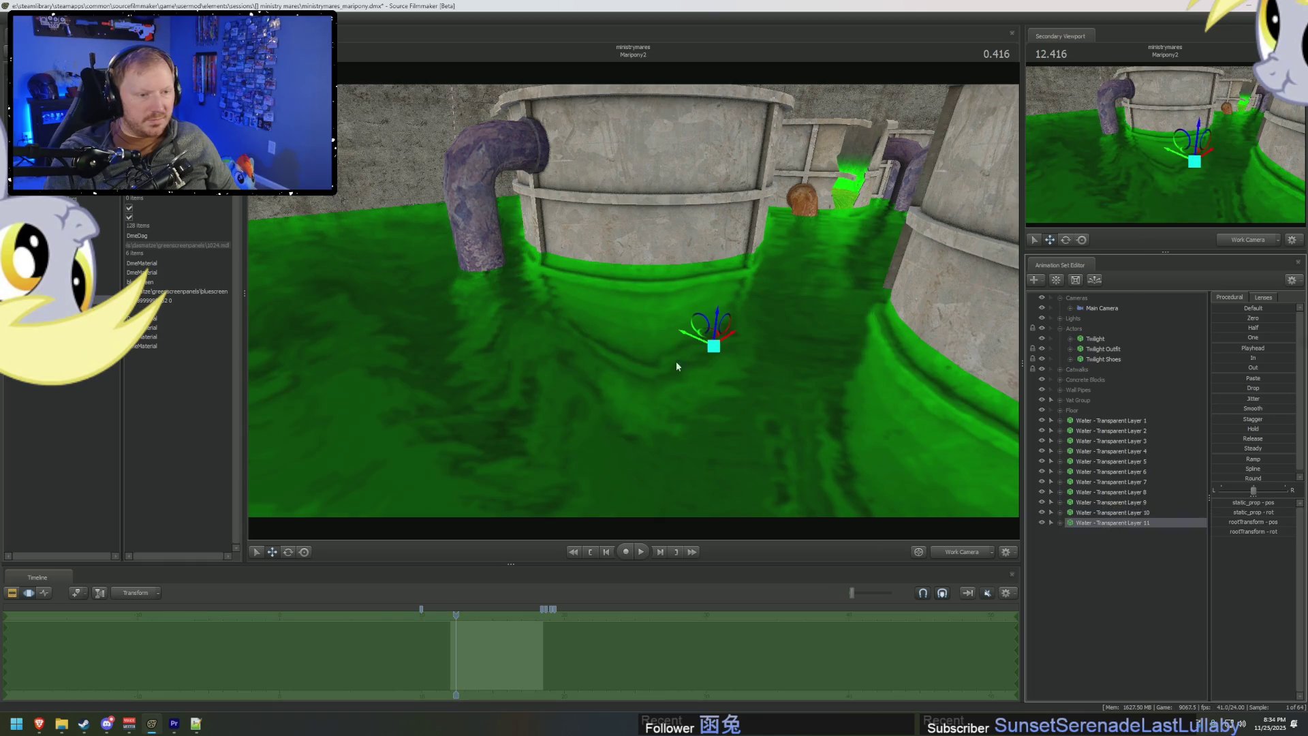
{"action": "mouse_move", "coordinate": [717, 317]}
{"action": "left_mouse_down"}
{"action": "mouse_move", "coordinate": [702, 218]}
{"action": "mouse_move", "coordinate": [656, 260]}
{"action": "mouse_move", "coordinate": [654, 306]}
{"action": "mouse_move", "coordinate": [654, 222]}
{"action": "mouse_move", "coordinate": [654, 292]}
{"action": "mouse_move", "coordinate": [654, 271]}
{"action": "left_mouse_up"}
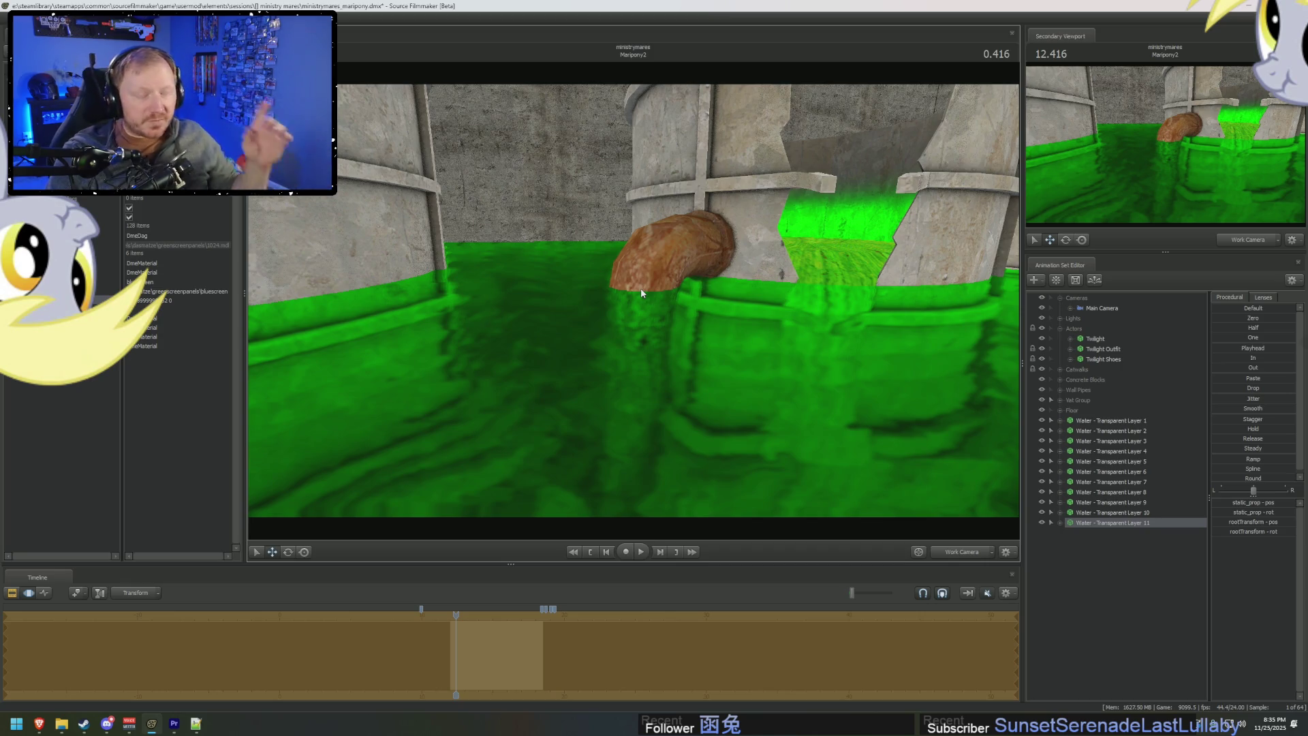
Enable the viewport's real scene lighting and return the timeline to the motion editor.
{"action": "left_click_drag", "start_coordinate": [641, 292], "coordinate": [633, 295]}
{"action": "right_click", "coordinate": [734, 328]}
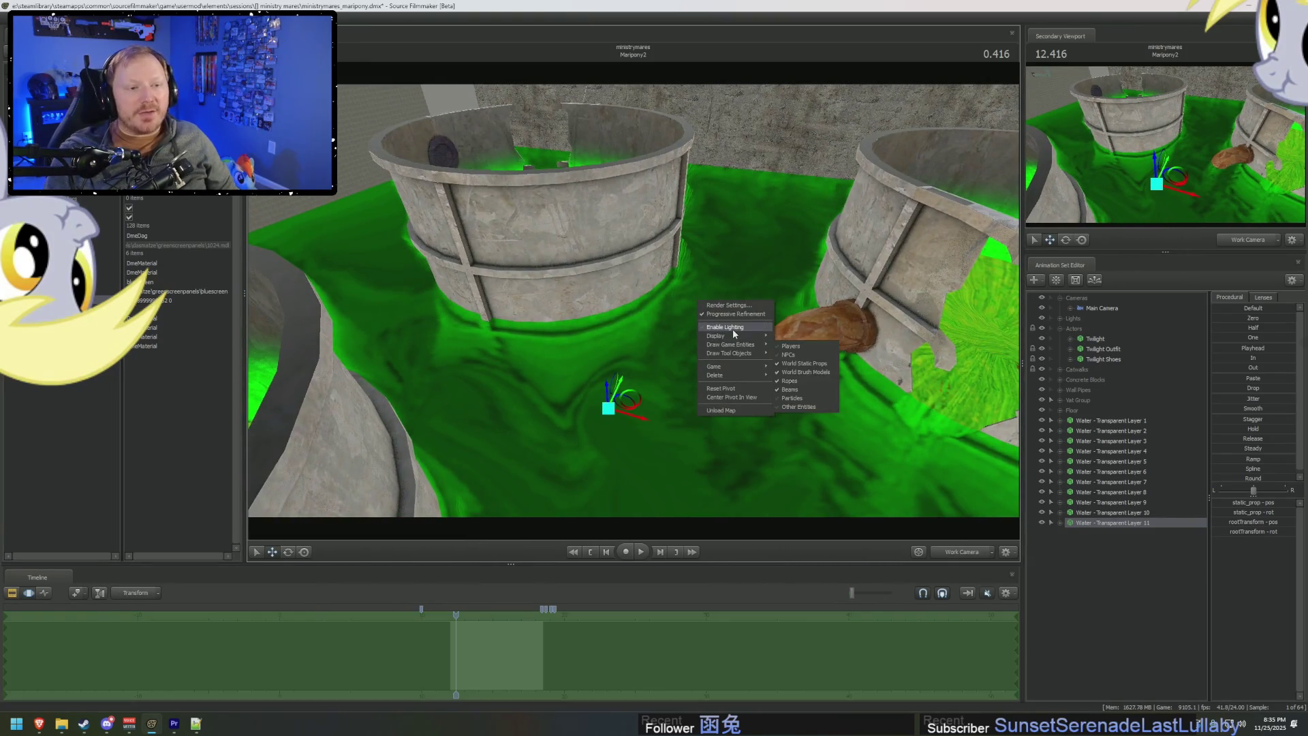
{"action": "left_click", "coordinate": [734, 328]}
{"action": "key", "text": "F3"}
{"action": "key", "text": "F2"}
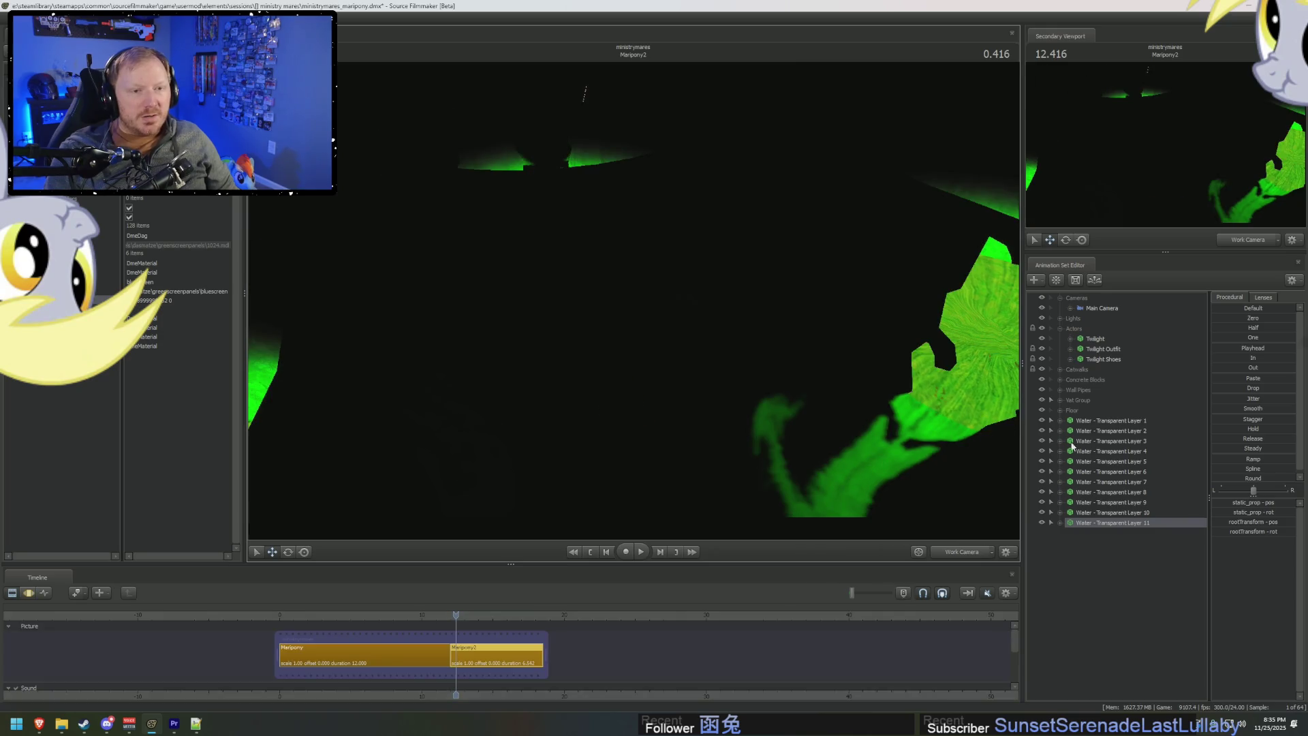
{"action": "key", "text": "F3"}
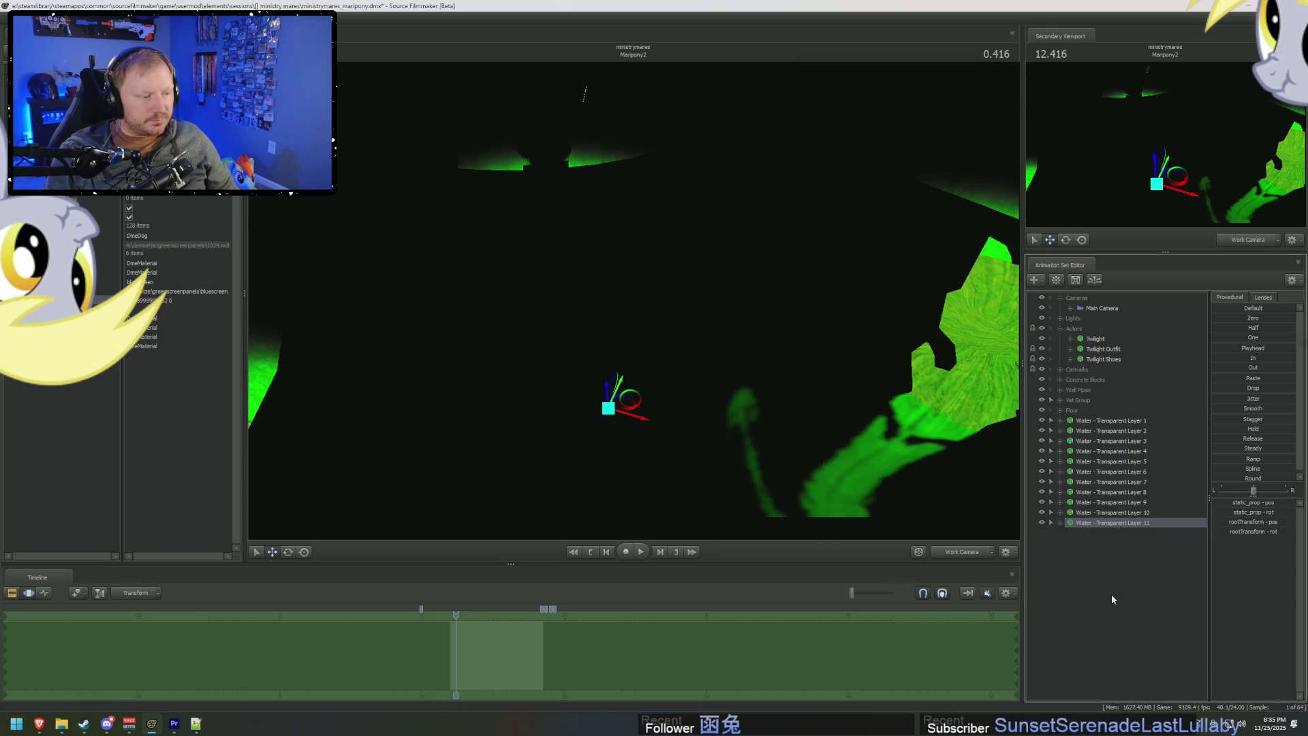
Create a new light, light18, and expand the Lights group.
{"action": "right_click", "coordinate": [1112, 595]}
{"action": "left_click", "coordinate": [1165, 611]}
{"action": "double_click", "coordinate": [1071, 319]}
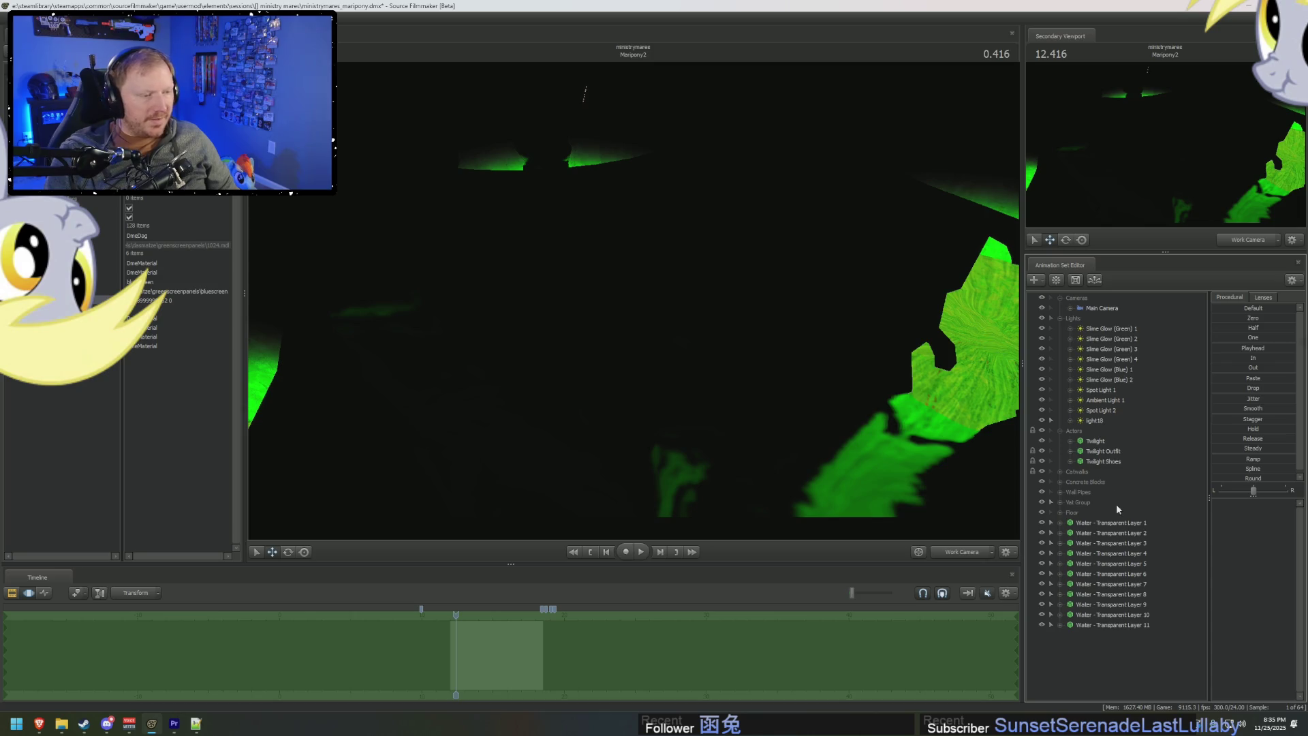
Raise light18's ambientIntensity and aim it from its own view onto the green water vat.
{"action": "double_click", "coordinate": [1096, 420]}
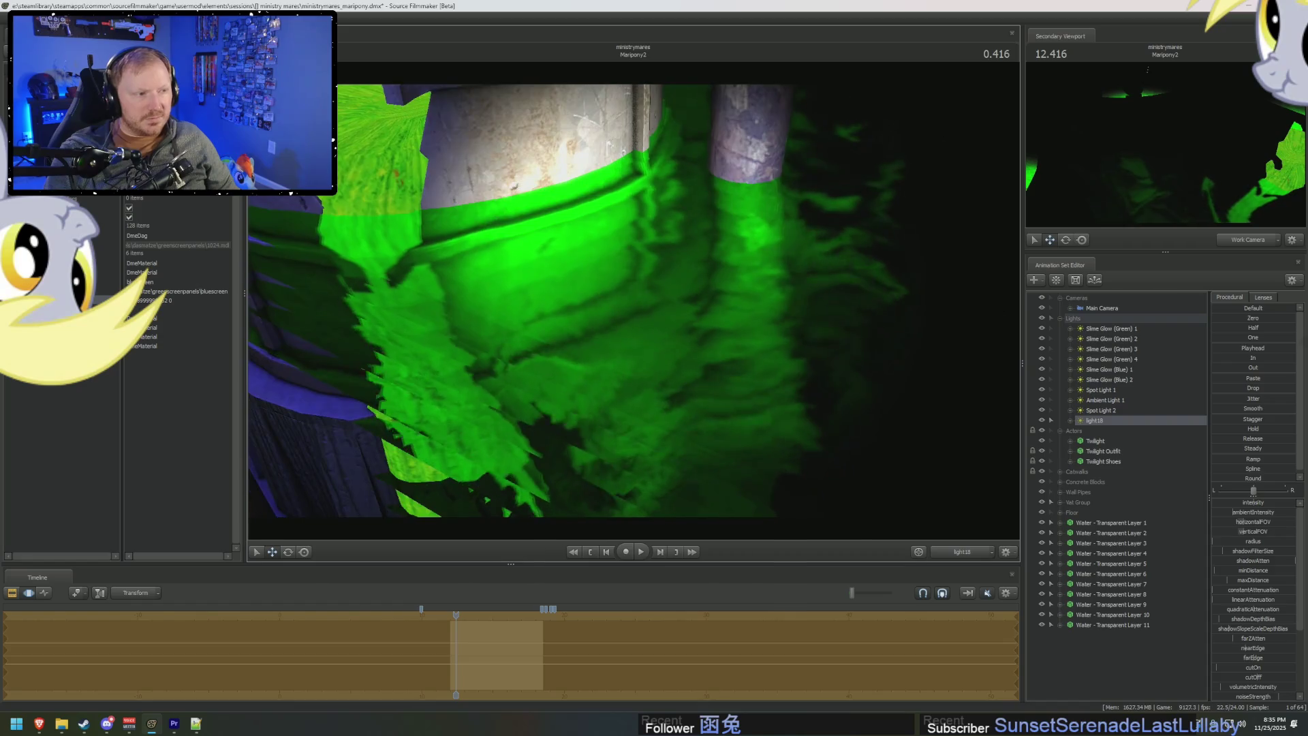
{"action": "left_click_drag", "start_coordinate": [1232, 510], "coordinate": [1257, 502]}
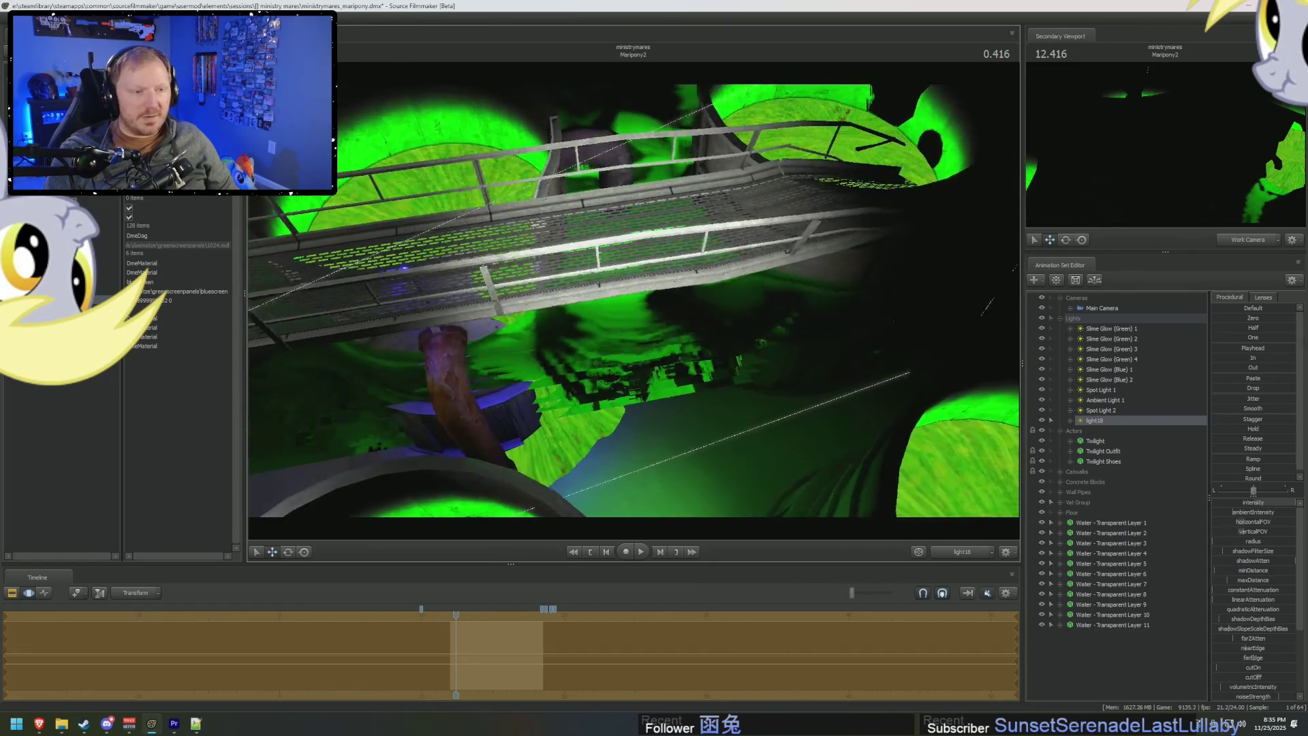
{"action": "left_click_drag", "start_coordinate": [673, 298], "coordinate": [674, 298]}
{"action": "left_click", "coordinate": [1111, 308]}
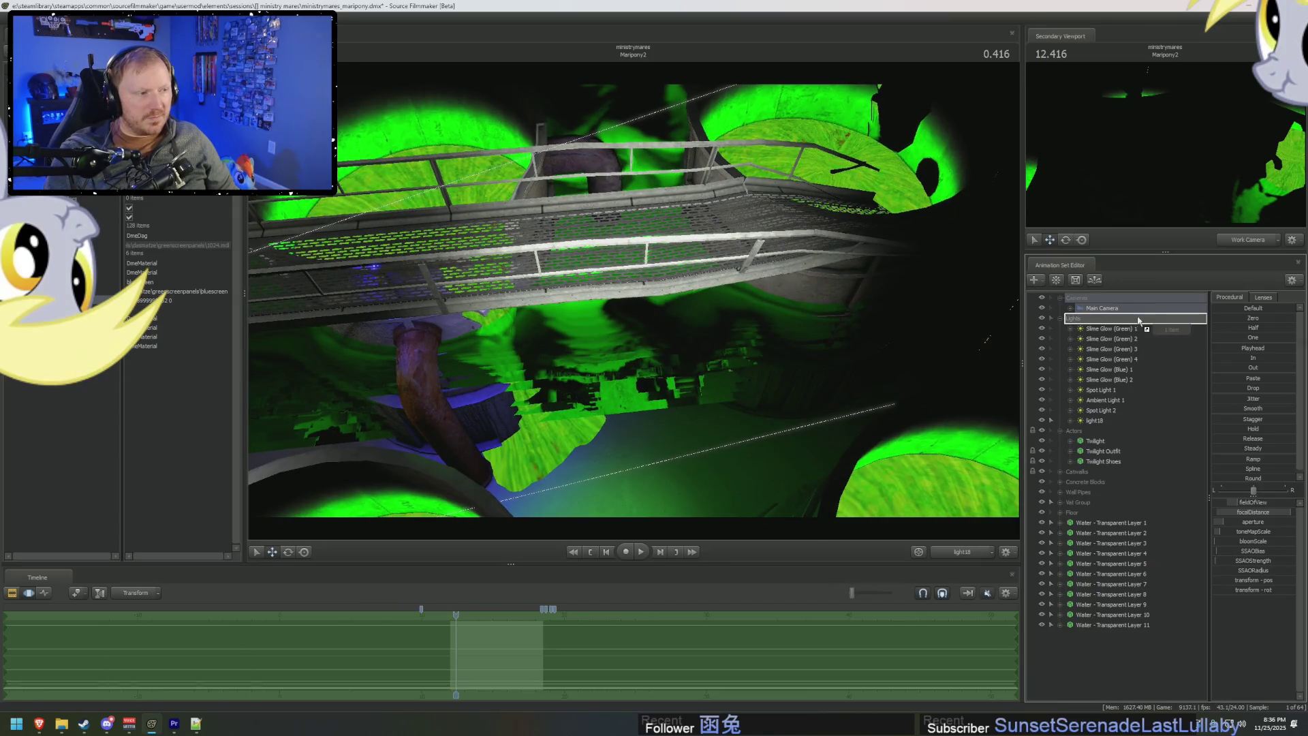
{"action": "double_click", "coordinate": [1110, 308]}
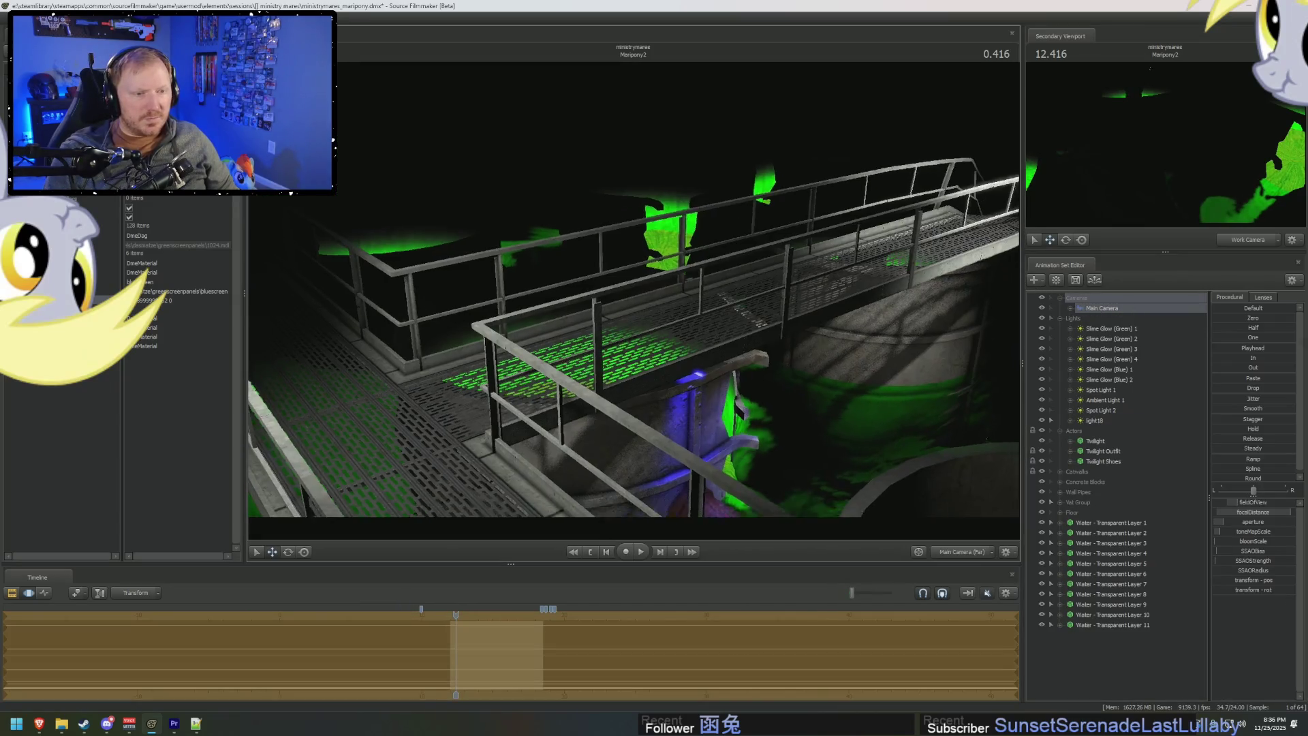
{"action": "left_click_drag", "start_coordinate": [673, 298], "coordinate": [673, 298]}
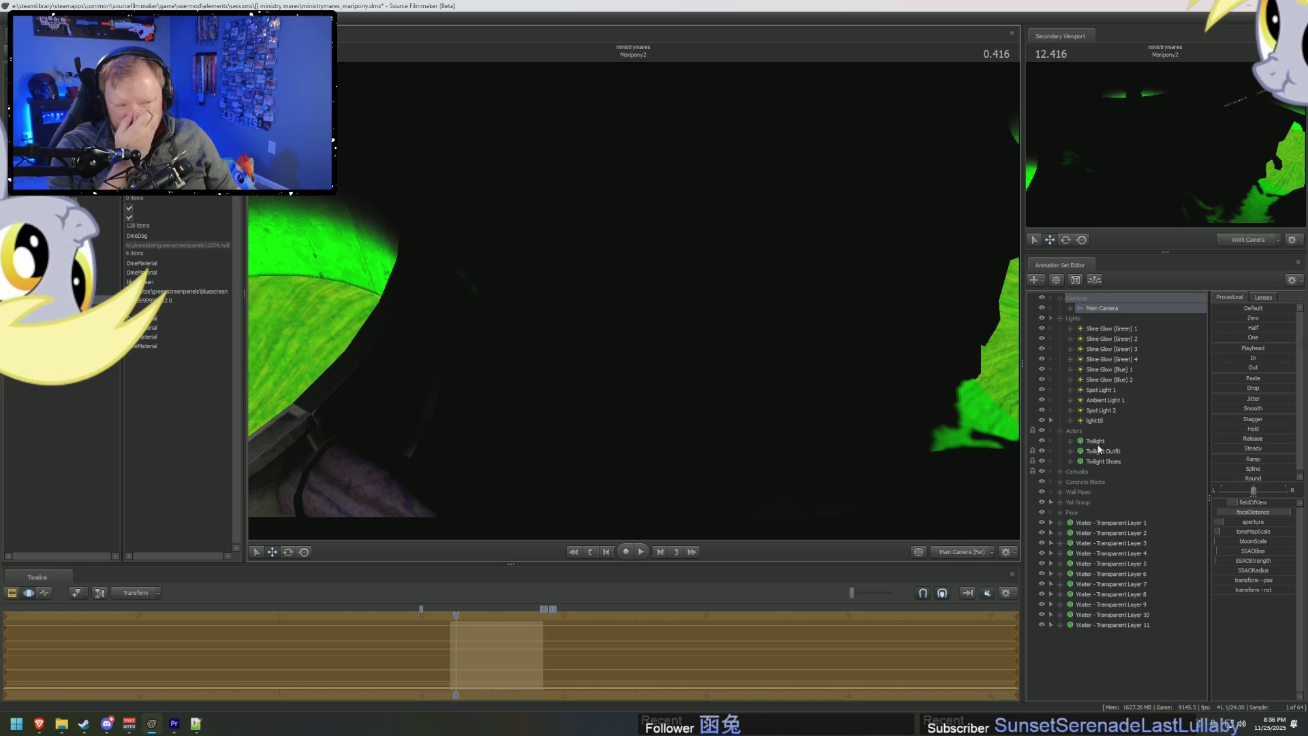
{"action": "double_click", "coordinate": [1097, 422]}
{"action": "left_click_drag", "start_coordinate": [534, 263], "coordinate": [534, 264]}
{"action": "left_click_drag", "start_coordinate": [1003, 451], "coordinate": [1003, 451]}
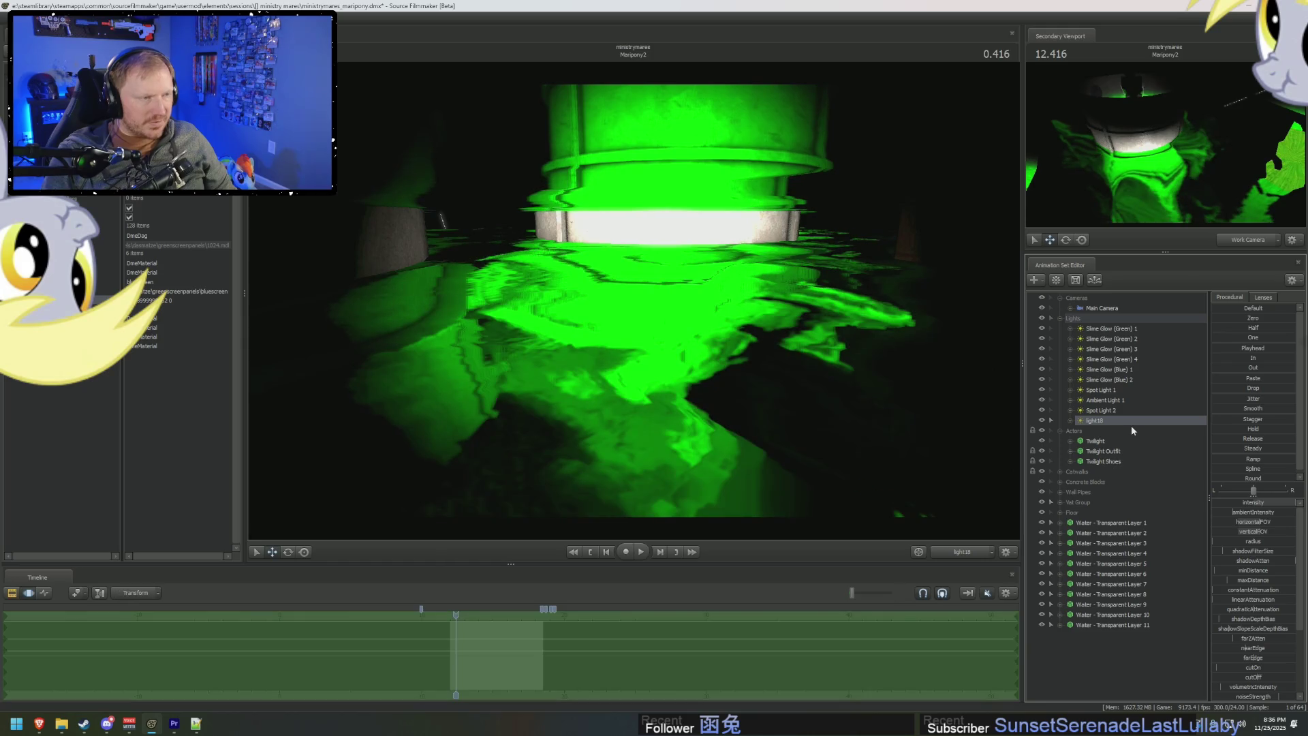
{"action": "right_click", "coordinate": [1123, 424]}
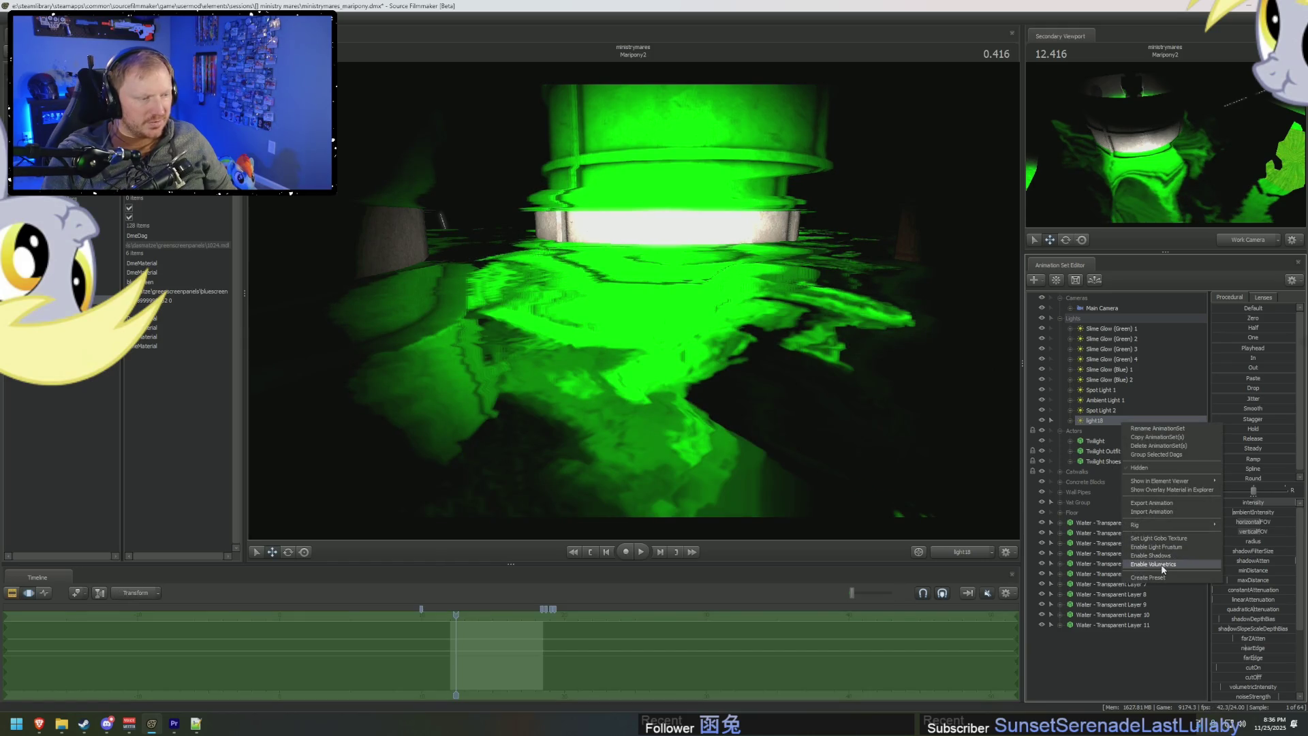
Enable volumetrics on light18 and aim it up toward the green vat.
{"action": "left_click", "coordinate": [934, 380]}
{"action": "left_click_drag", "start_coordinate": [934, 379], "coordinate": [934, 380]}
{"action": "left_click_drag", "start_coordinate": [811, 370], "coordinate": [811, 371]}
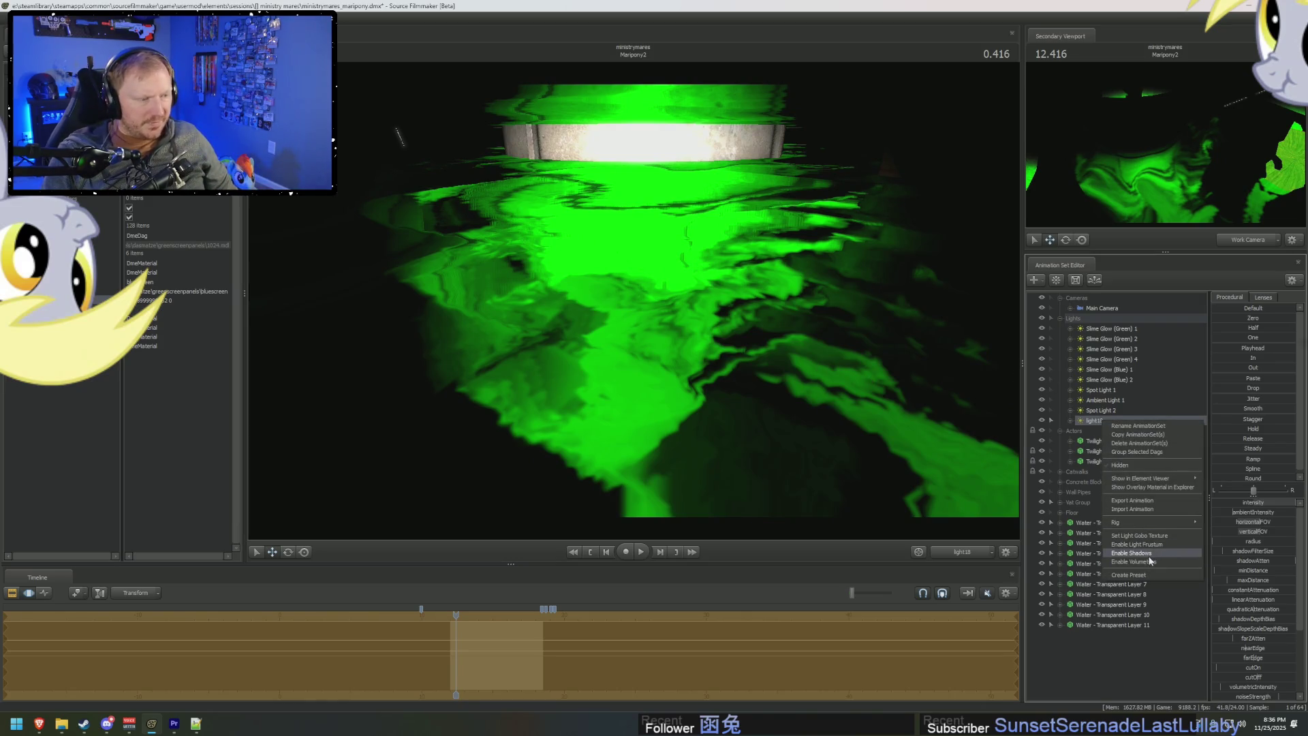
{"action": "left_click", "coordinate": [1151, 563]}
{"action": "left_click_drag", "start_coordinate": [634, 307], "coordinate": [634, 307]}
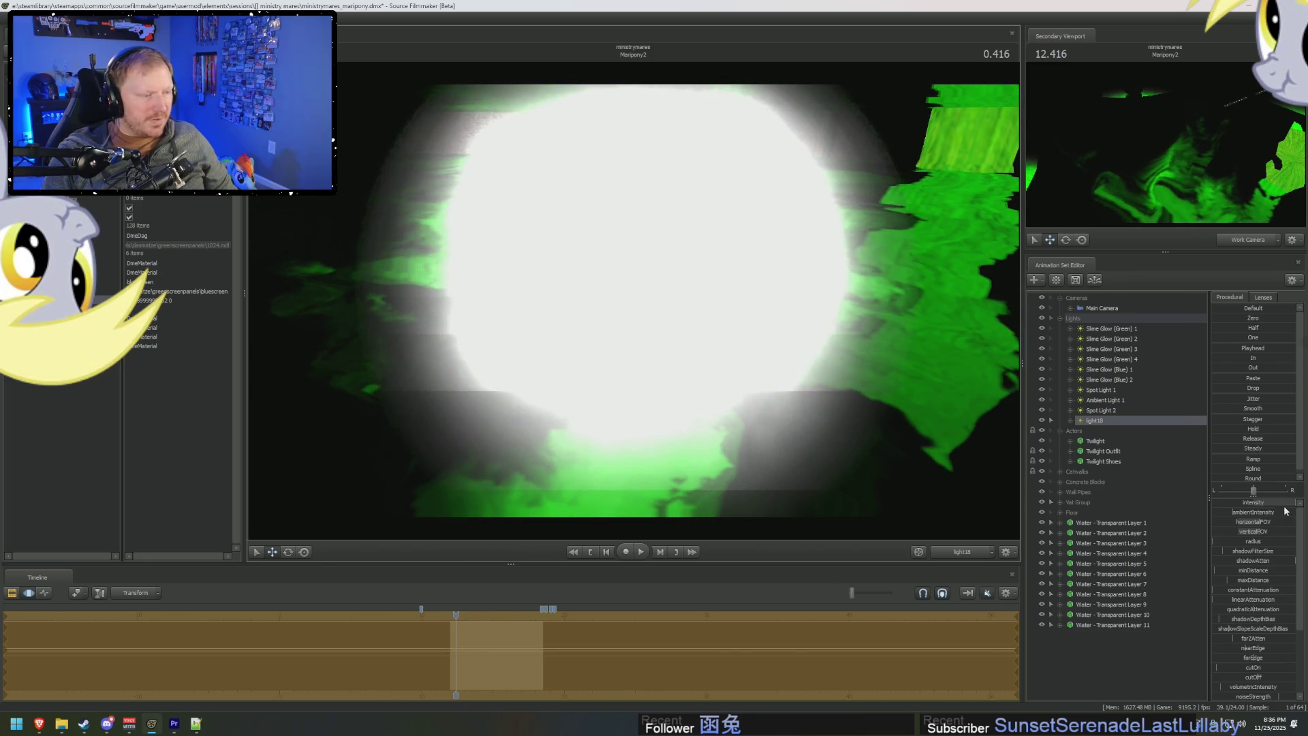
Enlarge and adjust light18's volumetric glow, then aim it across the vats and catwalk.
{"action": "left_click_drag", "start_coordinate": [1225, 590], "coordinate": [1254, 590]}
{"action": "left_click_drag", "start_coordinate": [1254, 502], "coordinate": [1226, 503]}
{"action": "left_click_drag", "start_coordinate": [258, 233], "coordinate": [257, 233]}
{"action": "left_click_drag", "start_coordinate": [634, 304], "coordinate": [634, 304]}
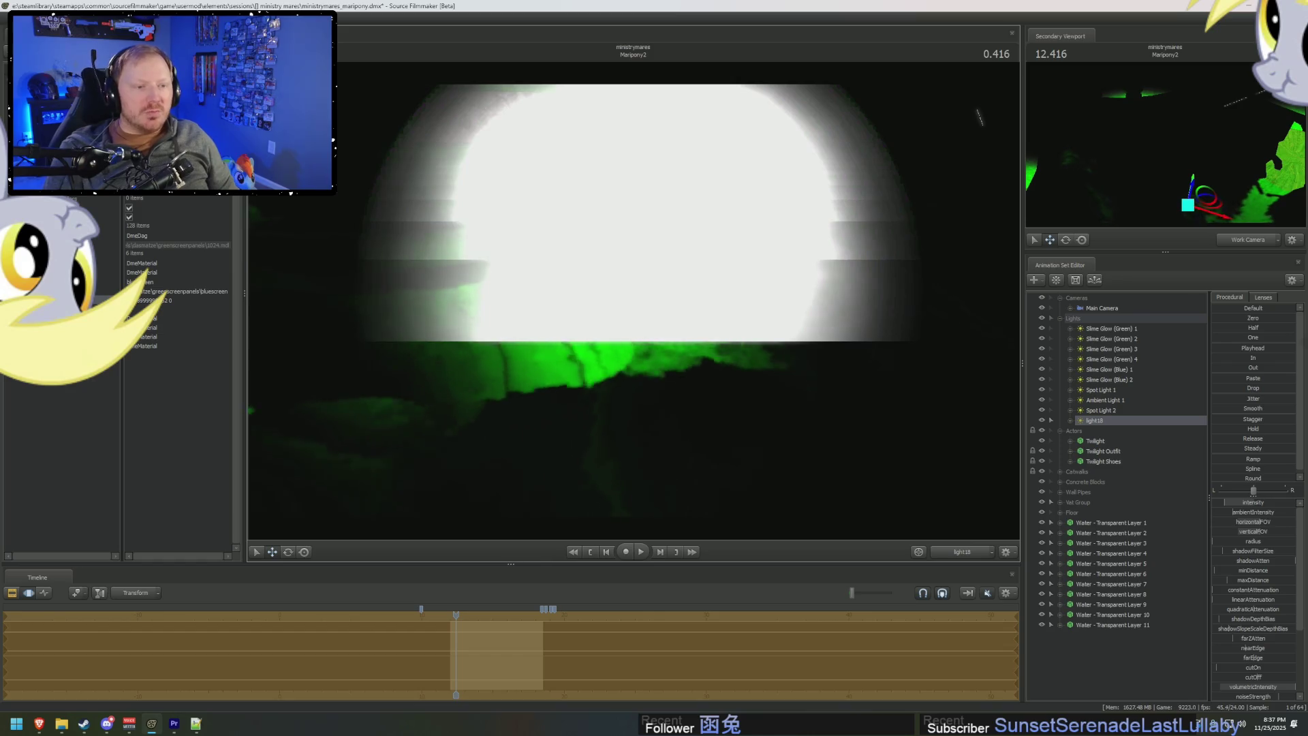
{"action": "right_click", "coordinate": [1094, 425]}
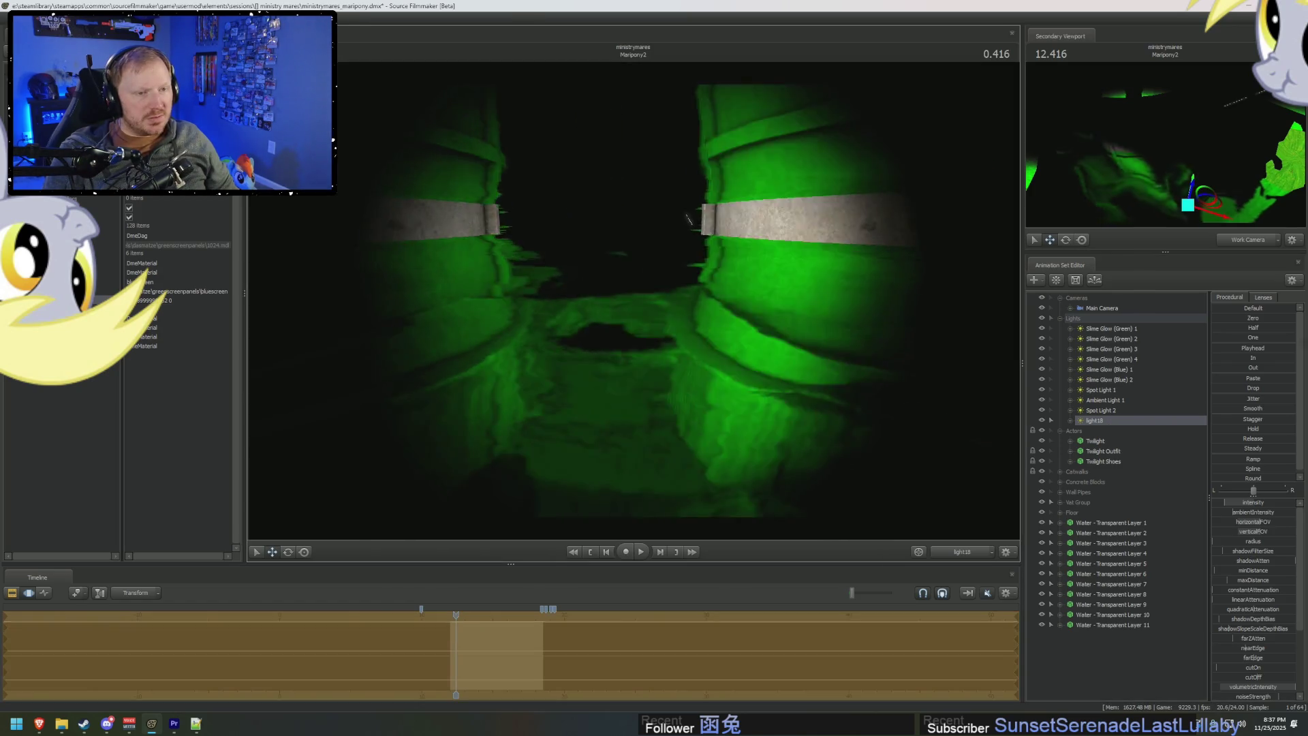
{"action": "mouse_move", "coordinate": [688, 219]}
{"action": "left_mouse_down"}
{"action": "mouse_move", "coordinate": [675, 232]}
{"action": "mouse_move", "coordinate": [664, 211]}
{"action": "mouse_move", "coordinate": [654, 269]}
{"action": "mouse_move", "coordinate": [685, 261]}
{"action": "left_mouse_up"}
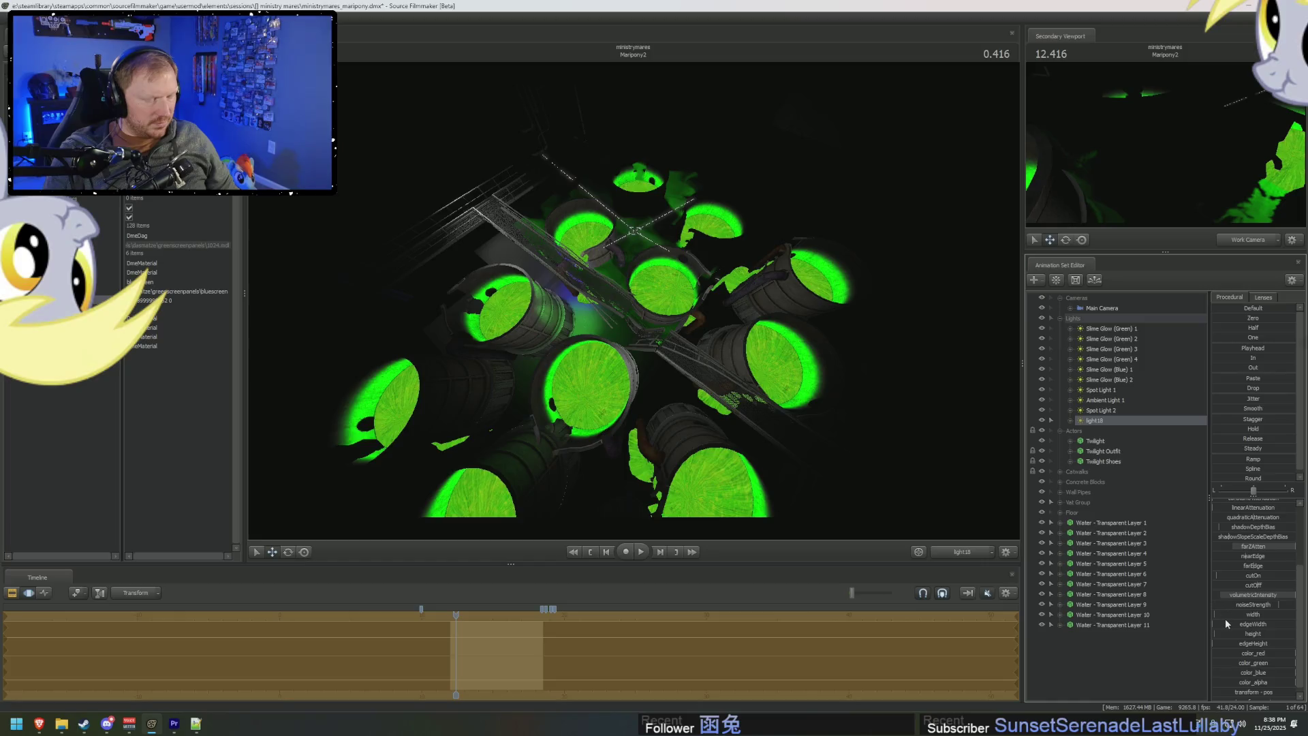
Increase light18's maxDistance and intensity so it reaches the back wall and vats.
{"action": "scroll", "coordinate": [1225, 620], "scroll_direction": "down", "scroll_amount": 1}
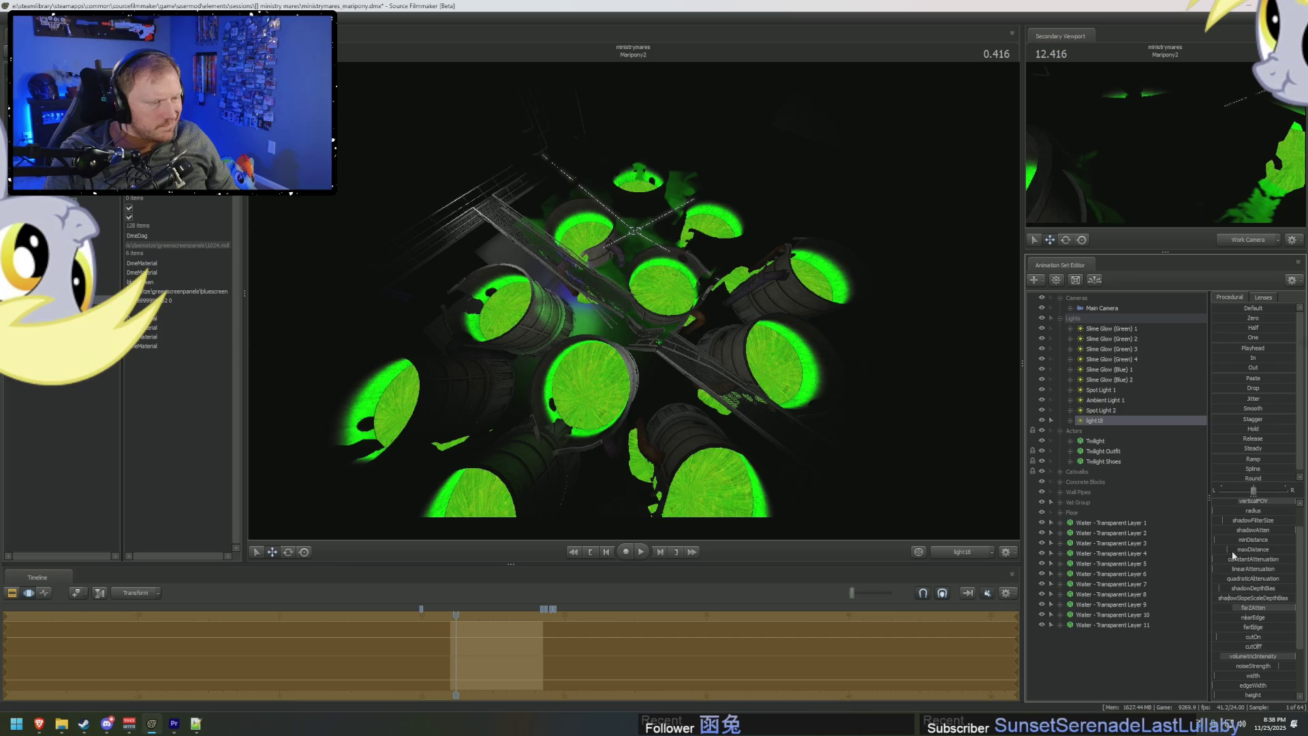
{"action": "left_click_drag", "start_coordinate": [1232, 553], "coordinate": [1218, 550]}
{"action": "left_click_drag", "start_coordinate": [857, 470], "coordinate": [681, 497]}
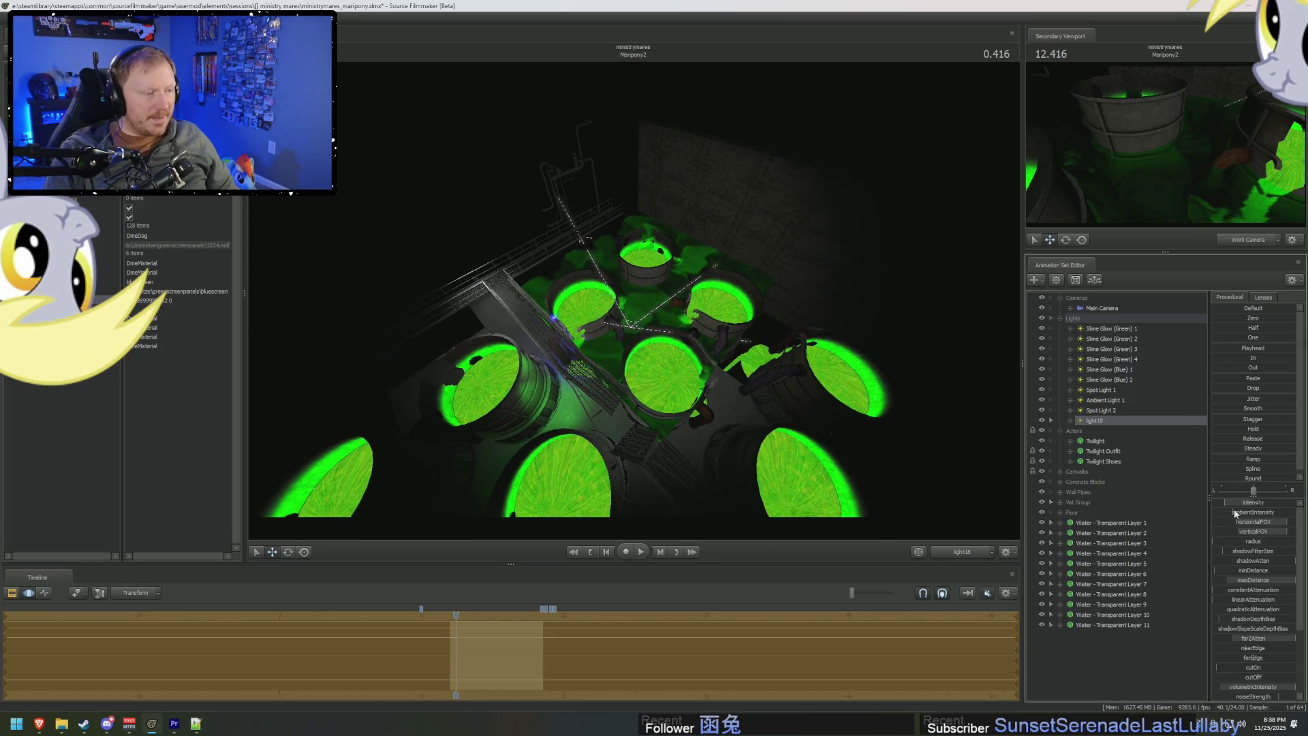
{"action": "left_click_drag", "start_coordinate": [1241, 507], "coordinate": [1261, 506]}
{"action": "mouse_move", "coordinate": [671, 306]}
{"action": "left_mouse_down"}
{"action": "mouse_move", "coordinate": [576, 326]}
{"action": "mouse_move", "coordinate": [570, 307]}
{"action": "mouse_move", "coordinate": [820, 385]}
{"action": "left_mouse_up"}
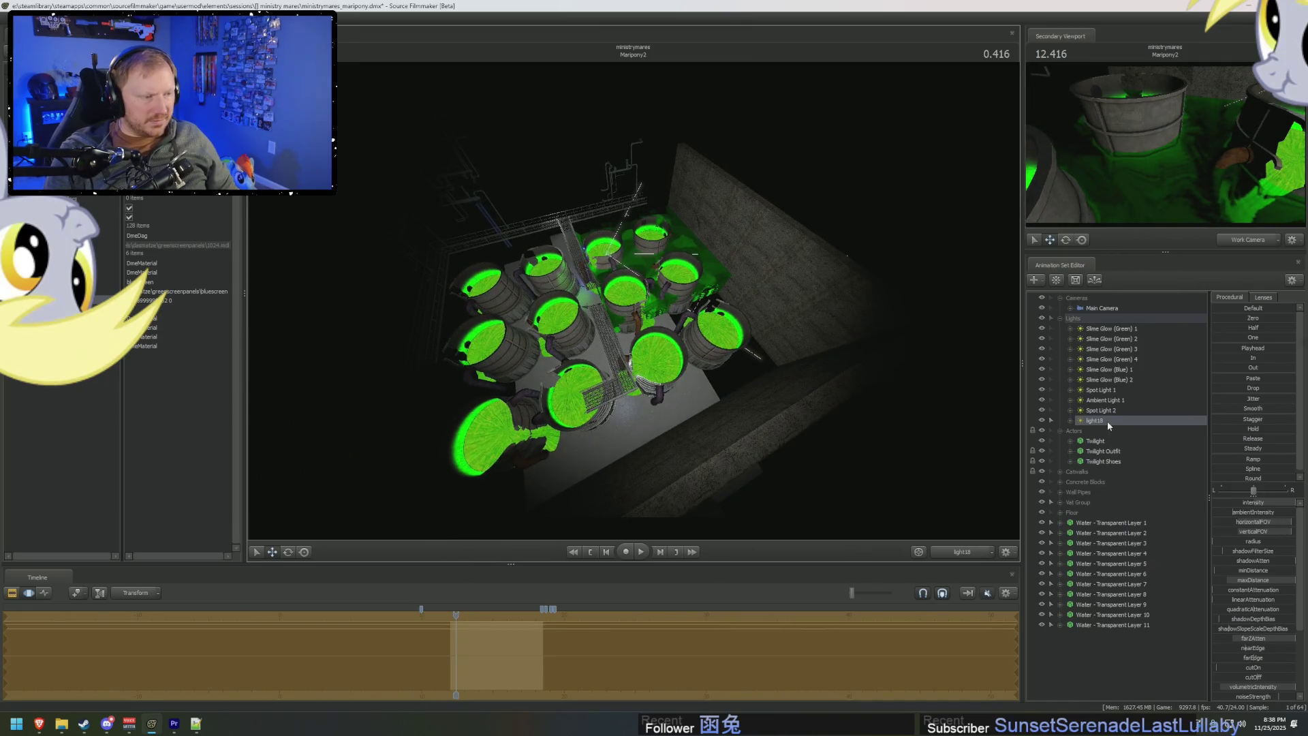
Group all eleven transparent water layers together and open the group's options to rename it.
{"action": "left_click", "coordinate": [1098, 524]}
{"action": "left_click", "coordinate": [1107, 626], "text": "shift"}
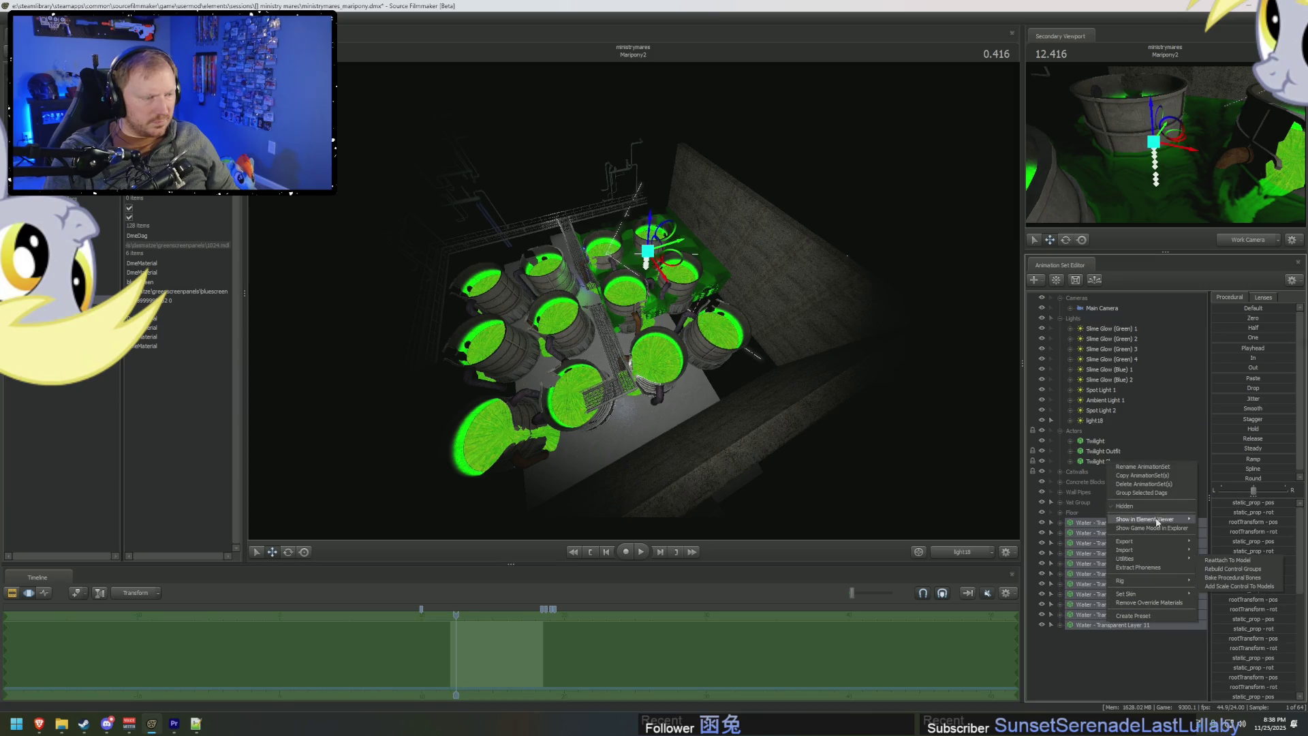
{"action": "left_click", "coordinate": [1142, 493]}
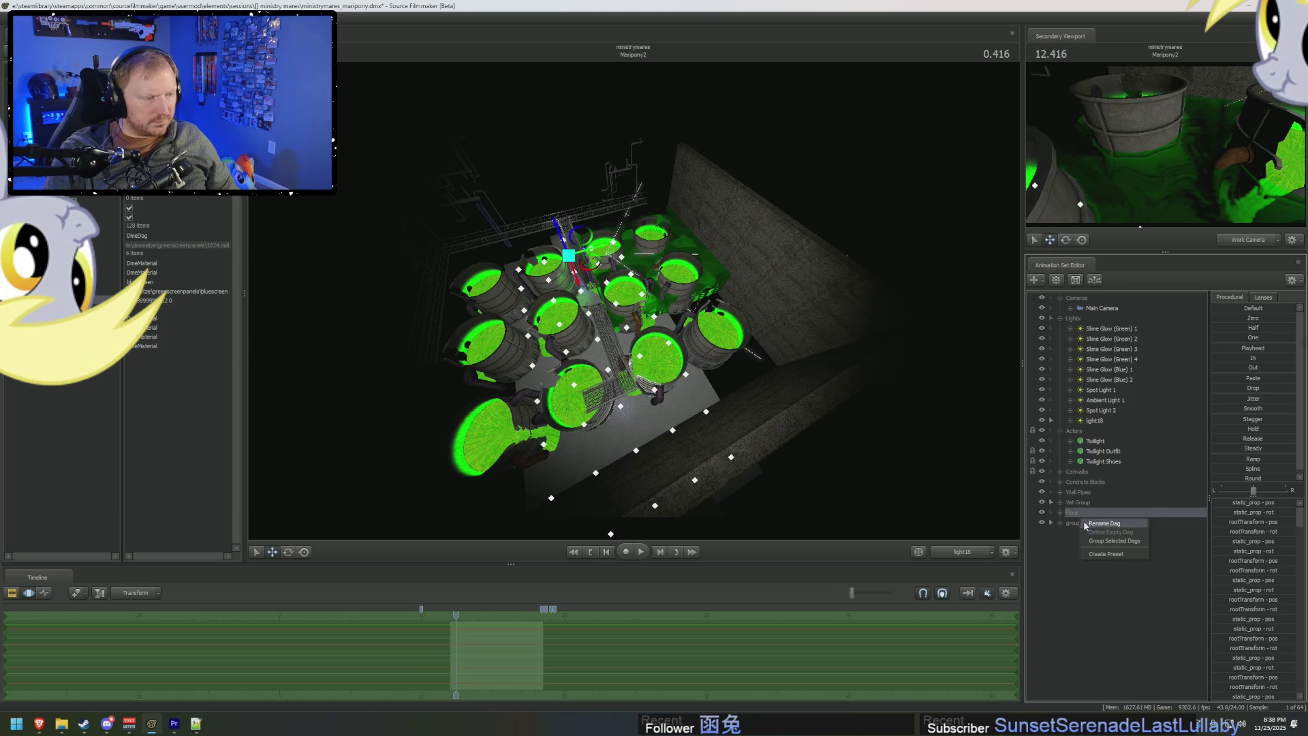
{"action": "right_click", "coordinate": [1075, 523]}
{"action": "type", "text": "Water"}
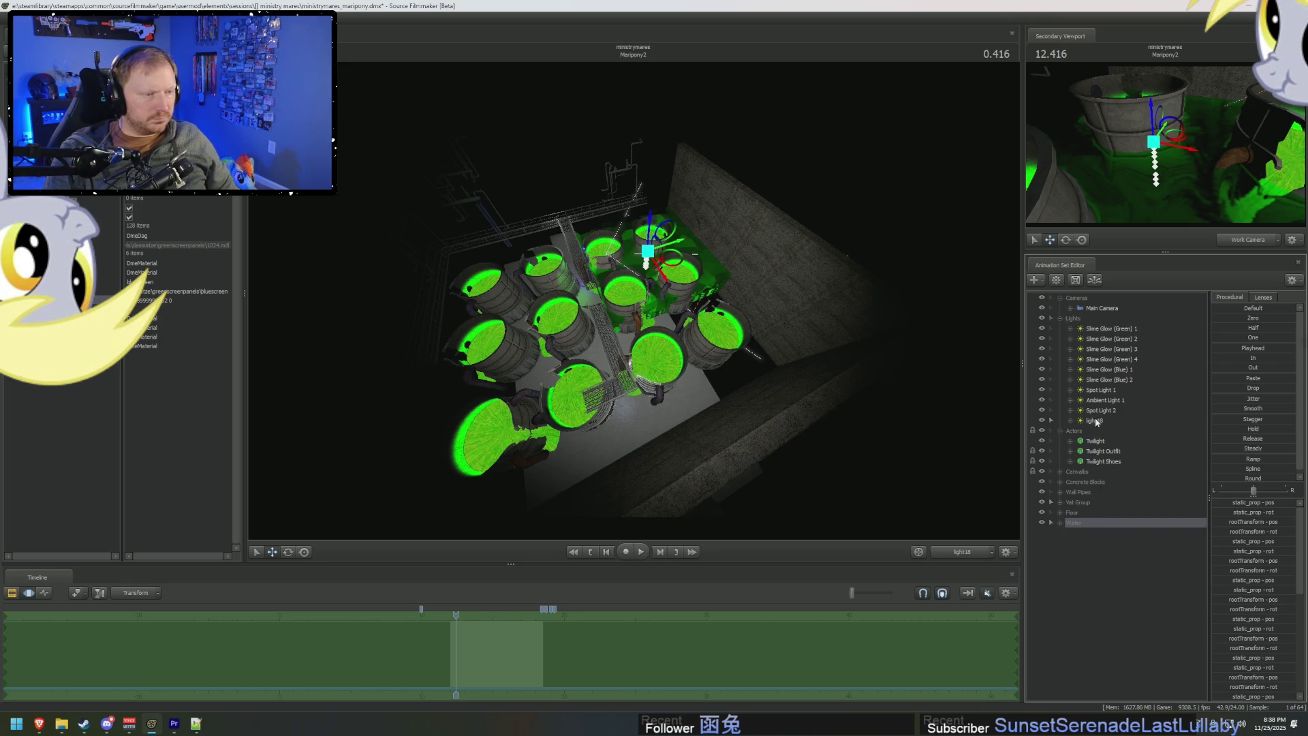
Add a new light, light19, and aim it over the vats.
{"action": "right_click", "coordinate": [1085, 553]}
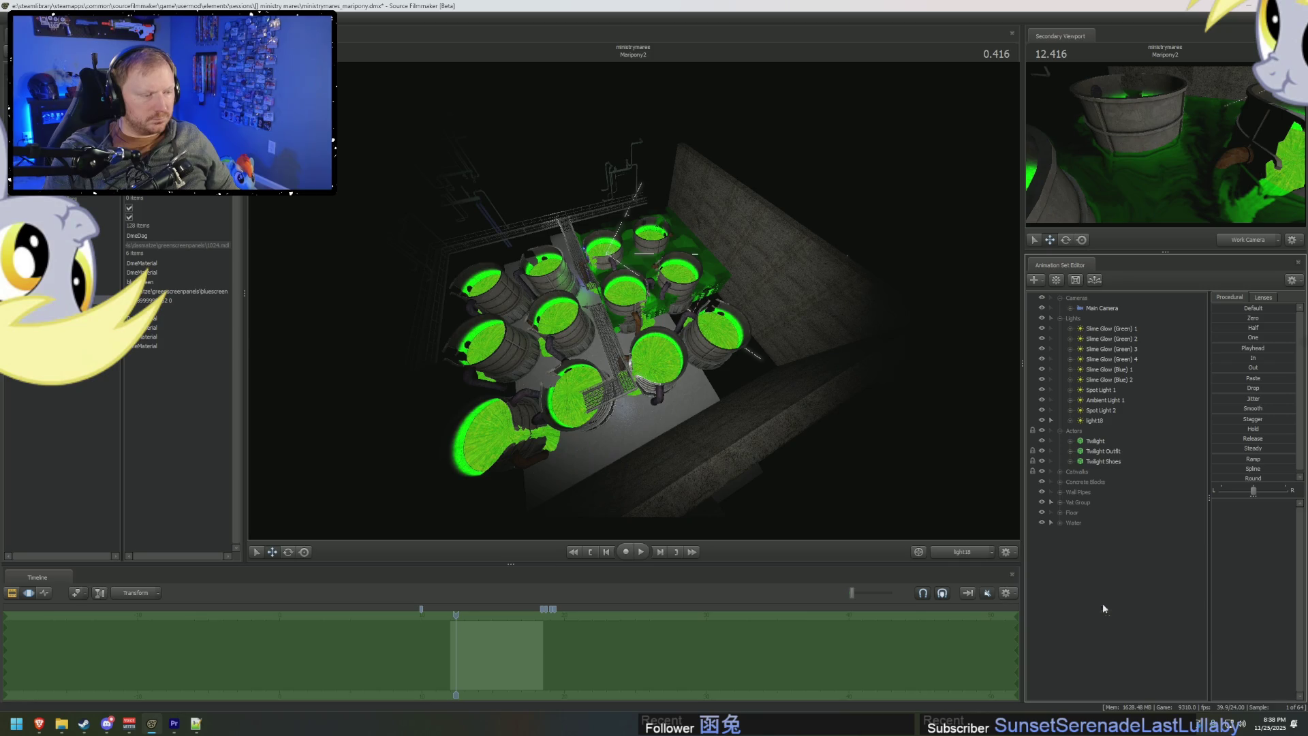
{"action": "left_click", "coordinate": [1086, 530]}
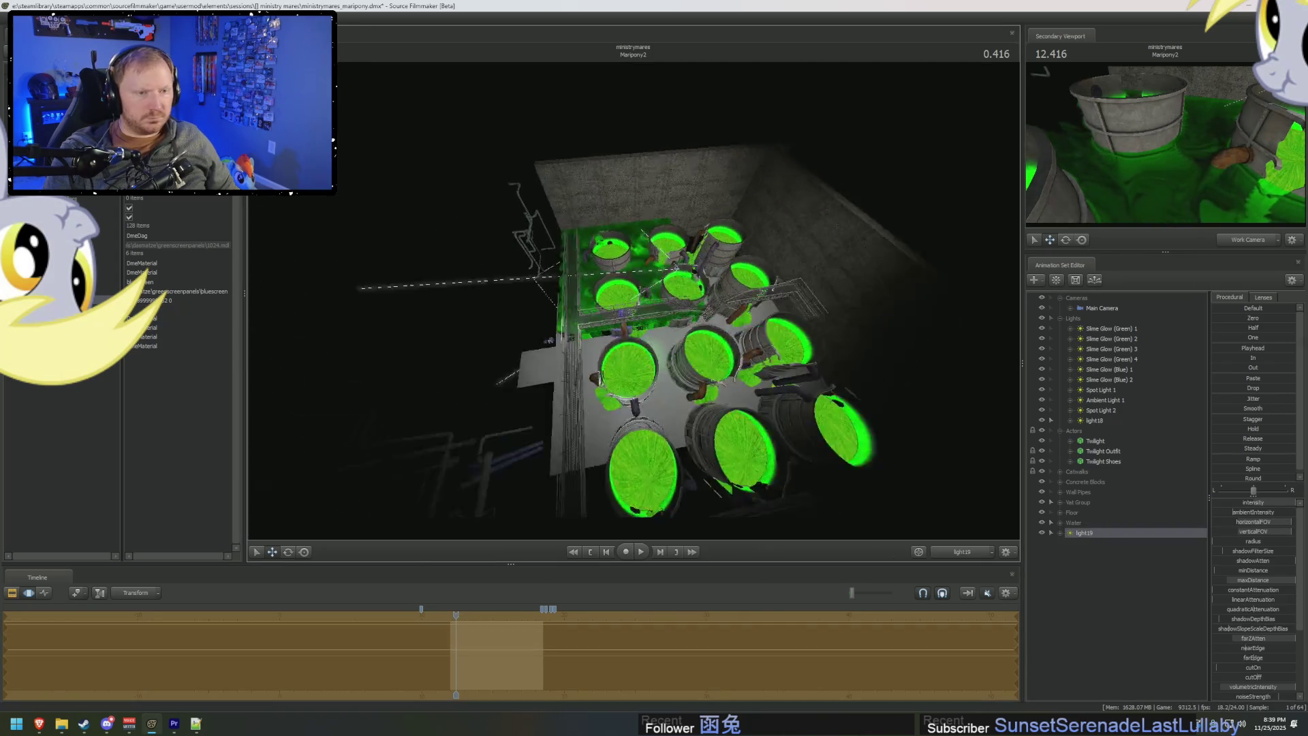
{"action": "left_click_drag", "start_coordinate": [634, 300], "coordinate": [596, 317]}
{"action": "right_click", "coordinate": [1145, 618]}
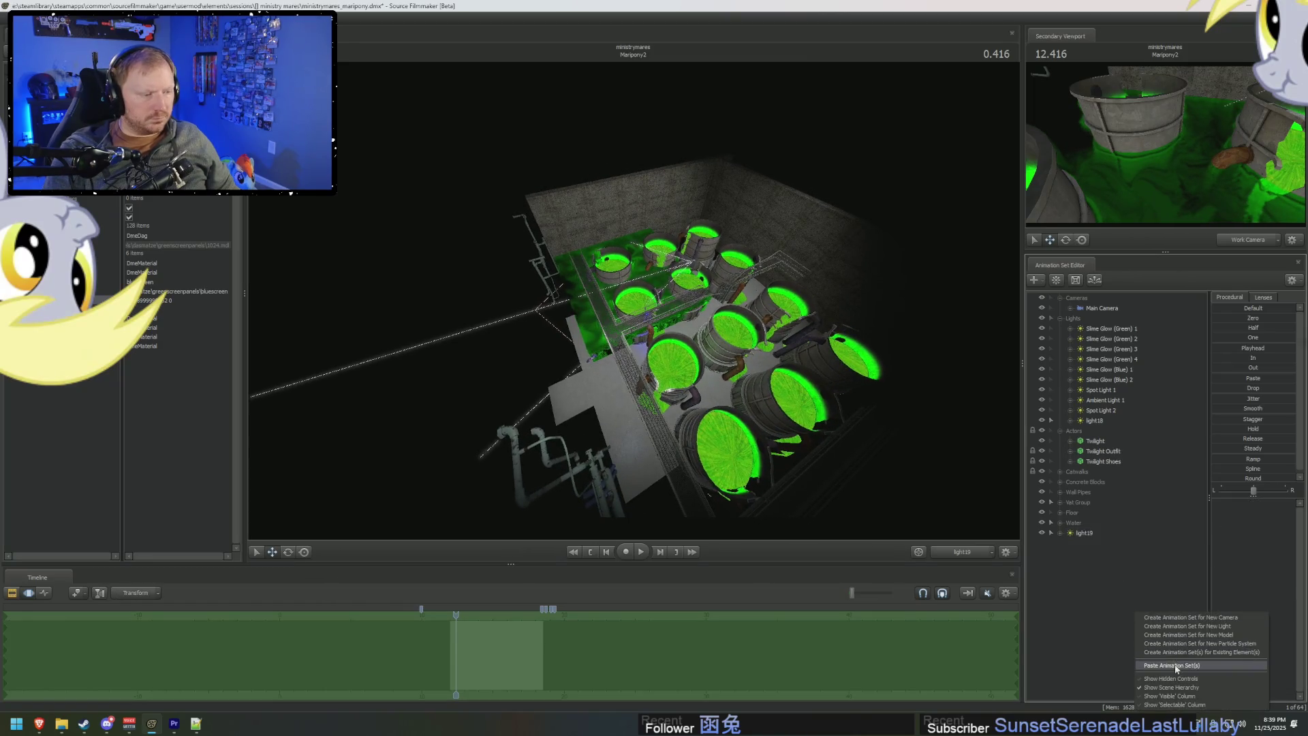
Paste in light20 aimed across the tank, then fly the Work Camera through it.
{"action": "left_click", "coordinate": [1172, 666]}
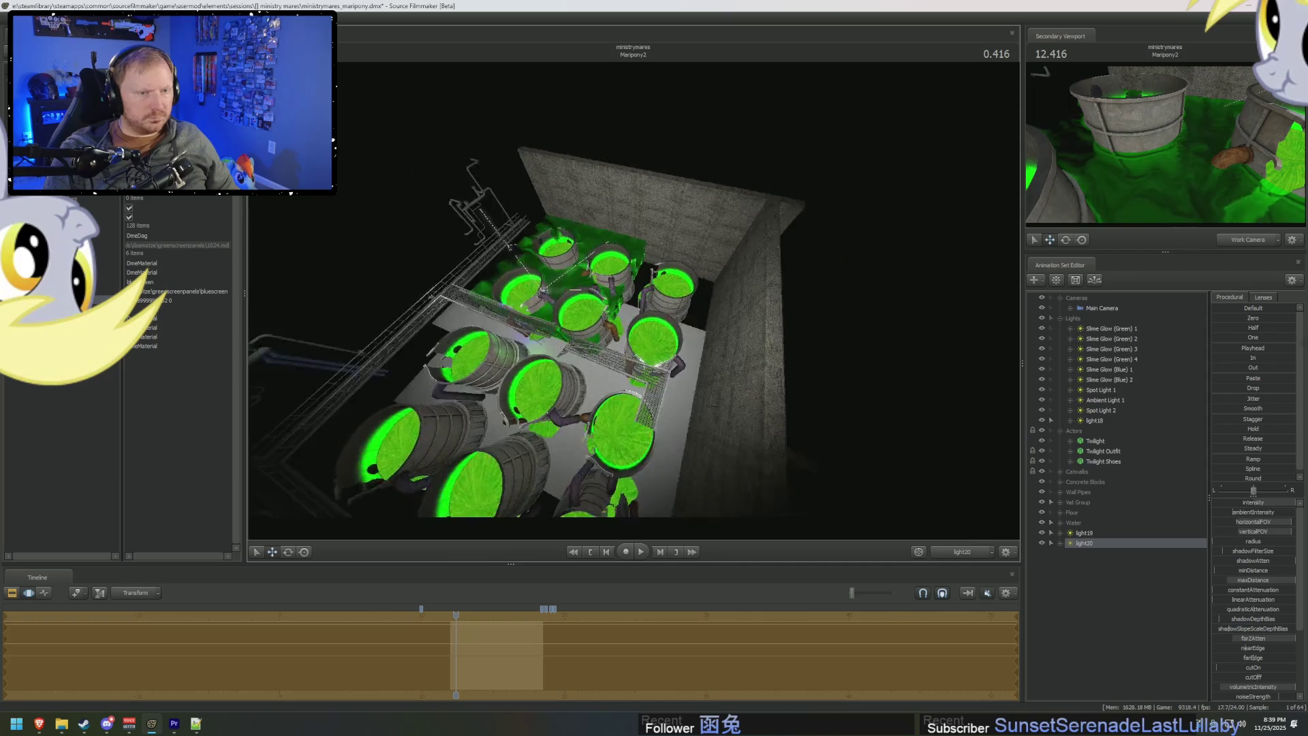
{"action": "mouse_move", "coordinate": [634, 299]}
{"action": "left_mouse_down"}
{"action": "mouse_move", "coordinate": [614, 306]}
{"action": "mouse_move", "coordinate": [648, 302]}
{"action": "left_mouse_up"}
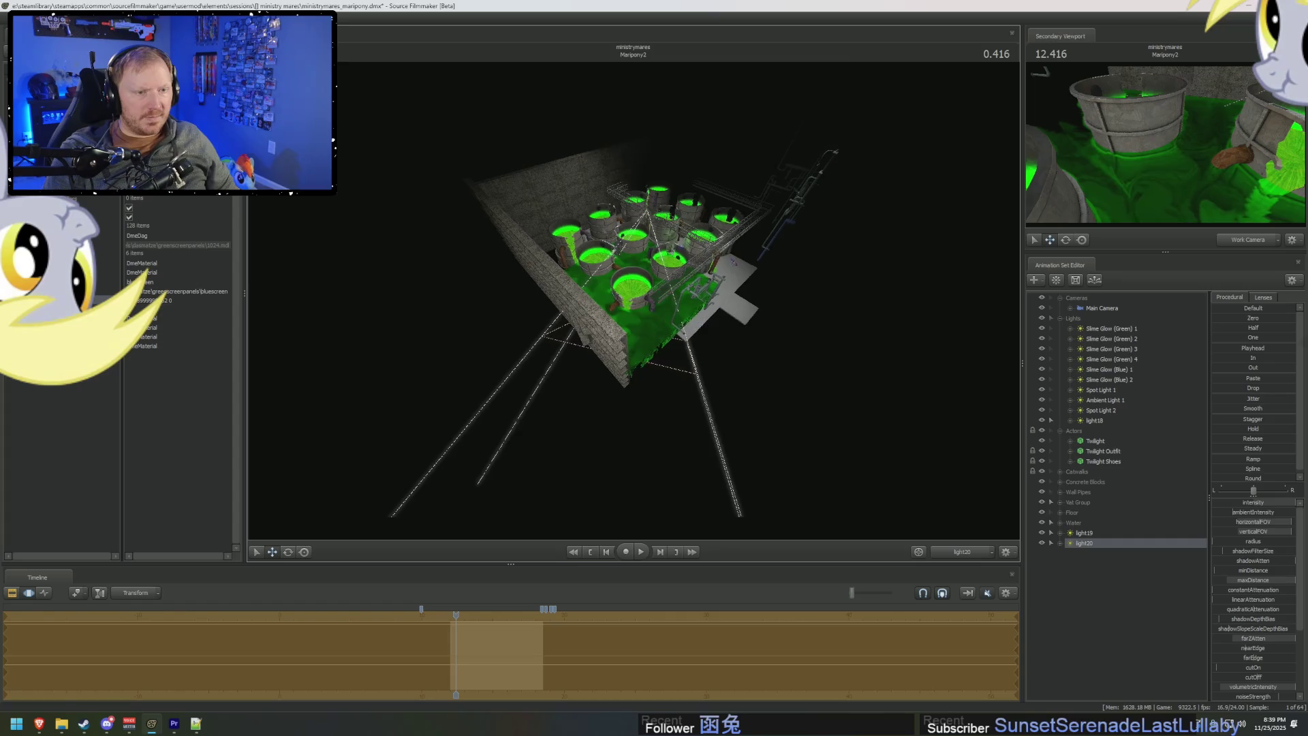
{"action": "left_click", "coordinate": [962, 552]}
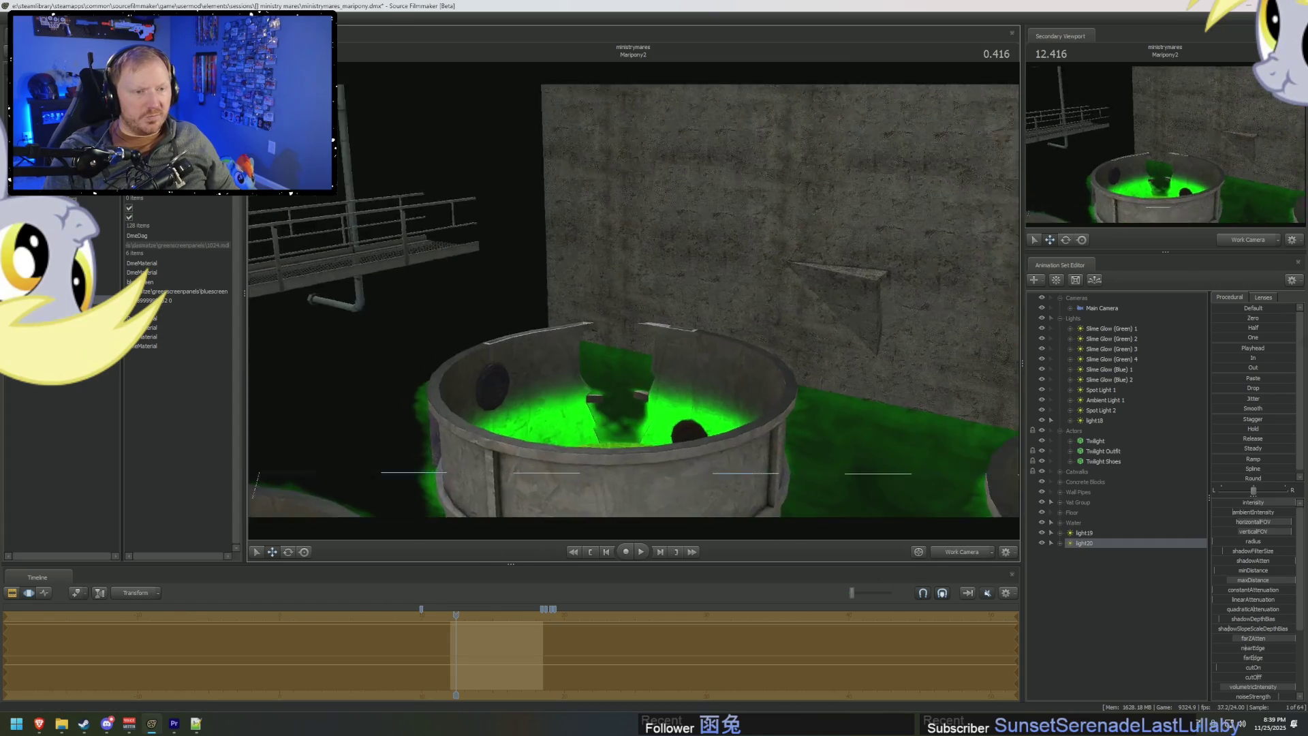
{"action": "mouse_move", "coordinate": [634, 300]}
{"action": "left_mouse_down"}
{"action": "mouse_move", "coordinate": [682, 300]}
{"action": "mouse_move", "coordinate": [726, 359]}
{"action": "mouse_move", "coordinate": [636, 304]}
{"action": "mouse_move", "coordinate": [674, 314]}
{"action": "mouse_move", "coordinate": [692, 300]}
{"action": "mouse_move", "coordinate": [815, 332]}
{"action": "left_mouse_up"}
Turn off viewport lighting and collapse the Lights group.
{"action": "right_click", "coordinate": [635, 304]}
{"action": "left_click", "coordinate": [654, 329]}
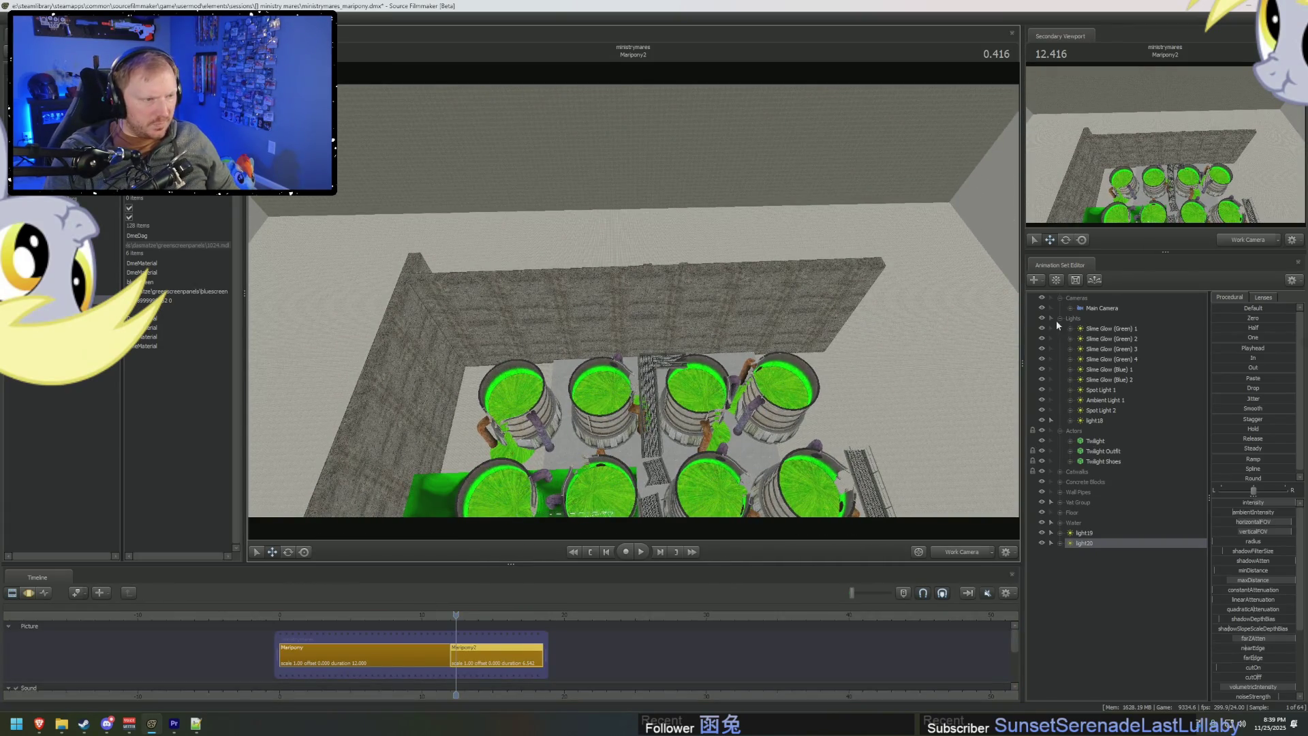
{"action": "left_click", "coordinate": [1059, 319]}
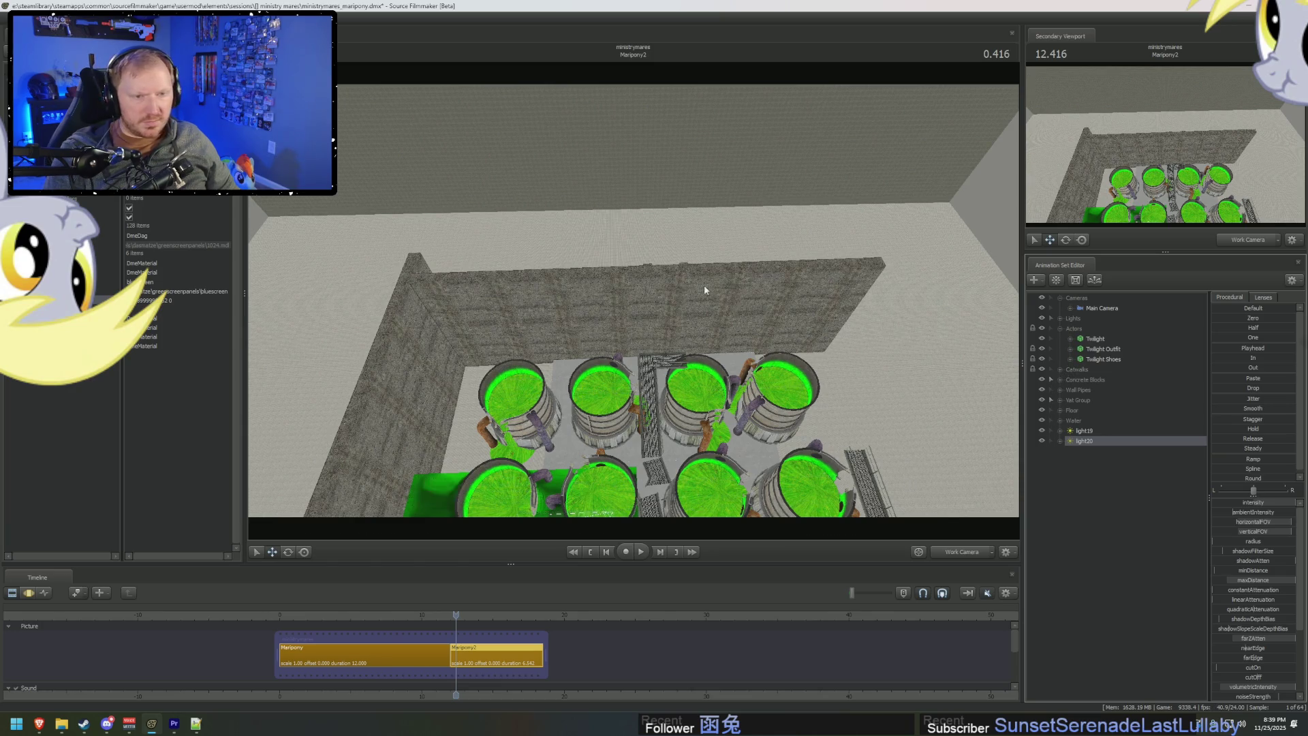
Lasso the concrete blocks along the left and back walls, then expand the Concrete Blocks group.
{"action": "left_click_drag", "start_coordinate": [679, 232], "coordinate": [448, 247], "text": "ctrl"}
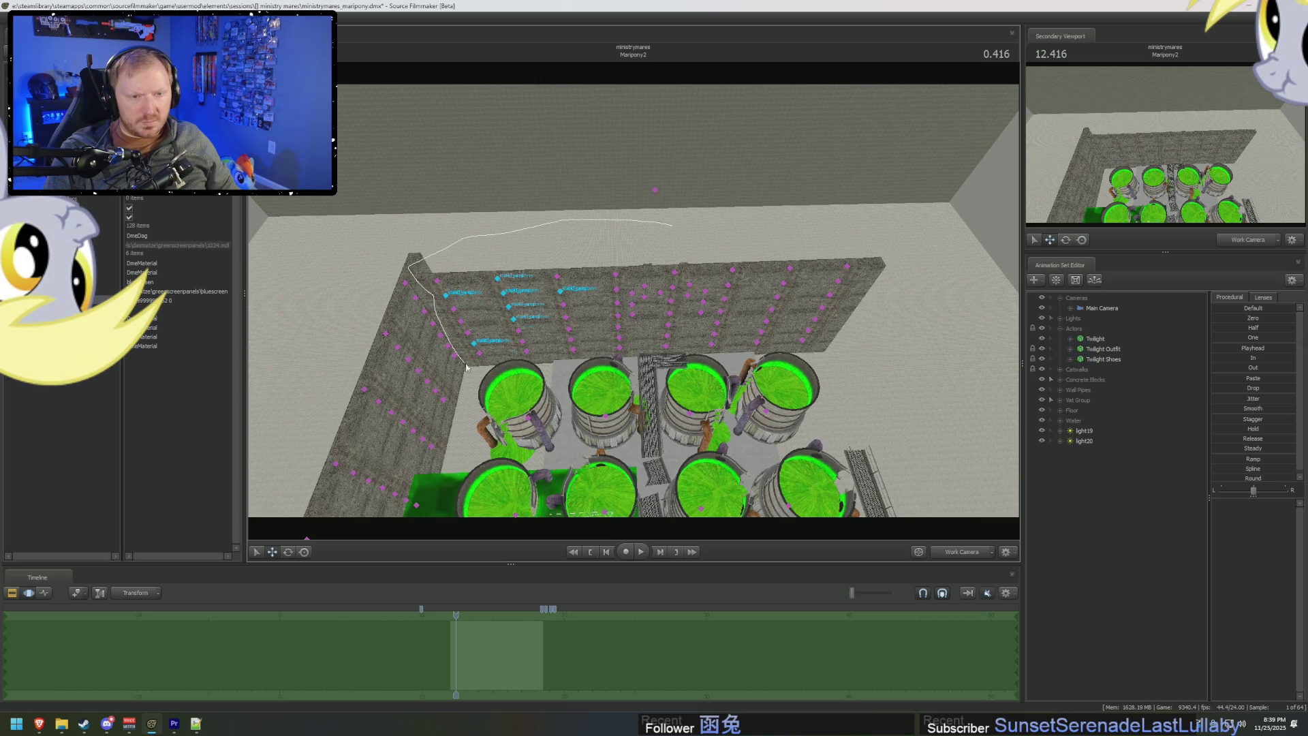
{"action": "mouse_move", "coordinate": [466, 368]}
{"action": "left_mouse_down", "text": "ctrl"}
{"action": "mouse_move", "coordinate": [905, 307]}
{"action": "mouse_move", "coordinate": [681, 225]}
{"action": "left_mouse_up", "text": "ctrl"}
{"action": "left_click_drag", "start_coordinate": [865, 244], "coordinate": [816, 233], "text": "ctrl"}
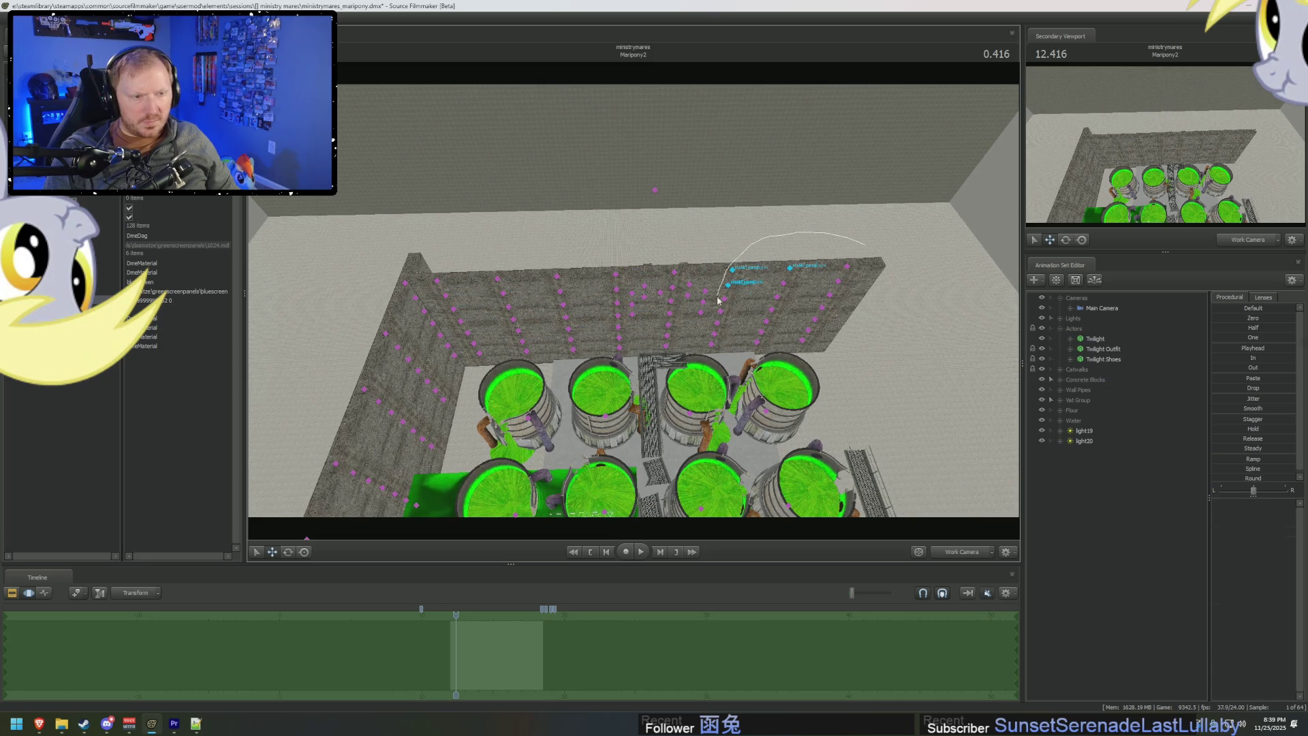
{"action": "mouse_move", "coordinate": [718, 299]}
{"action": "left_mouse_down", "text": "ctrl"}
{"action": "mouse_move", "coordinate": [876, 265]}
{"action": "mouse_move", "coordinate": [856, 292]}
{"action": "mouse_move", "coordinate": [704, 276]}
{"action": "left_mouse_up", "text": "ctrl"}
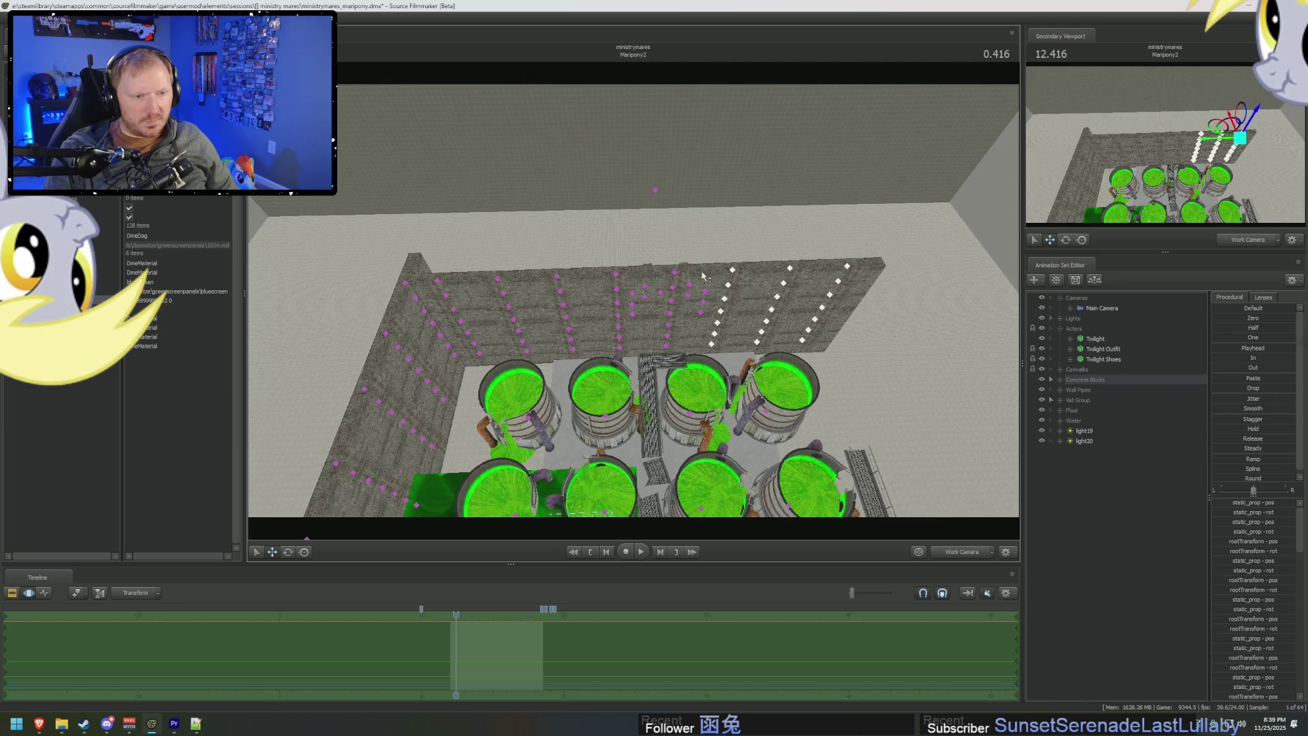
{"action": "left_click_drag", "start_coordinate": [580, 315], "coordinate": [662, 366], "text": "ctrl"}
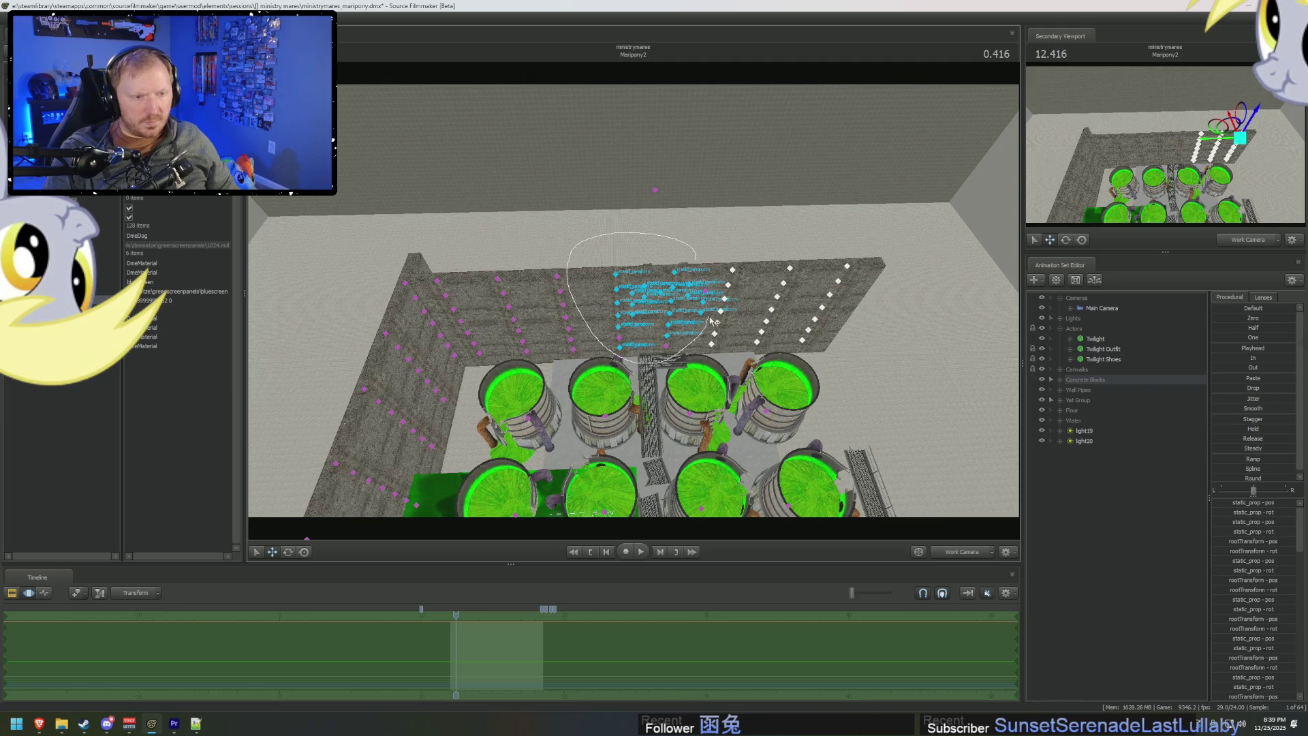
{"action": "left_click_drag", "start_coordinate": [712, 320], "coordinate": [712, 315], "text": "ctrl"}
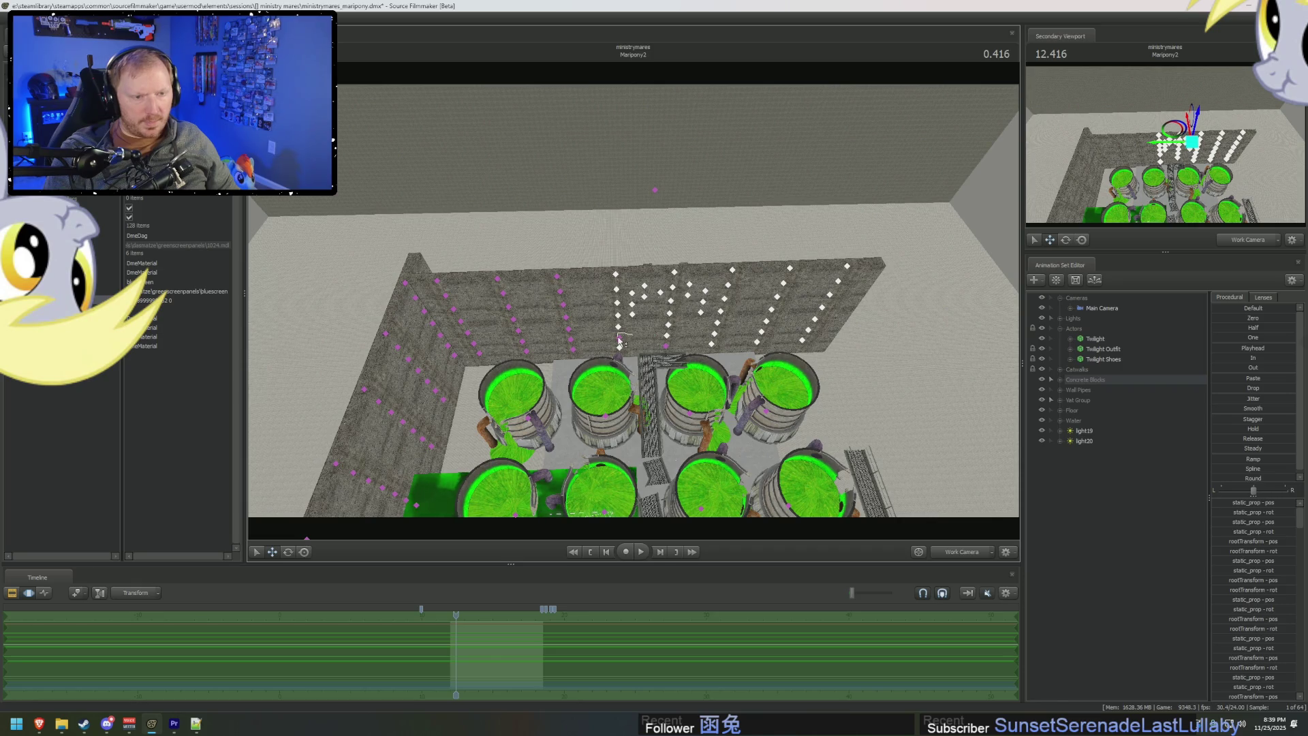
{"action": "left_click_drag", "start_coordinate": [620, 339], "coordinate": [617, 340], "text": "ctrl"}
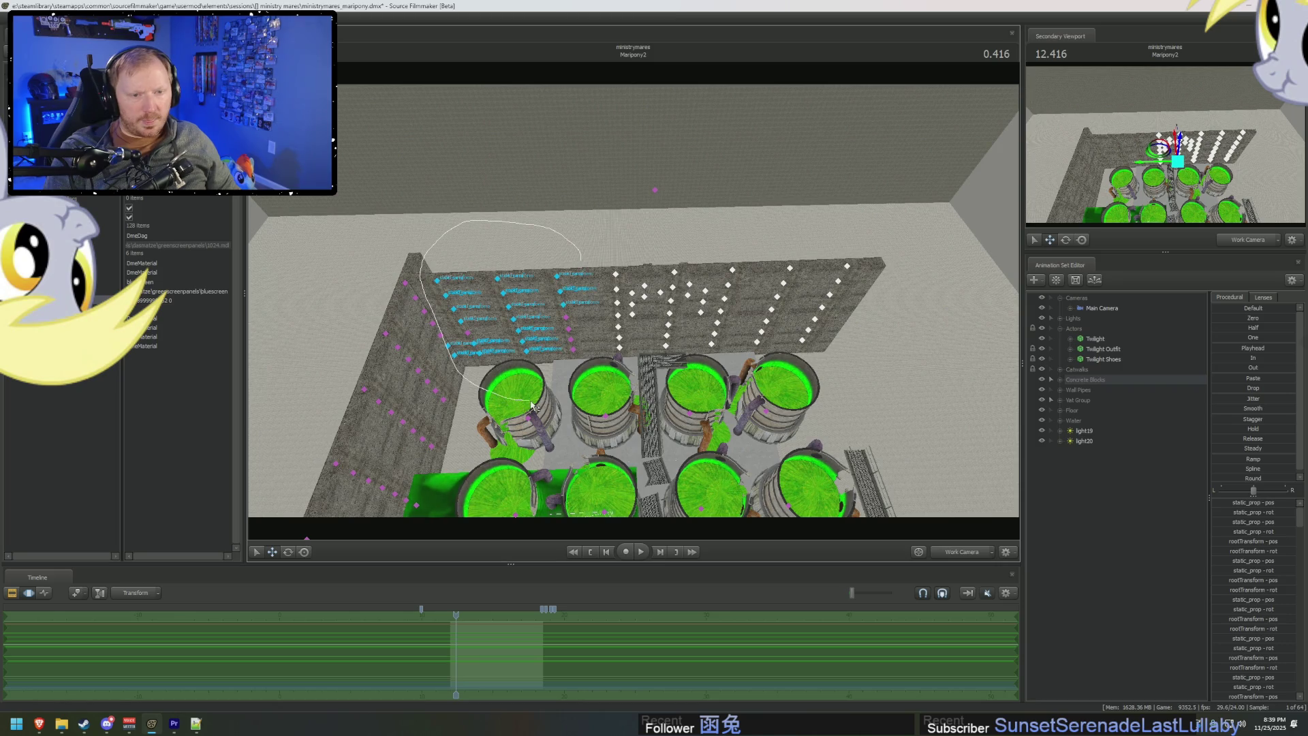
{"action": "left_click_drag", "start_coordinate": [532, 405], "coordinate": [463, 337], "text": "ctrl"}
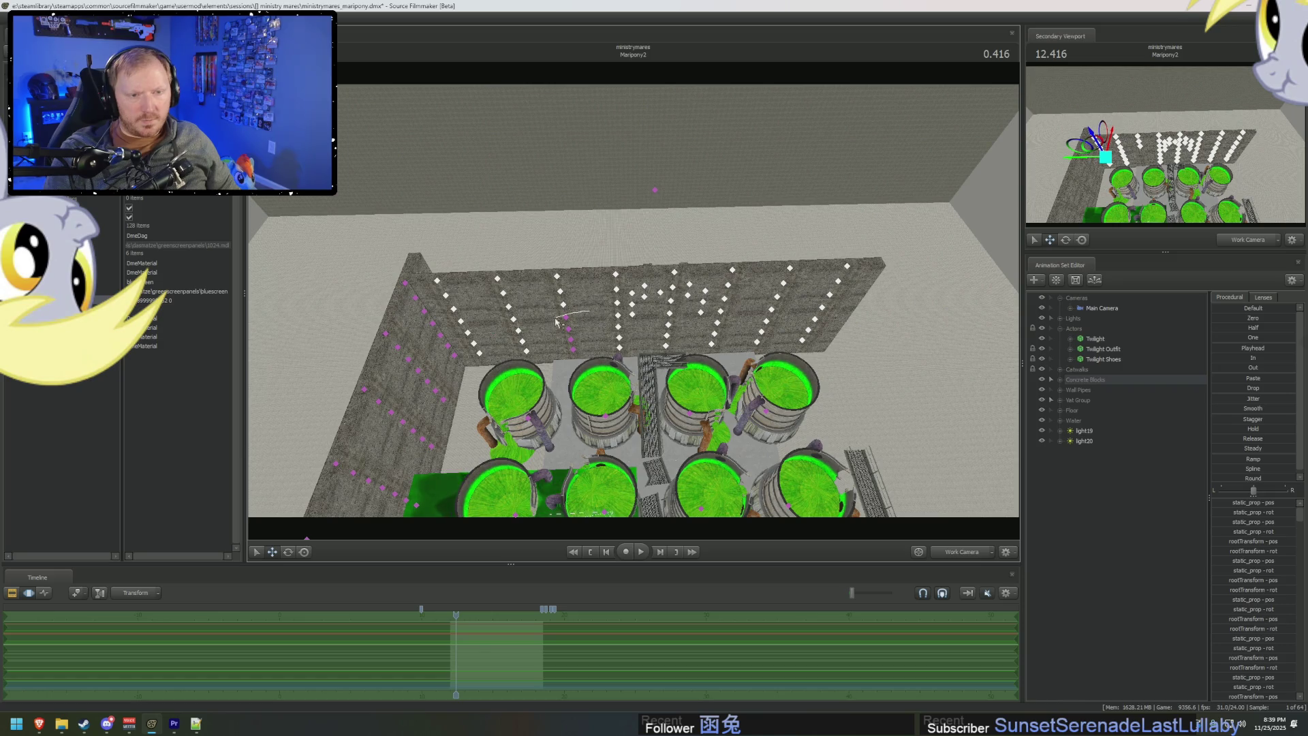
{"action": "left_click_drag", "start_coordinate": [599, 371], "coordinate": [604, 369], "text": "ctrl"}
{"action": "left_click_drag", "start_coordinate": [819, 381], "coordinate": [694, 341]}
{"action": "left_click", "coordinate": [1061, 378]}
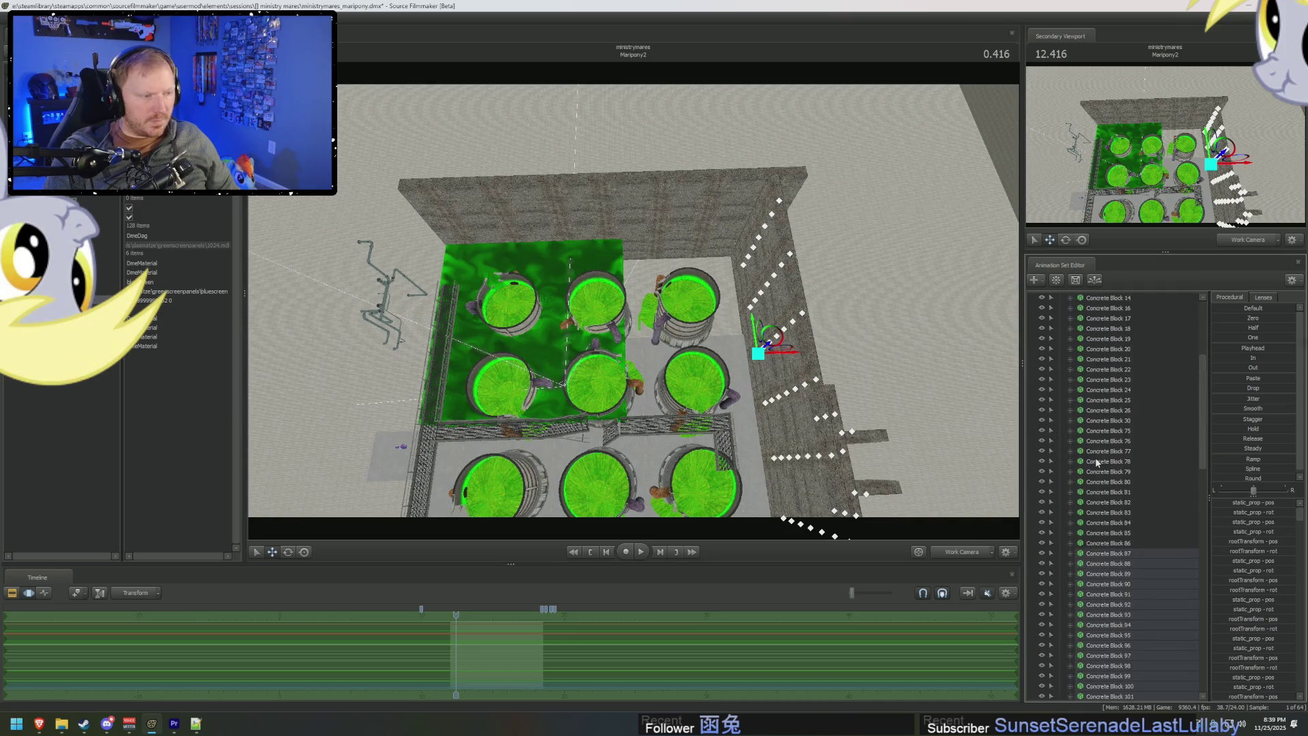
Try selecting Concrete Block rows up to Block 118 and Block 136, then clear the selection.
{"action": "left_click_drag", "start_coordinate": [1130, 343], "coordinate": [1130, 571]}
{"action": "scroll", "coordinate": [1136, 567], "scroll_direction": "down", "scroll_amount": 7}
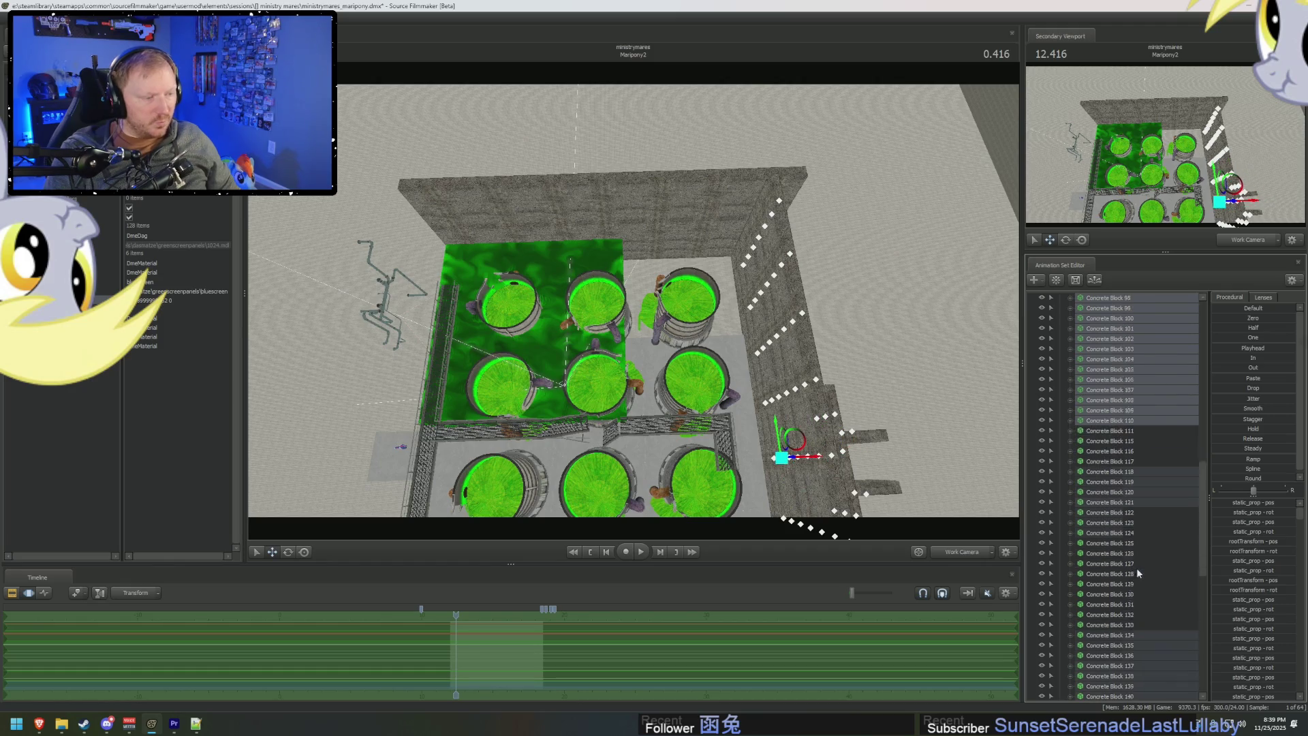
{"action": "mouse_move", "coordinate": [1132, 432]}
{"action": "left_mouse_down"}
{"action": "mouse_move", "coordinate": [1134, 411]}
{"action": "mouse_move", "coordinate": [1136, 451]}
{"action": "left_mouse_up"}
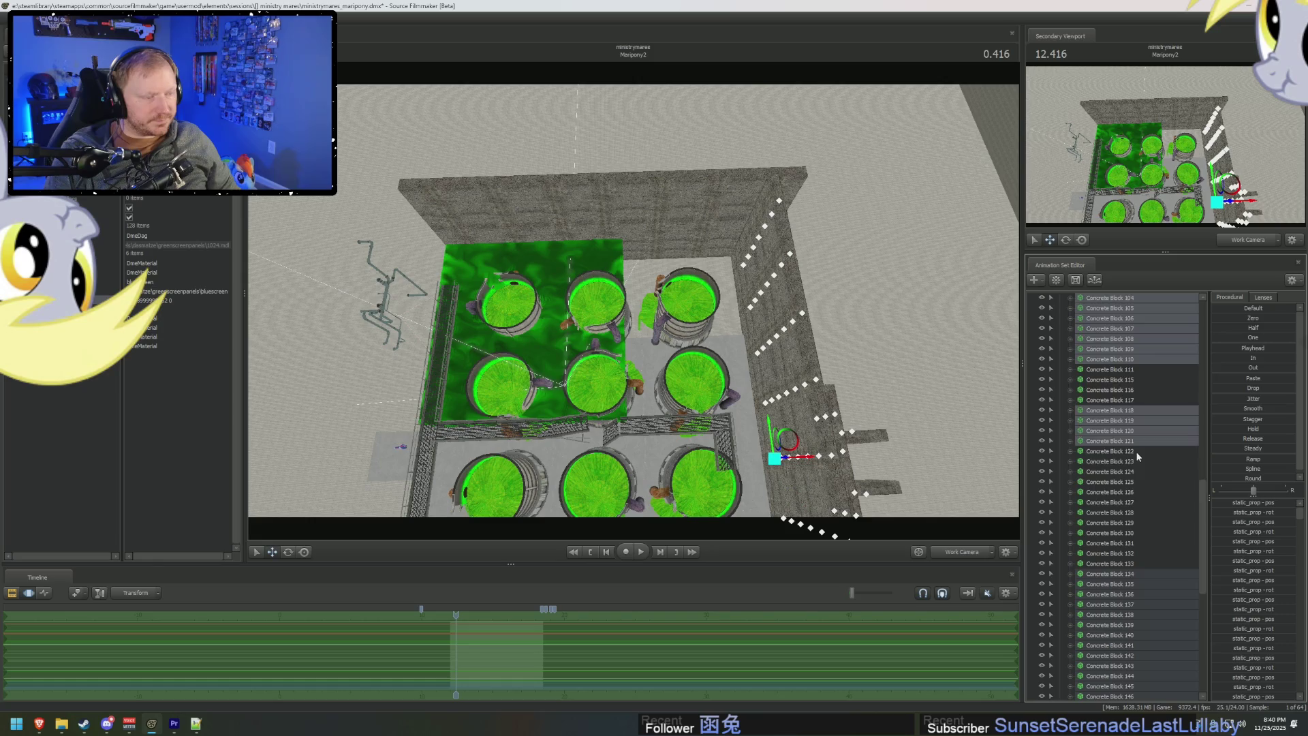
{"action": "scroll", "coordinate": [1136, 408], "scroll_direction": "down", "scroll_amount": 3}
{"action": "left_click", "coordinate": [1132, 379]}
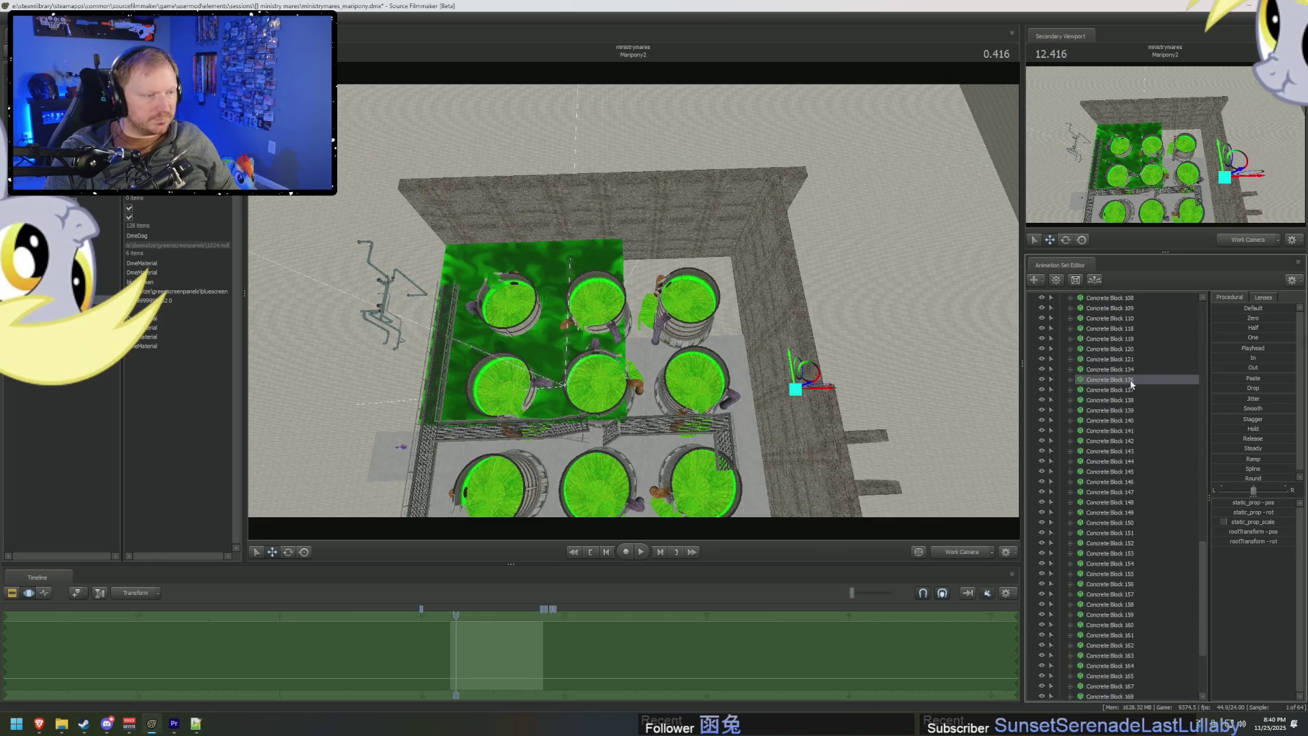
{"action": "left_click", "coordinate": [675, 398]}
Lasso-select the columns and rows of concrete blocks along the upper back wall.
{"action": "left_click_drag", "start_coordinate": [610, 305], "coordinate": [662, 294]}
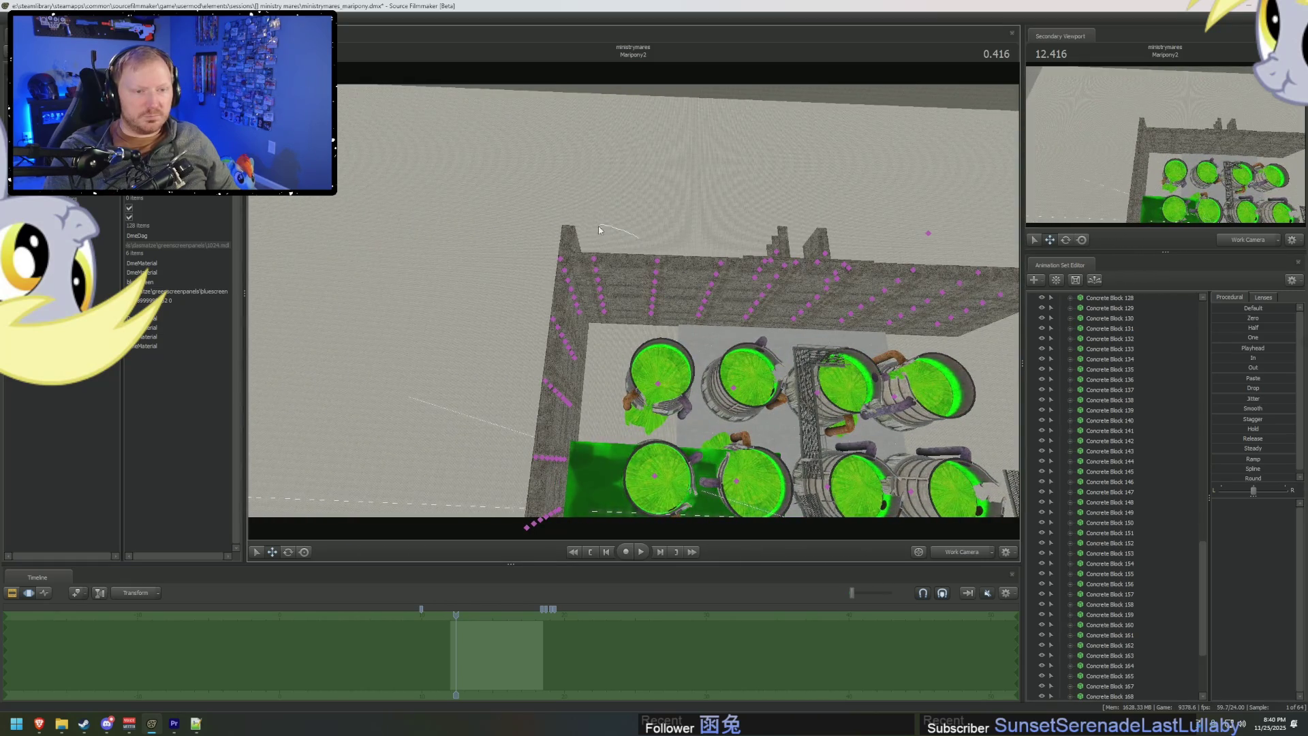
{"action": "left_click_drag", "start_coordinate": [591, 227], "coordinate": [640, 325], "text": "ctrl"}
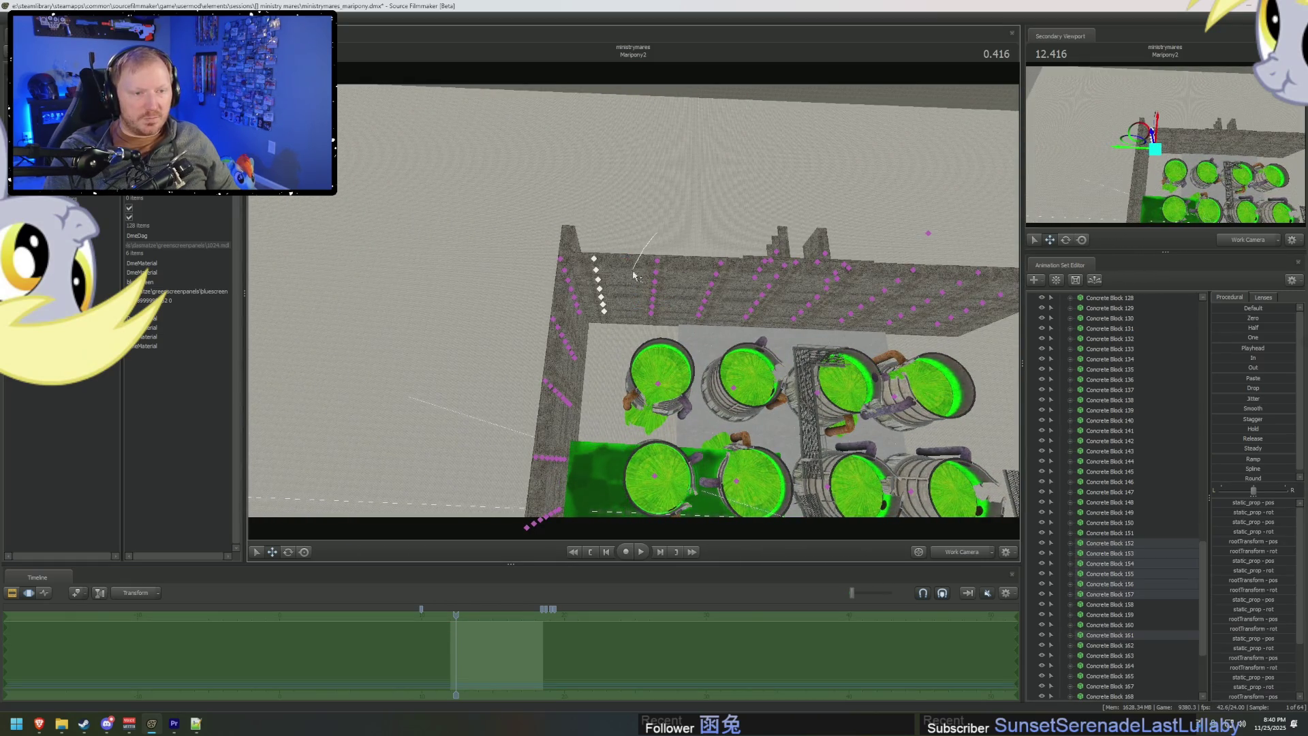
{"action": "left_click_drag", "start_coordinate": [634, 276], "coordinate": [725, 261], "text": "ctrl"}
{"action": "left_click_drag", "start_coordinate": [739, 316], "coordinate": [586, 303], "text": "ctrl"}
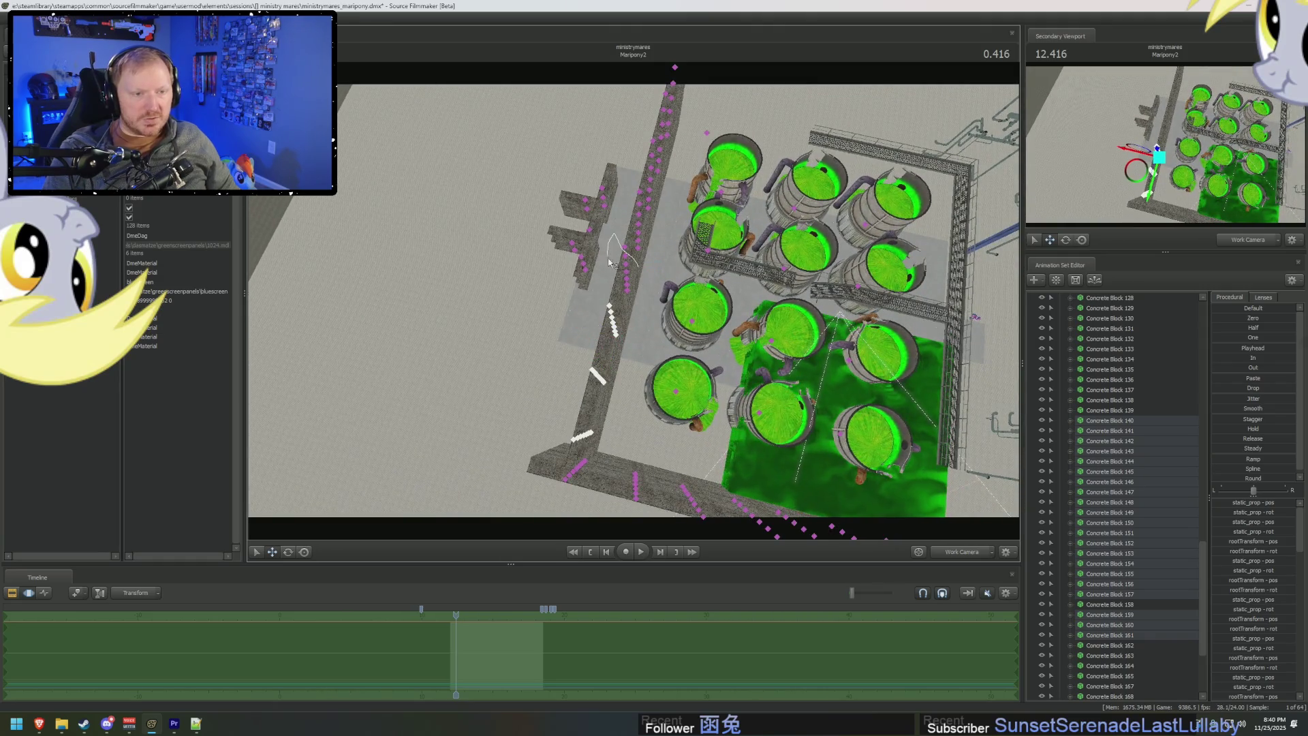
{"action": "mouse_move", "coordinate": [617, 229]}
{"action": "left_mouse_down", "text": "ctrl"}
{"action": "mouse_move", "coordinate": [644, 276]}
{"action": "mouse_move", "coordinate": [582, 225]}
{"action": "left_mouse_up", "text": "ctrl"}
{"action": "mouse_move", "coordinate": [637, 284]}
{"action": "left_mouse_down", "text": "ctrl"}
{"action": "mouse_move", "coordinate": [701, 228]}
{"action": "mouse_move", "coordinate": [746, 284]}
{"action": "left_mouse_up", "text": "ctrl"}
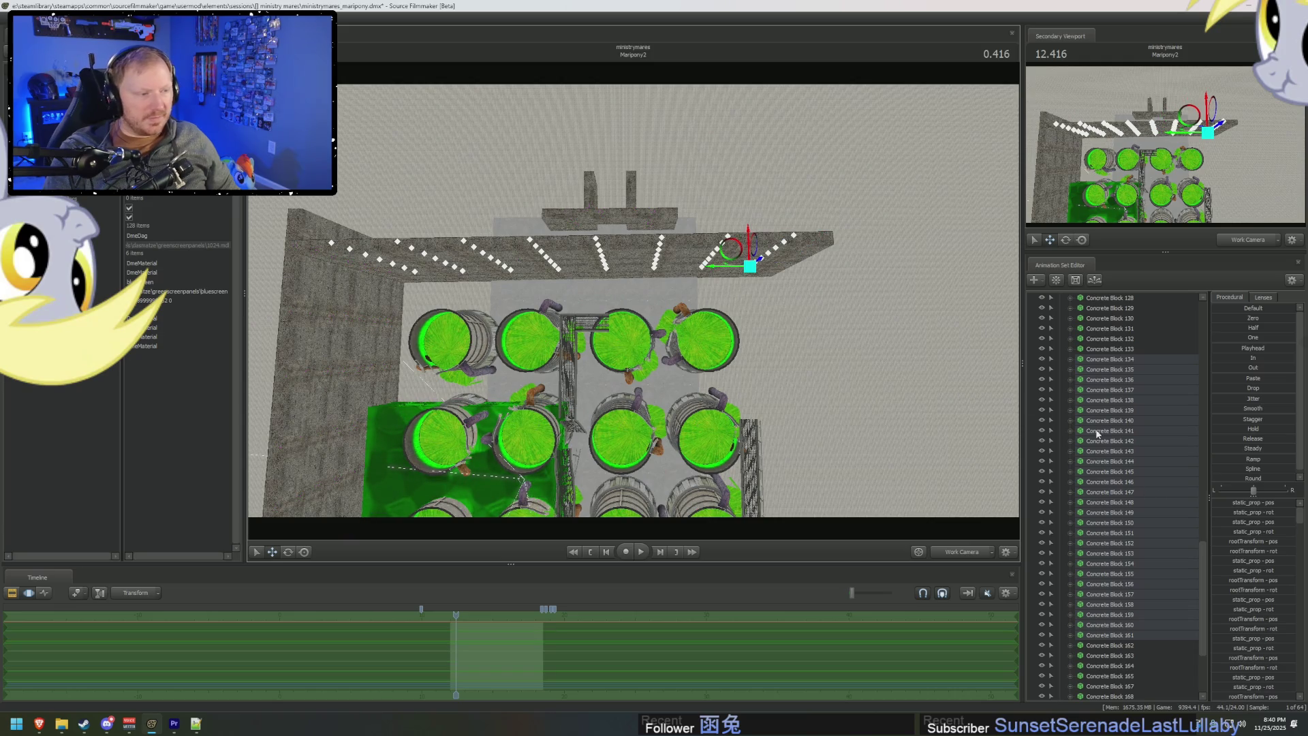
Add Concrete Blocks 156–161, 119–121 and 107–110 to the selection and copy them.
{"action": "scroll", "coordinate": [1101, 458], "scroll_direction": "up", "scroll_amount": 7}
{"action": "scroll", "coordinate": [1101, 458], "scroll_direction": "down", "scroll_amount": 5}
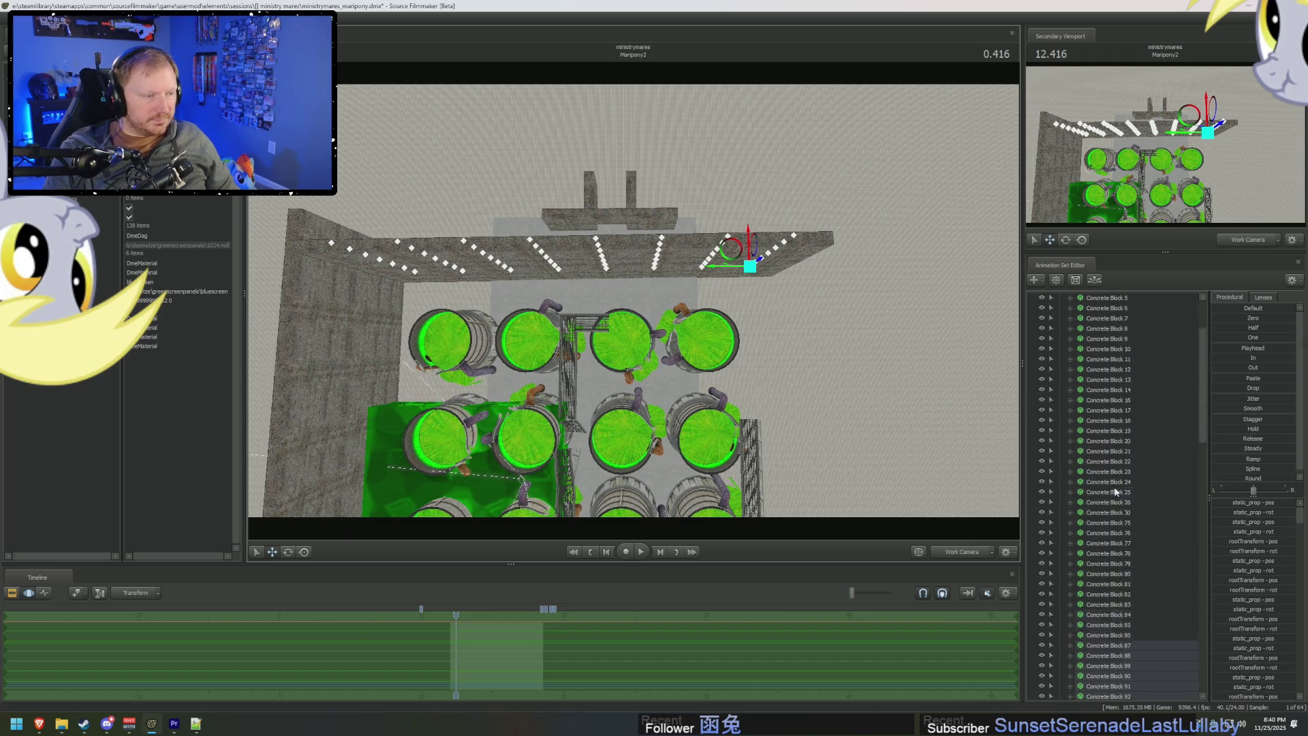
{"action": "scroll", "coordinate": [1116, 510], "scroll_direction": "down", "scroll_amount": 2}
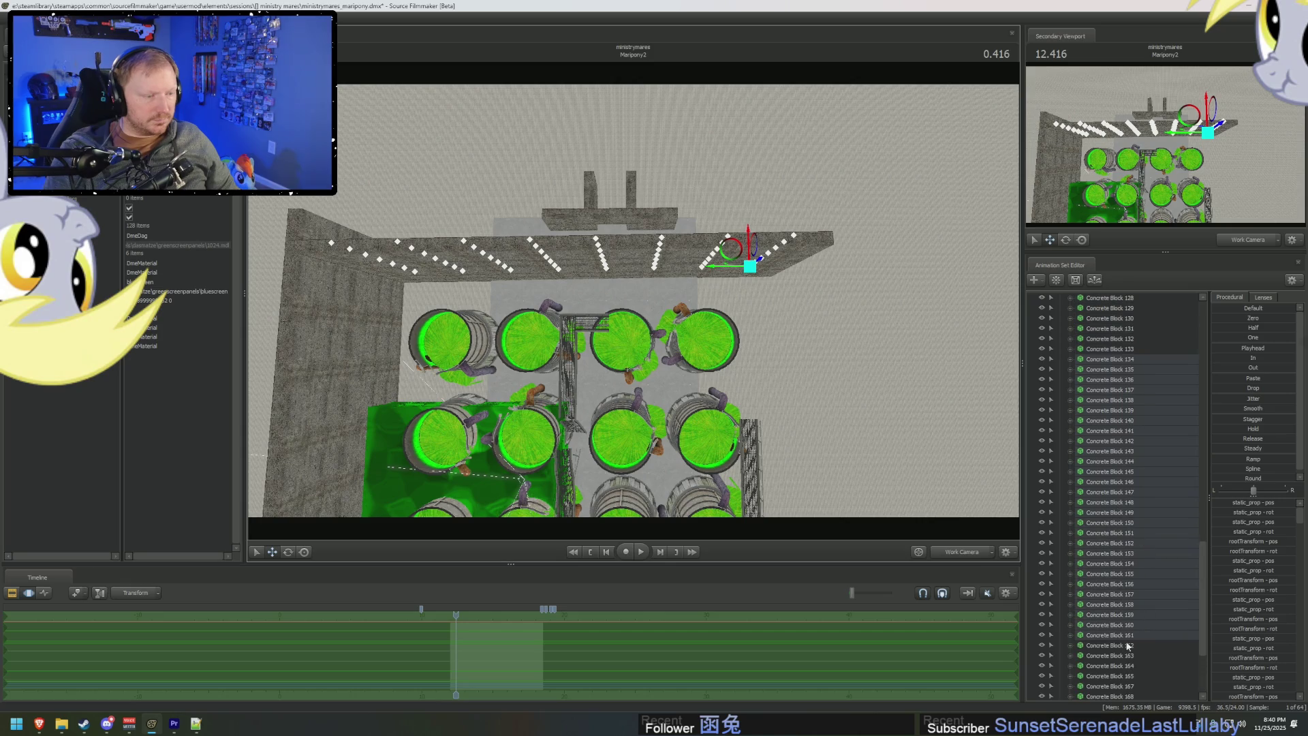
{"action": "left_click_drag", "start_coordinate": [1128, 635], "coordinate": [1148, 366]}
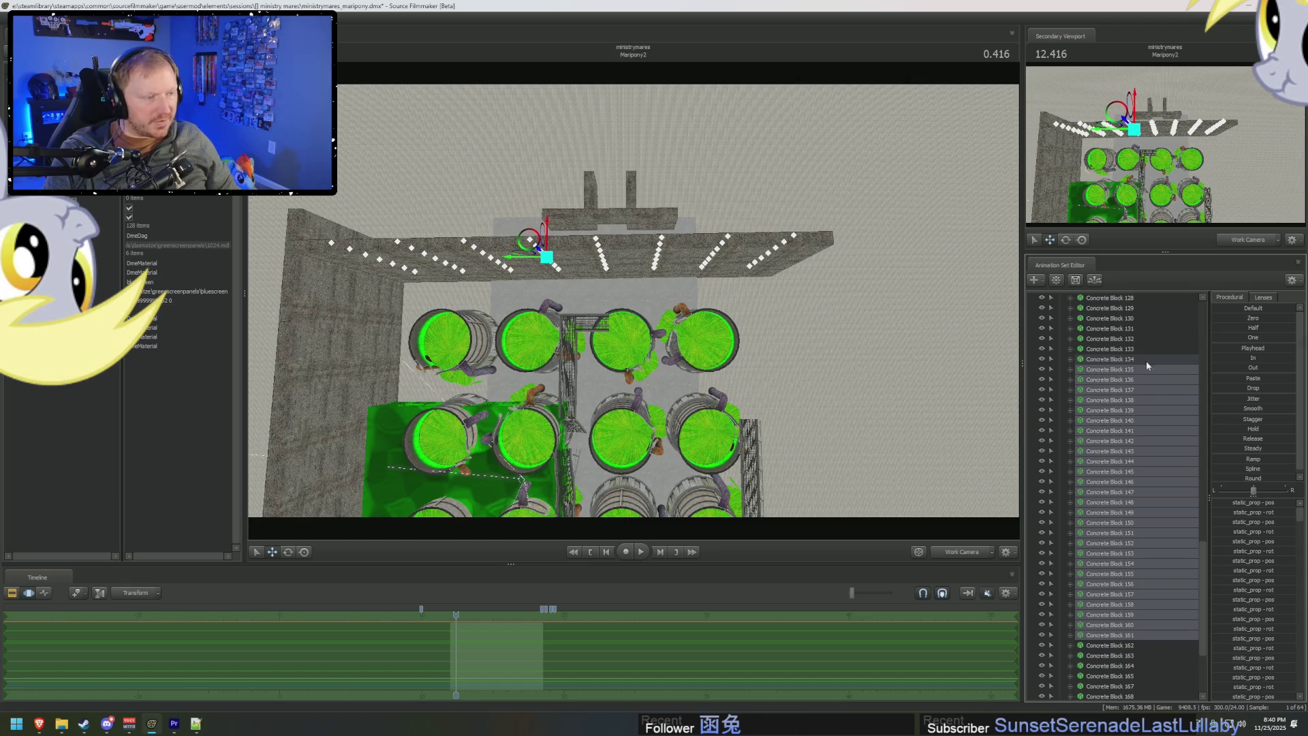
{"action": "scroll", "coordinate": [1146, 395], "scroll_direction": "up", "scroll_amount": 13}
{"action": "left_click_drag", "start_coordinate": [1133, 595], "coordinate": [1136, 574]}
{"action": "scroll", "coordinate": [1138, 573], "scroll_direction": "up", "scroll_amount": 4}
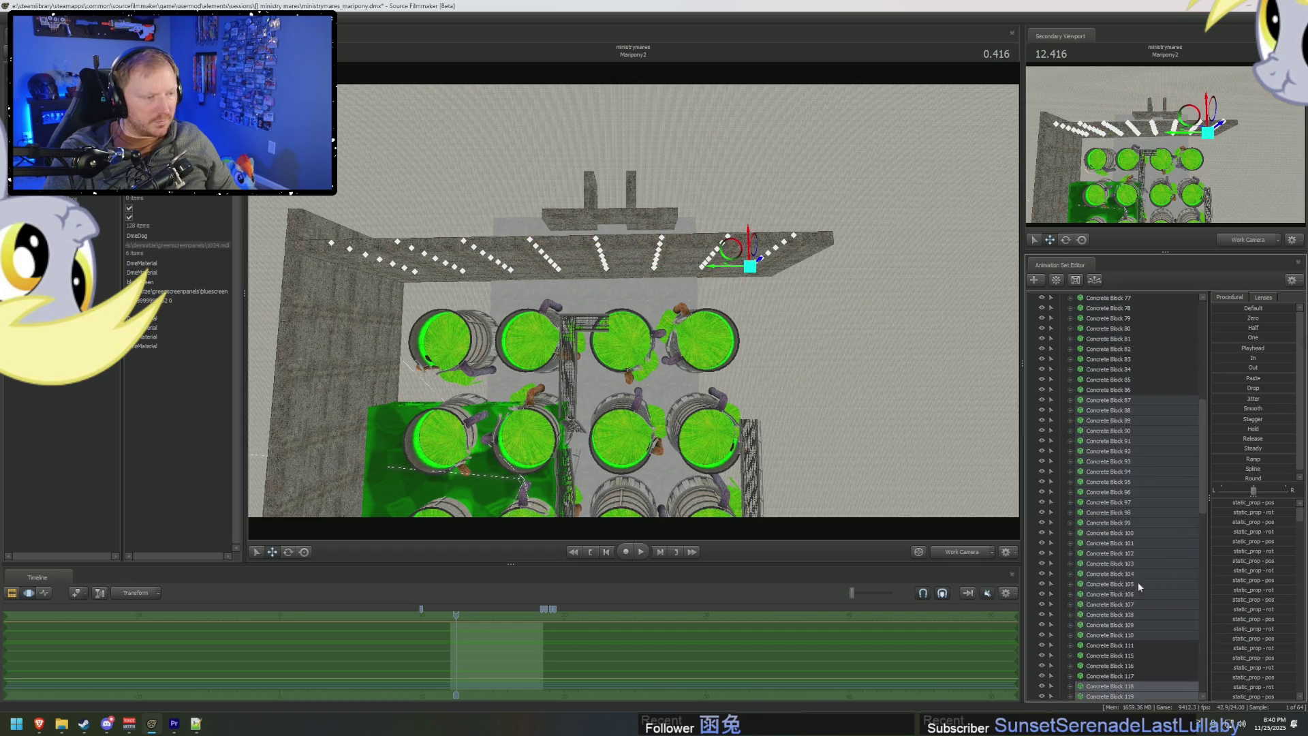
{"action": "mouse_move", "coordinate": [1128, 631]}
{"action": "left_mouse_down"}
{"action": "mouse_move", "coordinate": [1146, 602]}
{"action": "mouse_move", "coordinate": [1154, 469]}
{"action": "mouse_move", "coordinate": [1138, 448]}
{"action": "mouse_move", "coordinate": [1150, 415]}
{"action": "left_mouse_up"}
{"action": "scroll", "coordinate": [1168, 549], "scroll_direction": "up", "scroll_amount": 3}
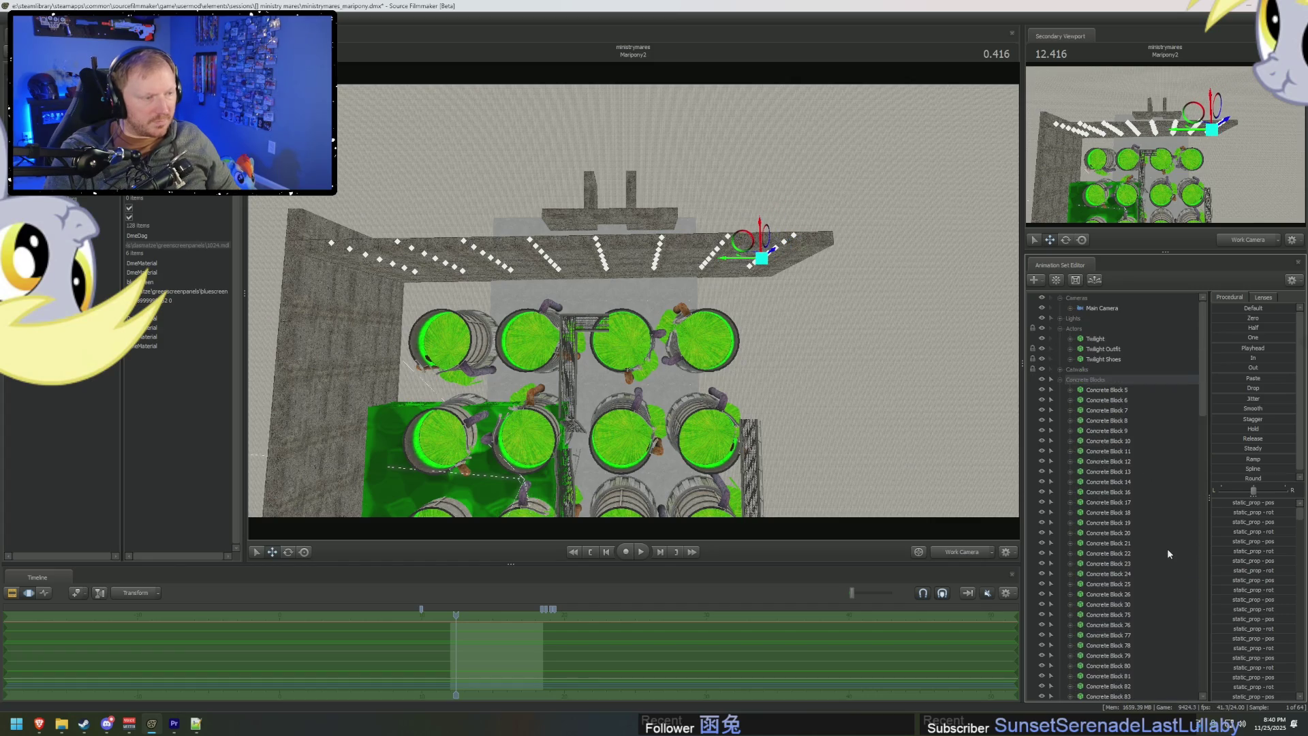
{"action": "right_click", "coordinate": [1166, 554]}
{"action": "key", "text": "Escape"}
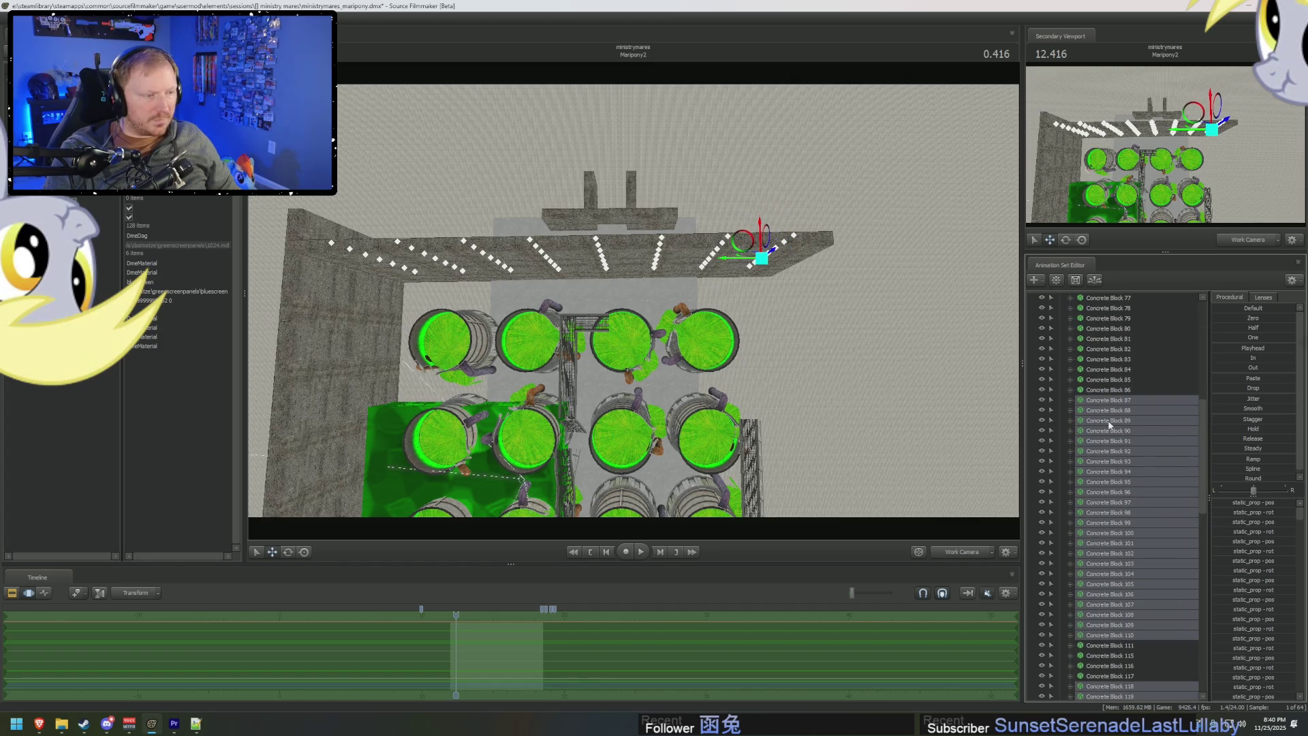
Paste the copied concrete block animation sets and select all the pasted blocks.
{"action": "scroll", "coordinate": [1063, 480], "scroll_direction": "up", "scroll_amount": 7}
{"action": "scroll", "coordinate": [1057, 439], "scroll_direction": "up", "scroll_amount": 1}
{"action": "left_click", "coordinate": [1060, 379]}
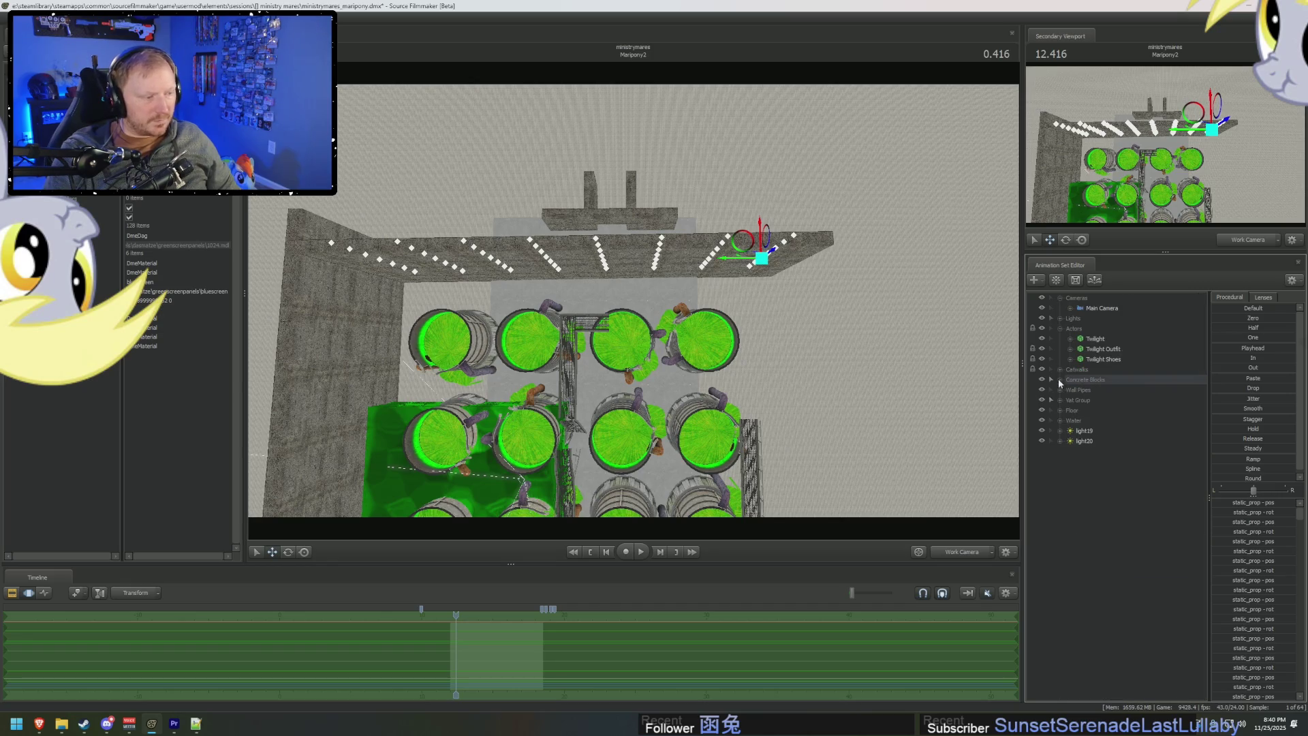
{"action": "right_click", "coordinate": [1110, 560]}
{"action": "left_click", "coordinate": [1145, 612]}
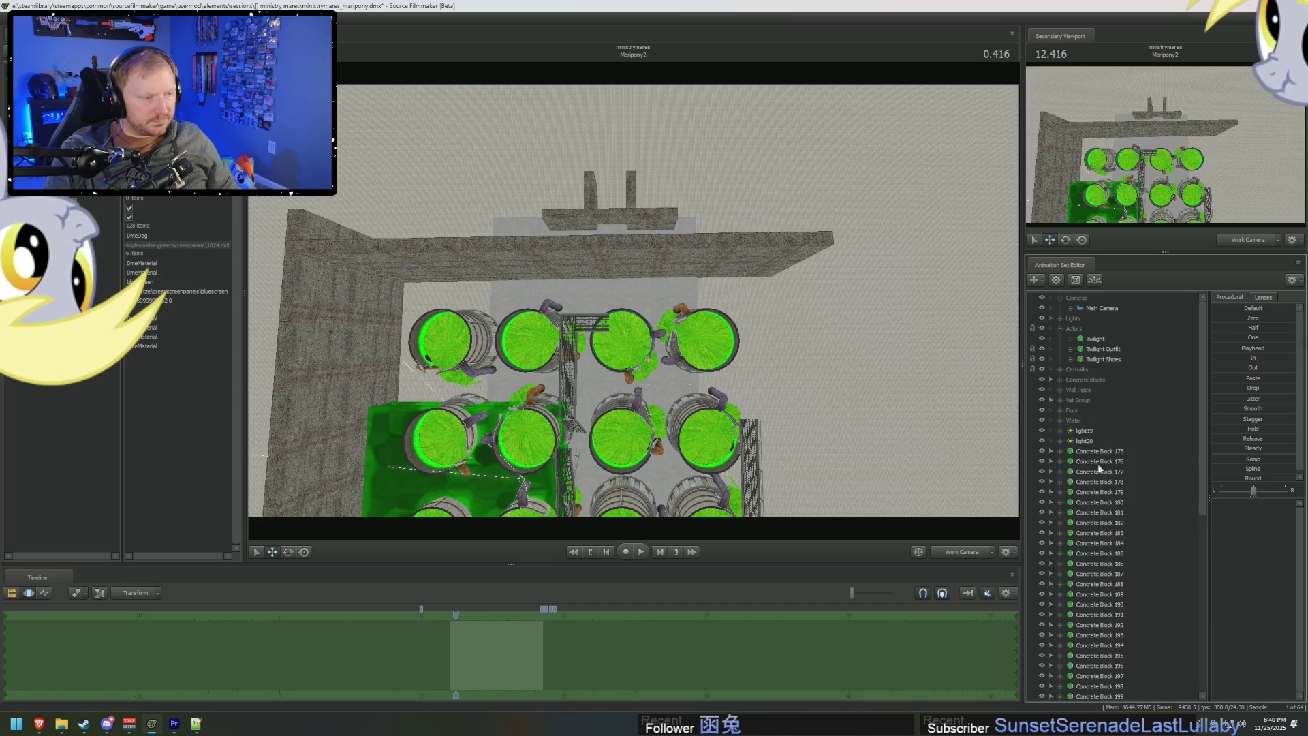
{"action": "left_click", "coordinate": [1105, 686], "text": "shift"}
{"action": "mouse_move", "coordinate": [633, 300]}
{"action": "left_mouse_down"}
{"action": "mouse_move", "coordinate": [559, 252]}
{"action": "mouse_move", "coordinate": [641, 305]}
{"action": "left_mouse_up"}
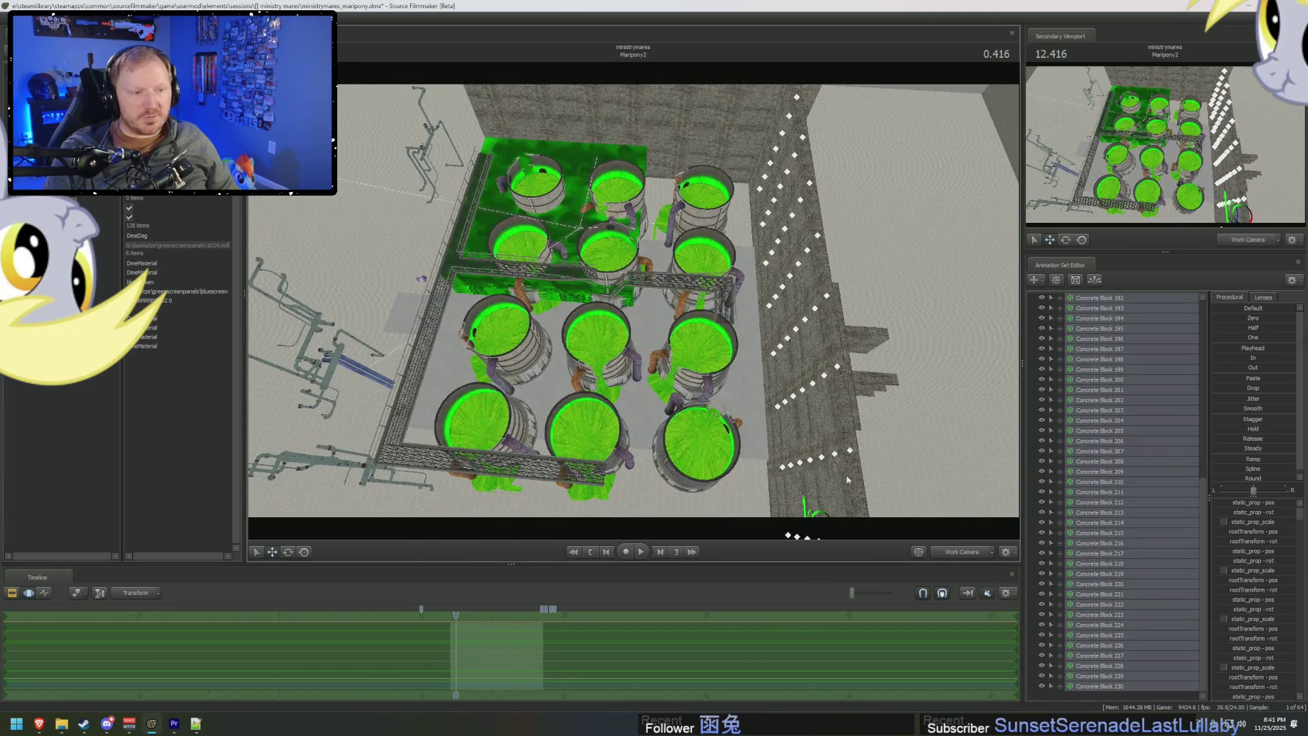
Position the new block wall, turned slightly, along the upper edge of the vat area.
{"action": "left_click_drag", "start_coordinate": [864, 434], "coordinate": [745, 455]}
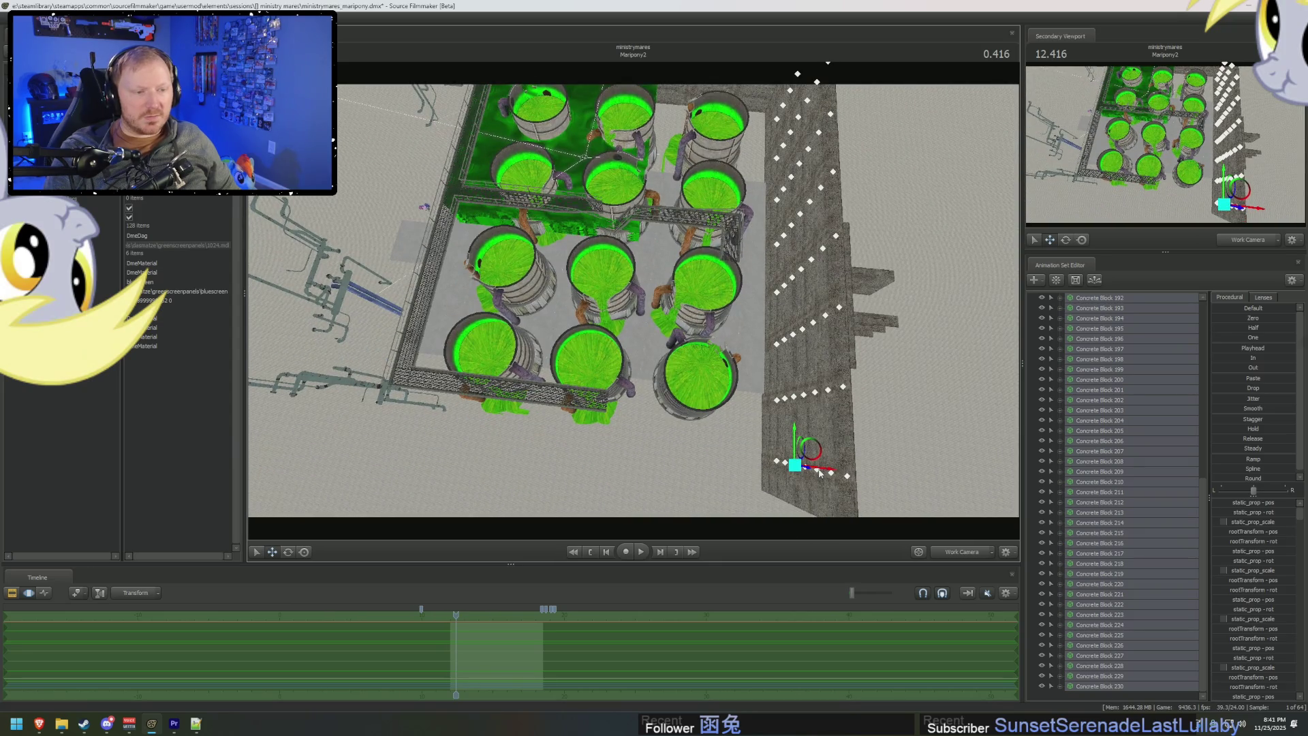
{"action": "mouse_move", "coordinate": [819, 472]}
{"action": "left_mouse_down"}
{"action": "mouse_move", "coordinate": [579, 264]}
{"action": "mouse_move", "coordinate": [506, 431]}
{"action": "mouse_move", "coordinate": [538, 402]}
{"action": "mouse_move", "coordinate": [545, 330]}
{"action": "left_mouse_up"}
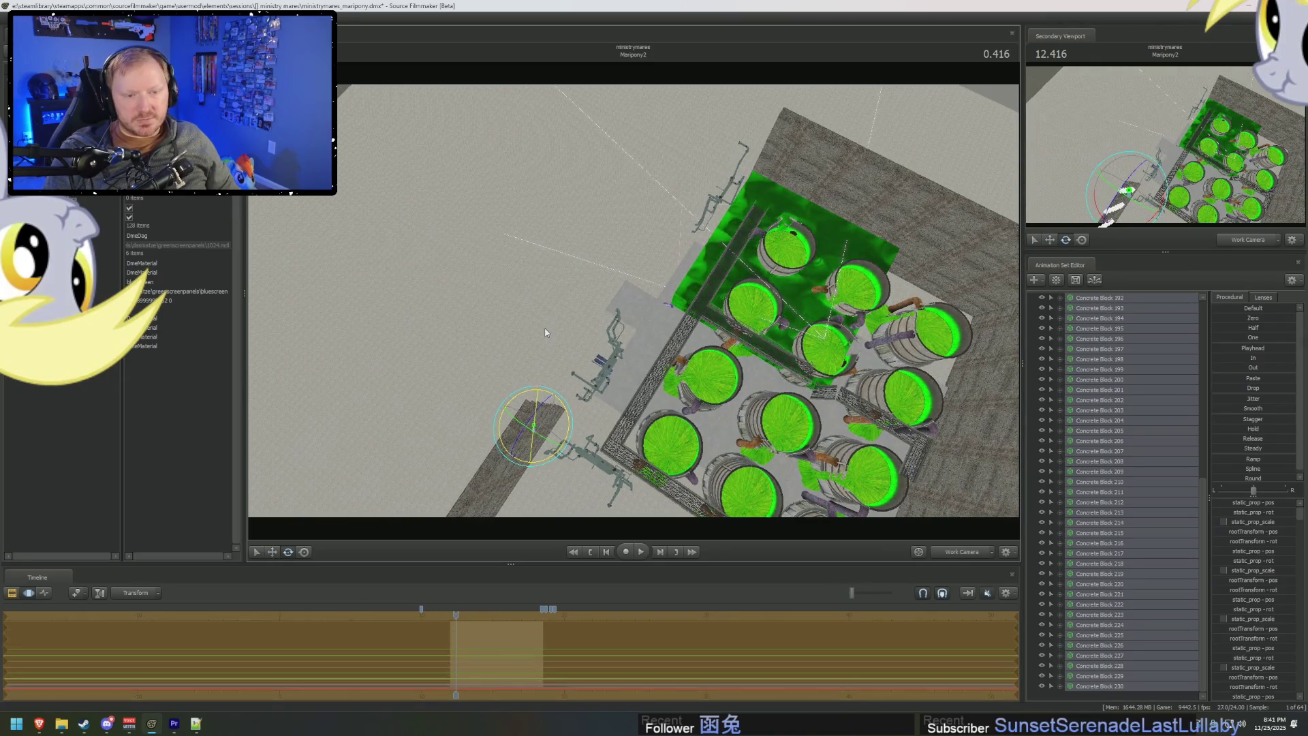
{"action": "key", "text": "w"}
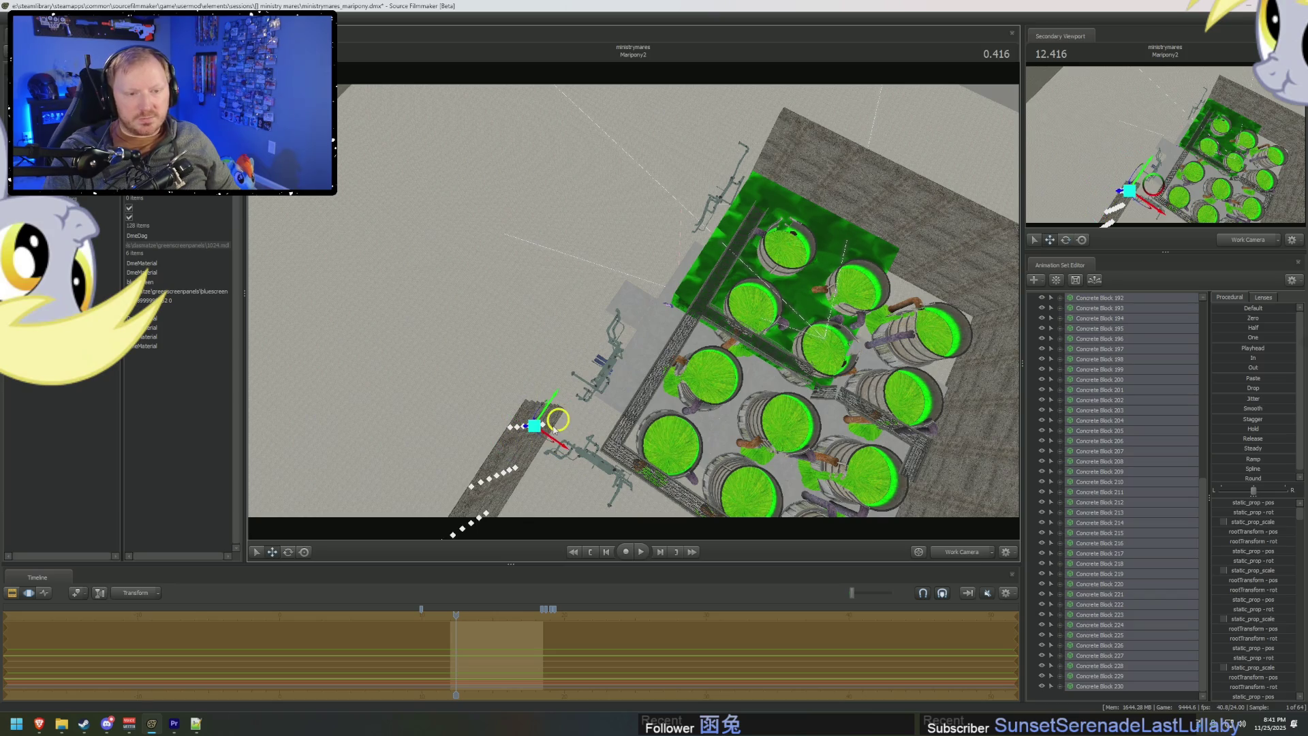
{"action": "mouse_move", "coordinate": [558, 420]}
{"action": "left_mouse_down"}
{"action": "mouse_move", "coordinate": [828, 152]}
{"action": "mouse_move", "coordinate": [777, 142]}
{"action": "mouse_move", "coordinate": [771, 165]}
{"action": "mouse_move", "coordinate": [749, 68]}
{"action": "mouse_move", "coordinate": [632, 300]}
{"action": "mouse_move", "coordinate": [654, 320]}
{"action": "mouse_move", "coordinate": [651, 310]}
{"action": "mouse_move", "coordinate": [650, 355]}
{"action": "mouse_move", "coordinate": [644, 320]}
{"action": "mouse_move", "coordinate": [671, 317]}
{"action": "mouse_move", "coordinate": [668, 344]}
{"action": "mouse_move", "coordinate": [623, 303]}
{"action": "left_mouse_up"}
{"action": "right_click", "coordinate": [634, 297]}
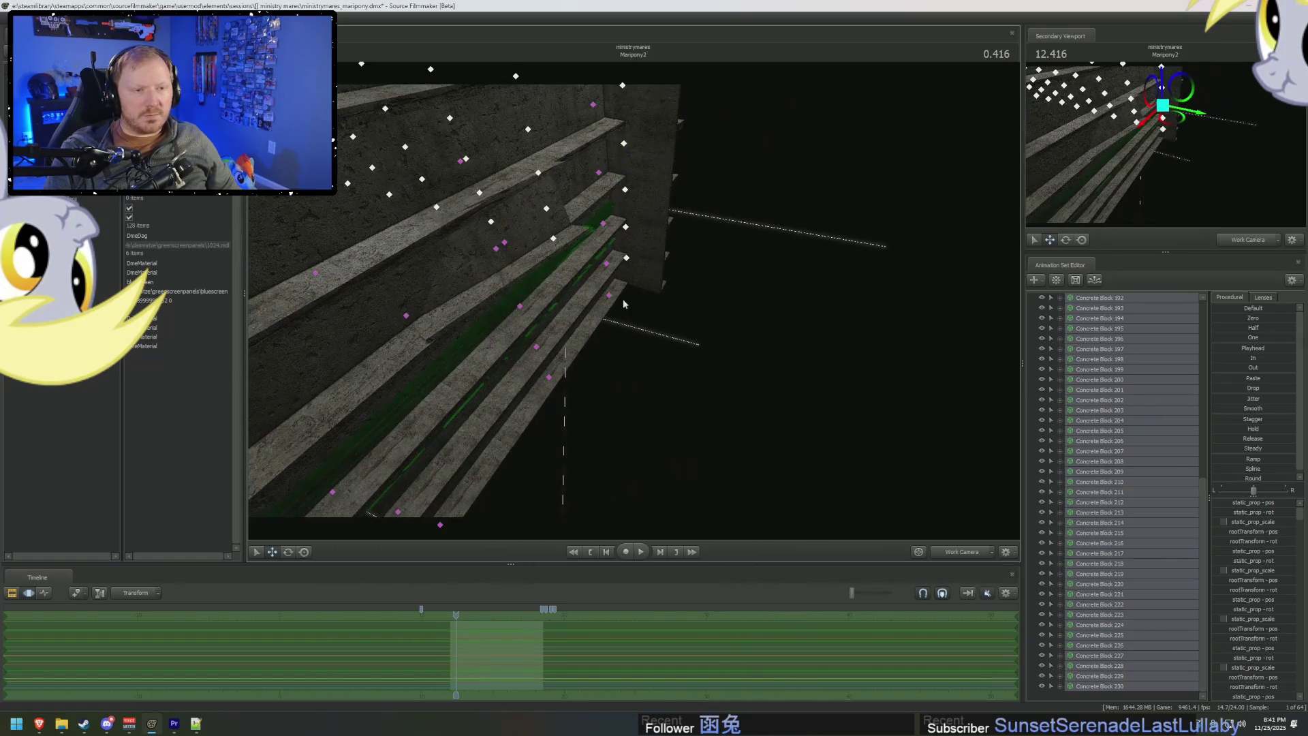
Delete the stray loose concrete block with Delete AnimationSet(s).
{"action": "left_click", "coordinate": [508, 247]}
{"action": "mouse_move", "coordinate": [497, 241]}
{"action": "left_mouse_down"}
{"action": "mouse_move", "coordinate": [599, 292]}
{"action": "mouse_move", "coordinate": [1168, 456]}
{"action": "left_mouse_up"}
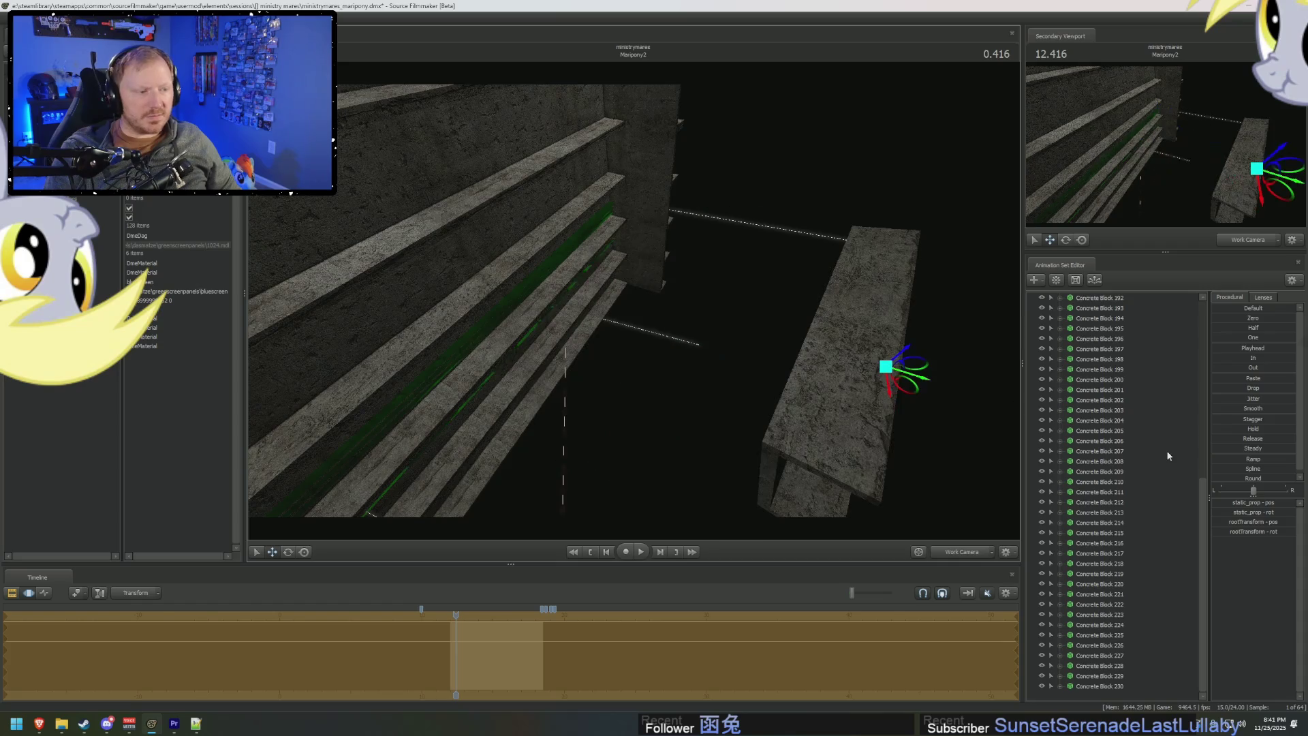
{"action": "scroll", "coordinate": [1109, 533], "scroll_direction": "up", "scroll_amount": 9}
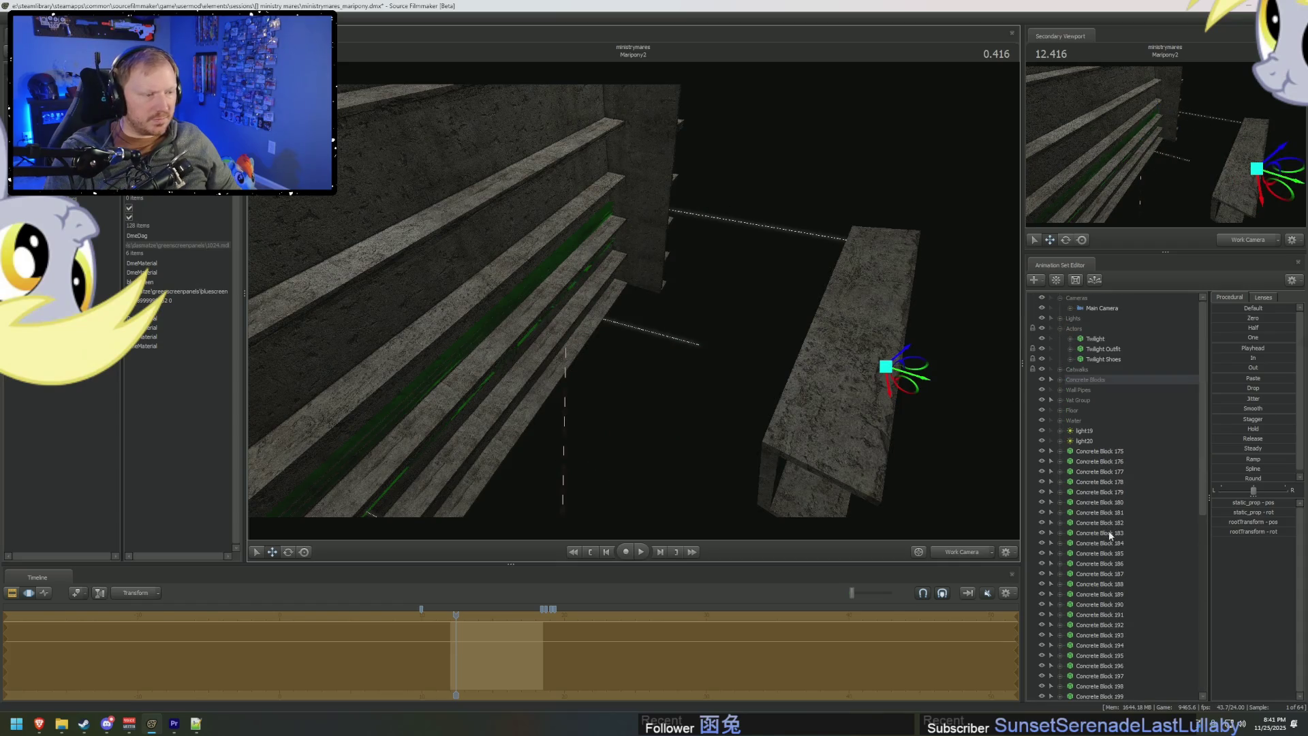
{"action": "left_click", "coordinate": [1060, 378]}
{"action": "right_click", "coordinate": [1136, 403]}
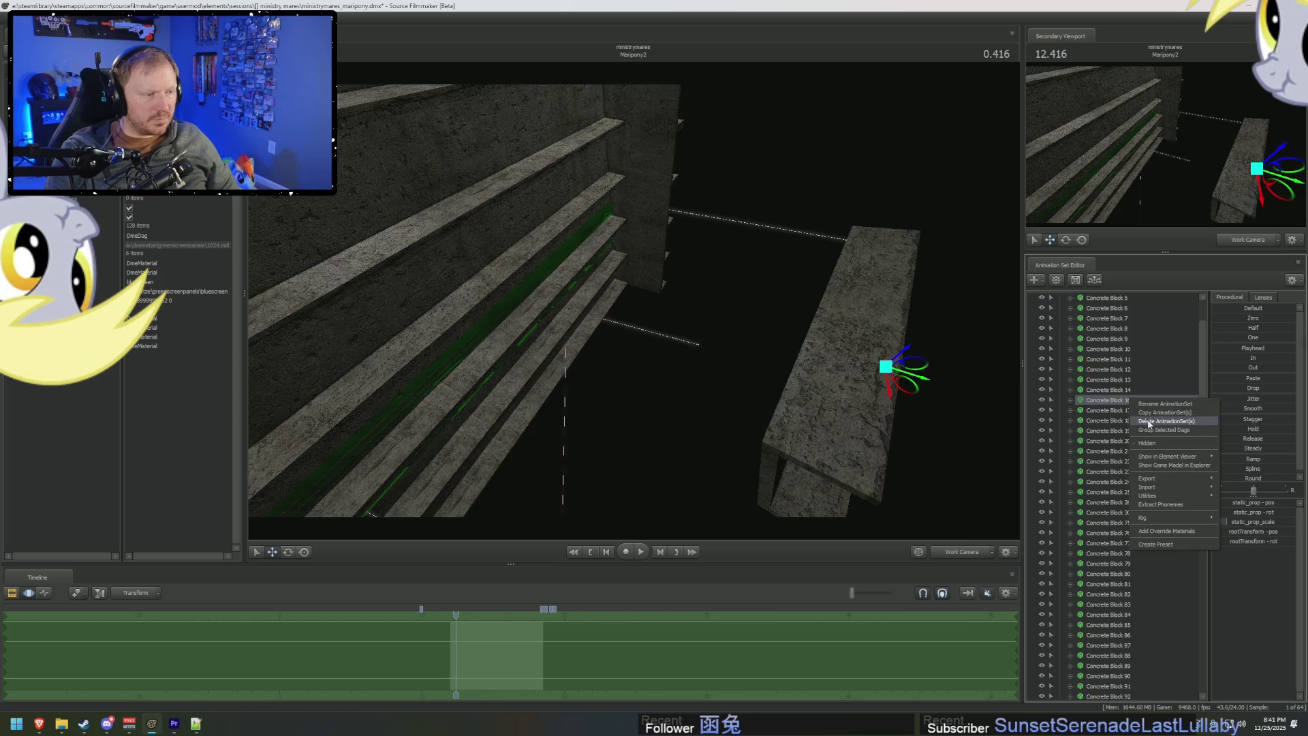
{"action": "left_click", "coordinate": [1152, 421]}
Select Concrete Block 175 through the newly pasted blocks in the animation set list.
{"action": "scroll", "coordinate": [1133, 540], "scroll_direction": "down", "scroll_amount": 15}
{"action": "left_click", "coordinate": [1114, 411]}
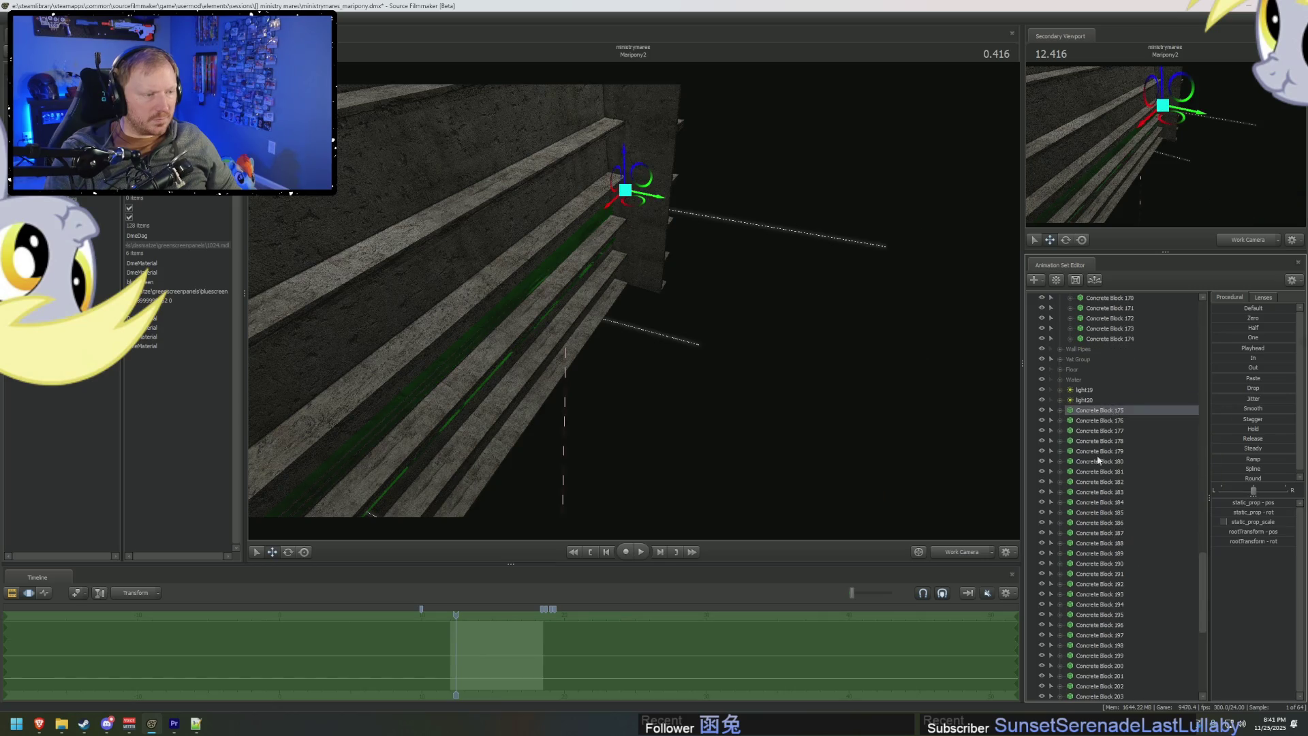
{"action": "scroll", "coordinate": [1086, 580], "scroll_direction": "down", "scroll_amount": 9}
{"action": "left_click", "coordinate": [1099, 686], "text": "shift"}
{"action": "scroll", "coordinate": [1104, 659], "scroll_direction": "up", "scroll_amount": 20}
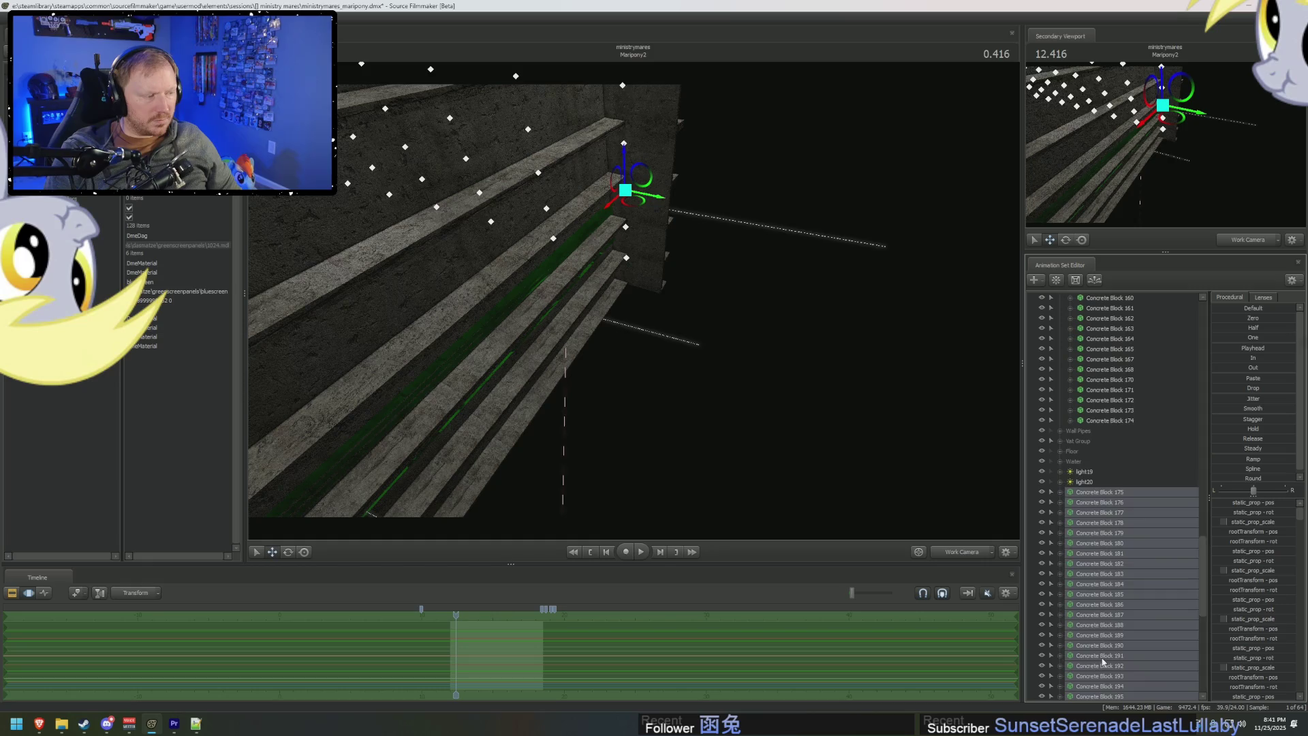
{"action": "scroll", "coordinate": [1080, 518], "scroll_direction": "up", "scroll_amount": 12}
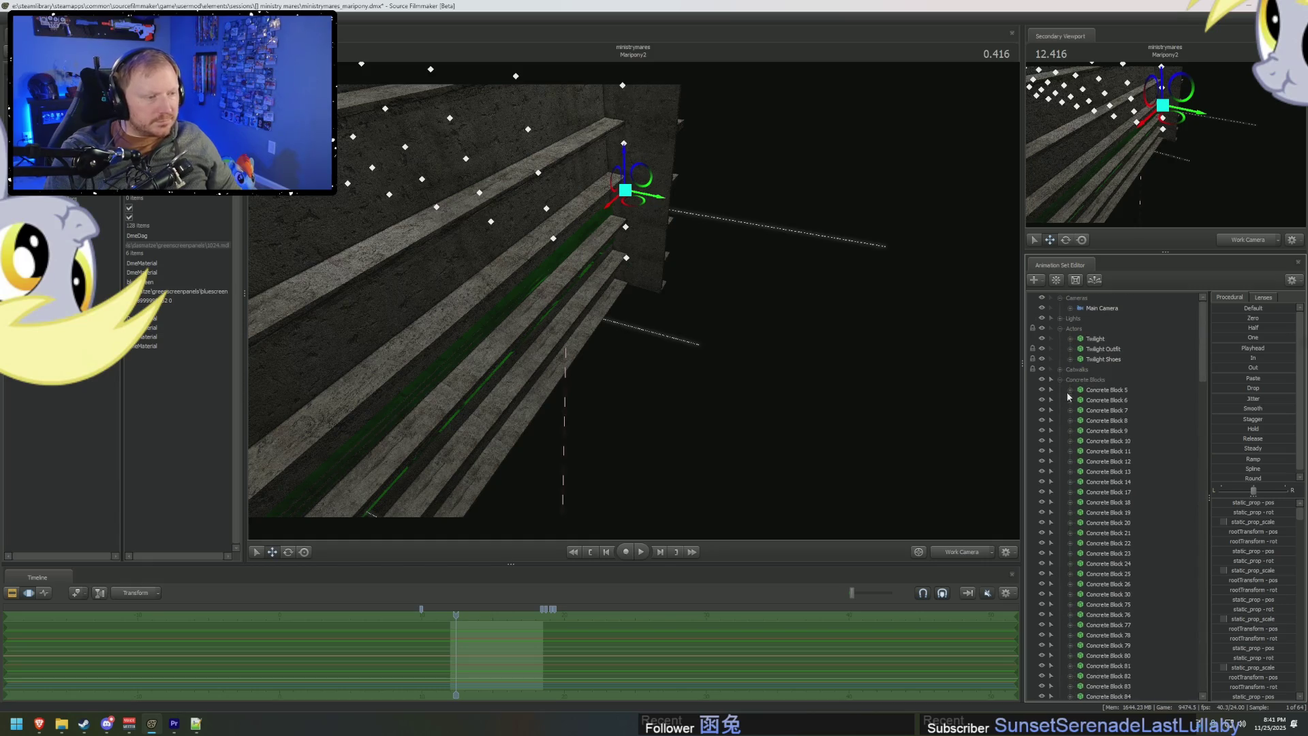
{"action": "left_click", "coordinate": [1061, 379]}
Move Concrete Blocks 175–230 into the Concrete Blocks group.
{"action": "key", "text": "Delete"}
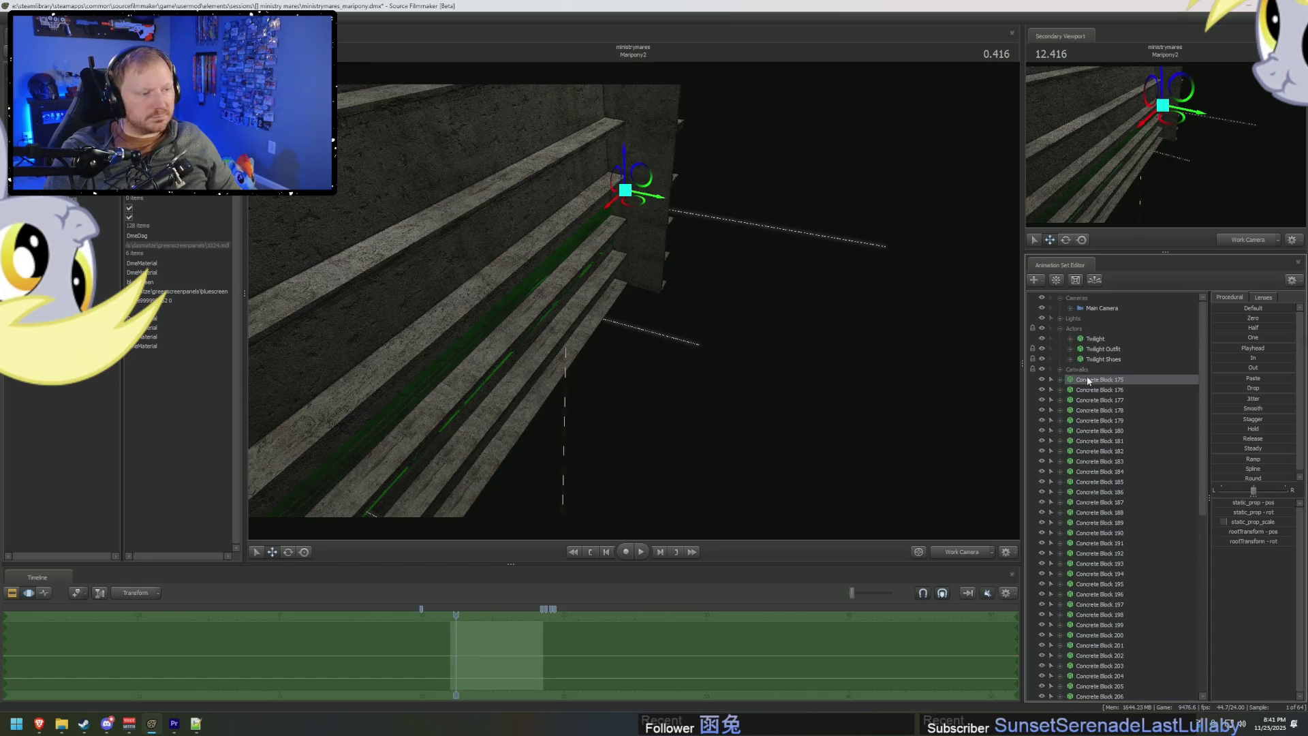
{"action": "scroll", "coordinate": [1085, 515], "scroll_direction": "down", "scroll_amount": 10}
{"action": "left_click", "coordinate": [1105, 617], "text": "shift"}
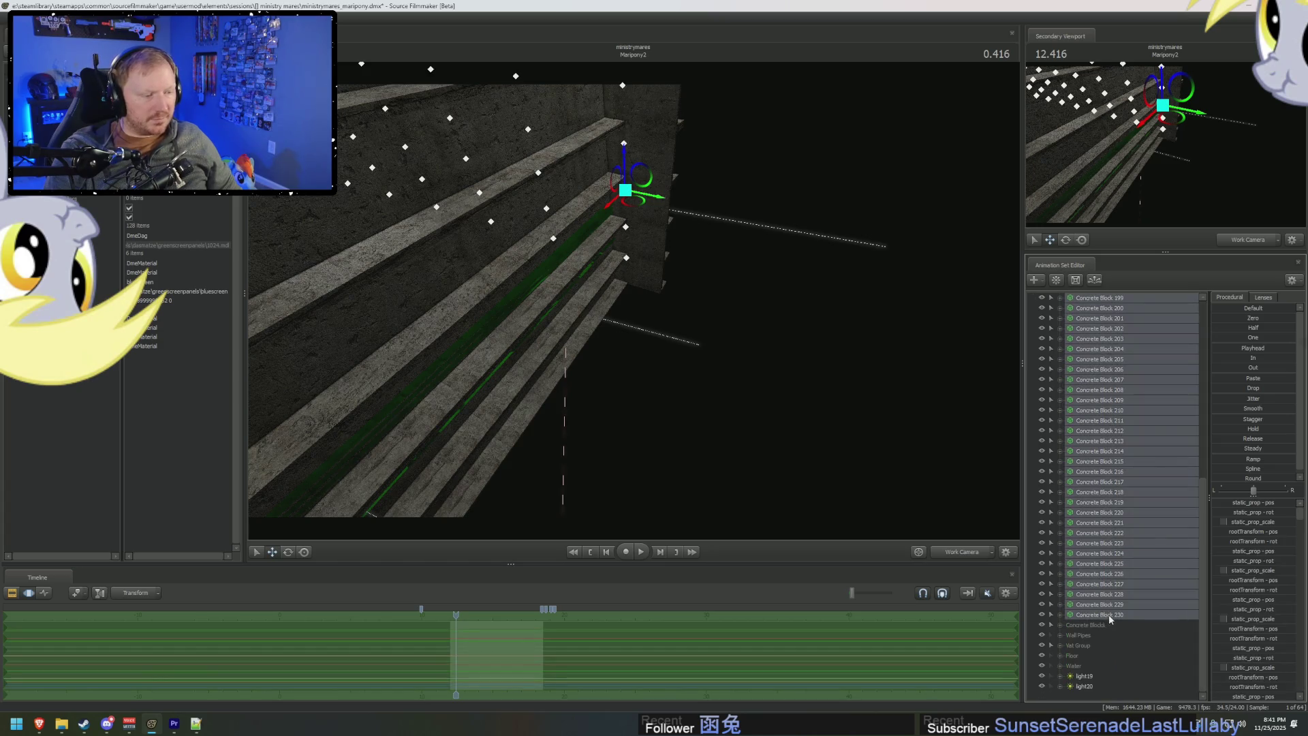
{"action": "key", "text": "Delete"}
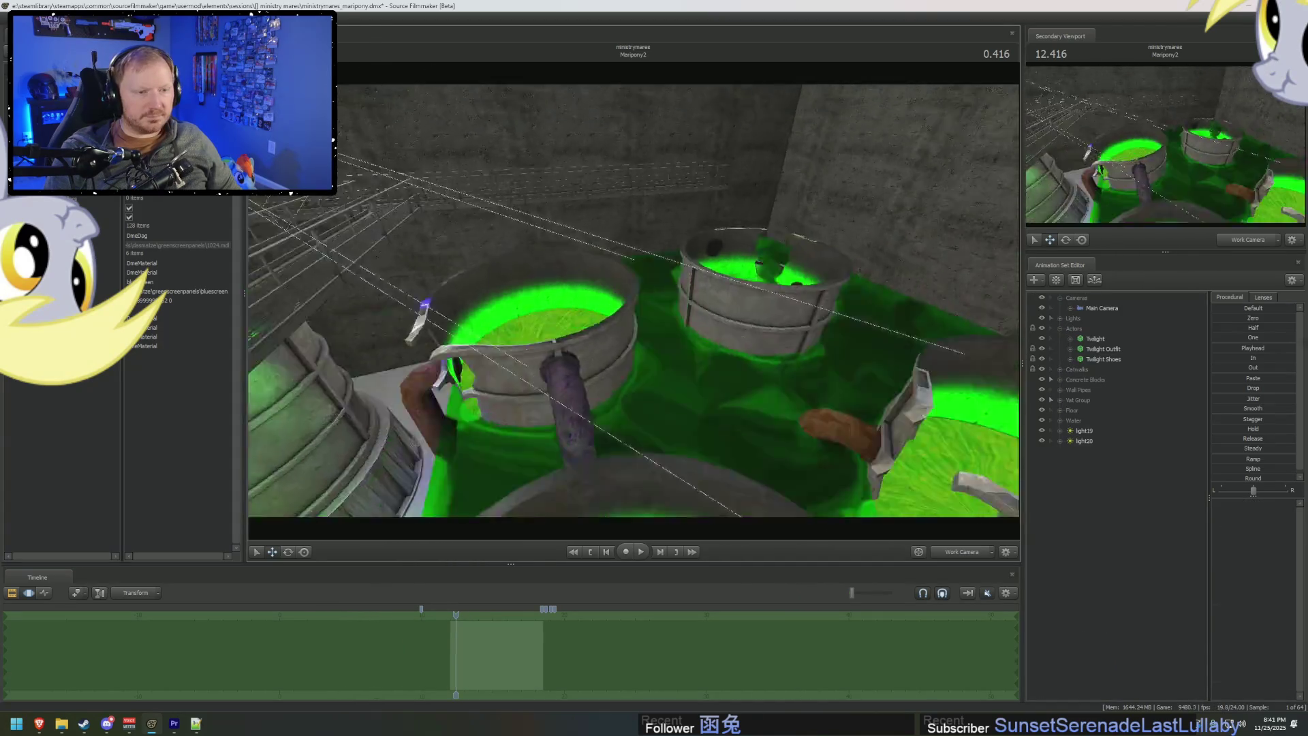
{"action": "left_click_drag", "start_coordinate": [749, 328], "coordinate": [749, 328]}
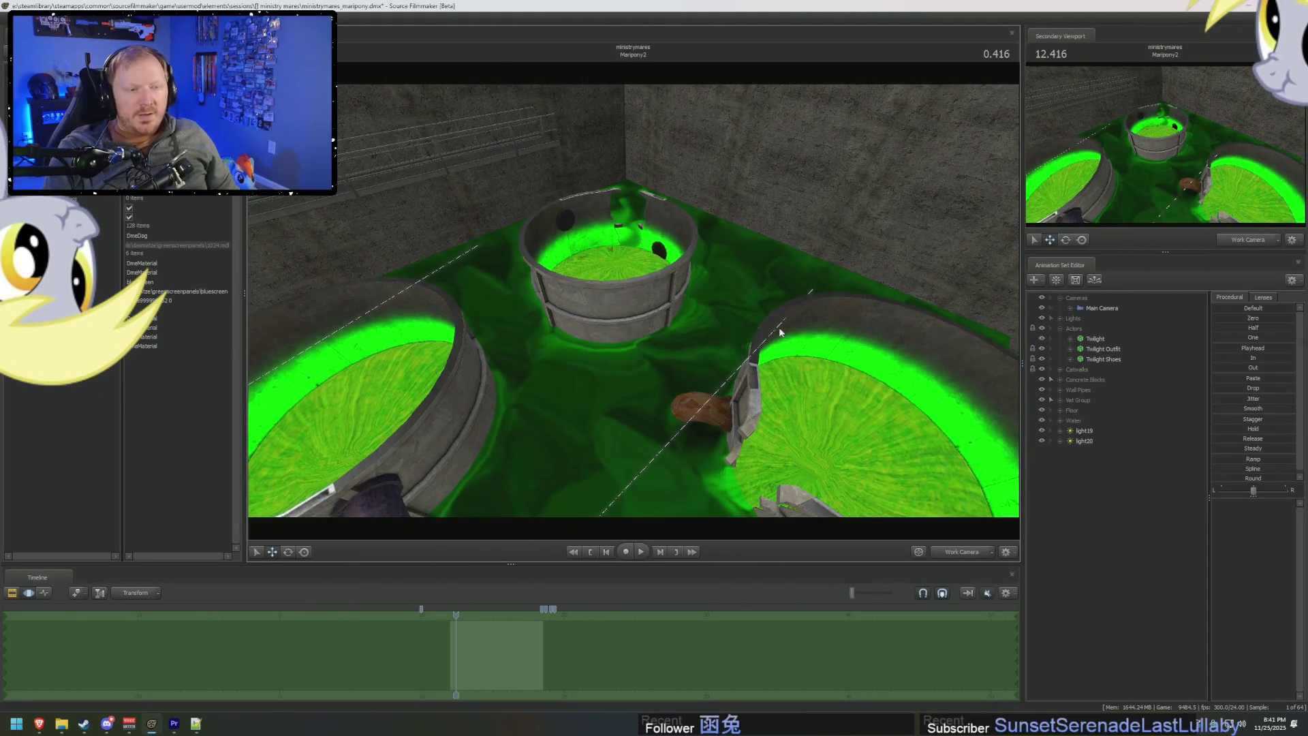
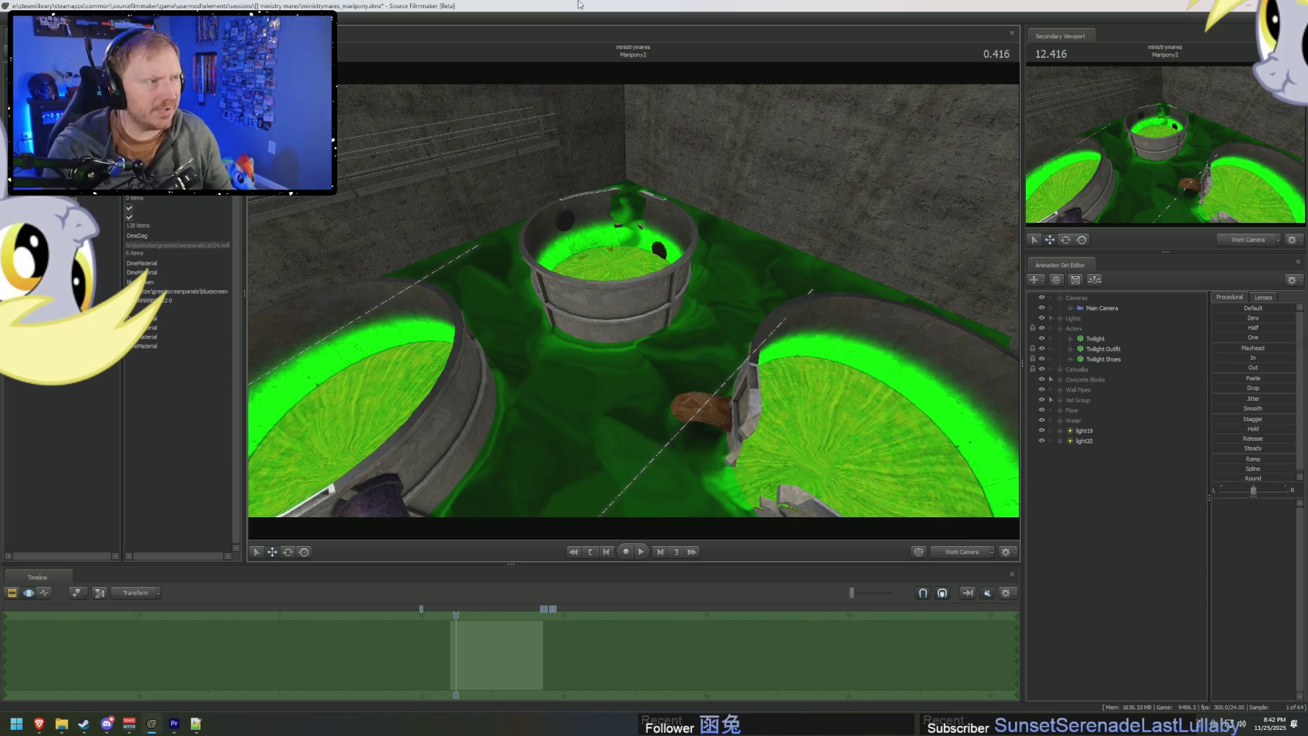
Select light19 and light20 together and drag them into the Lights group.
{"action": "double_click", "coordinate": [1084, 431]}
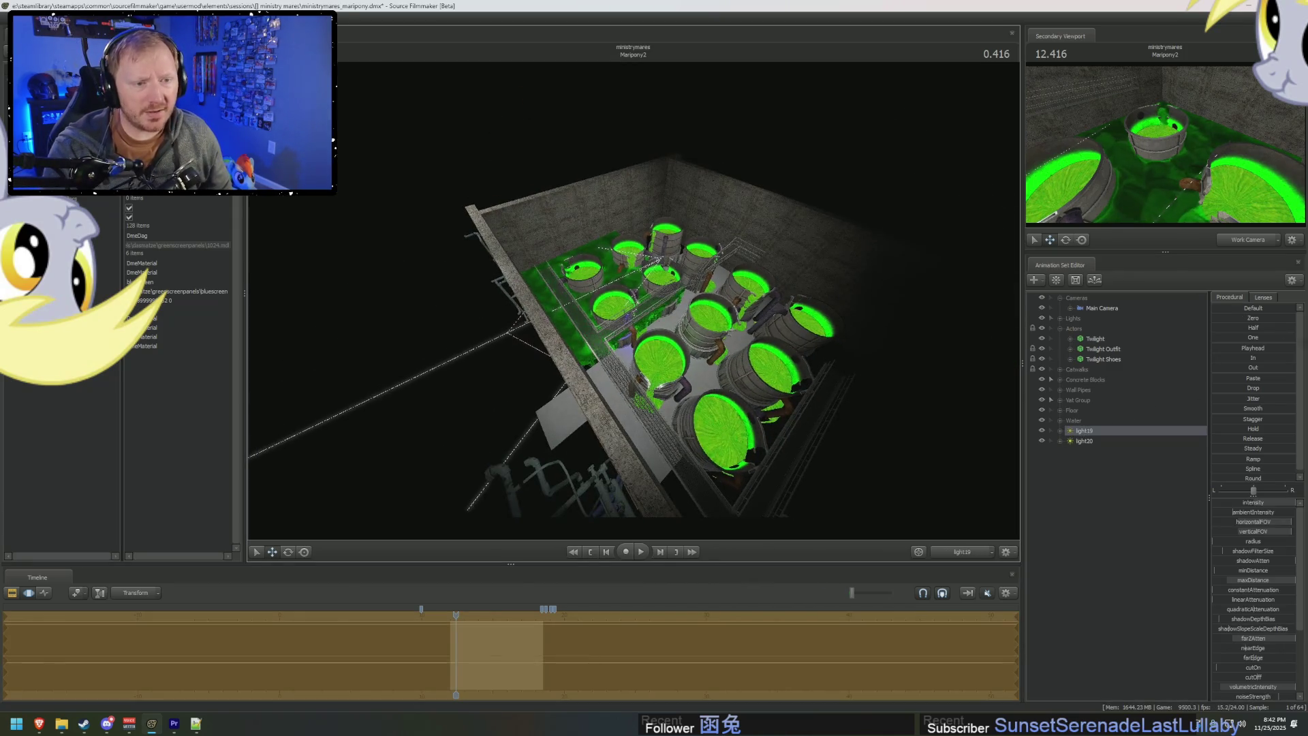
{"action": "left_click", "coordinate": [976, 378]}
{"action": "right_click", "coordinate": [1095, 489]}
{"action": "key", "text": "Escape"}
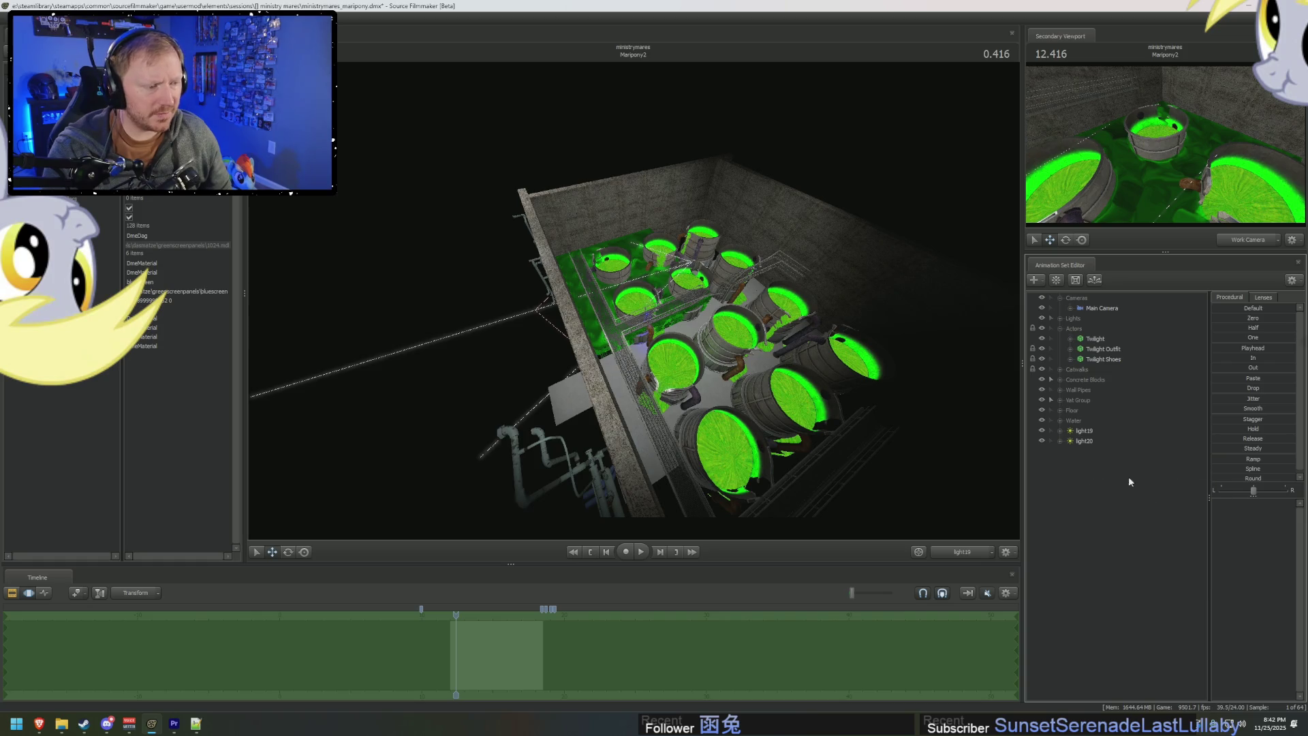
{"action": "left_click", "coordinate": [1081, 440], "text": "shift"}
{"action": "left_click_drag", "start_coordinate": [1088, 336], "coordinate": [1073, 319]}
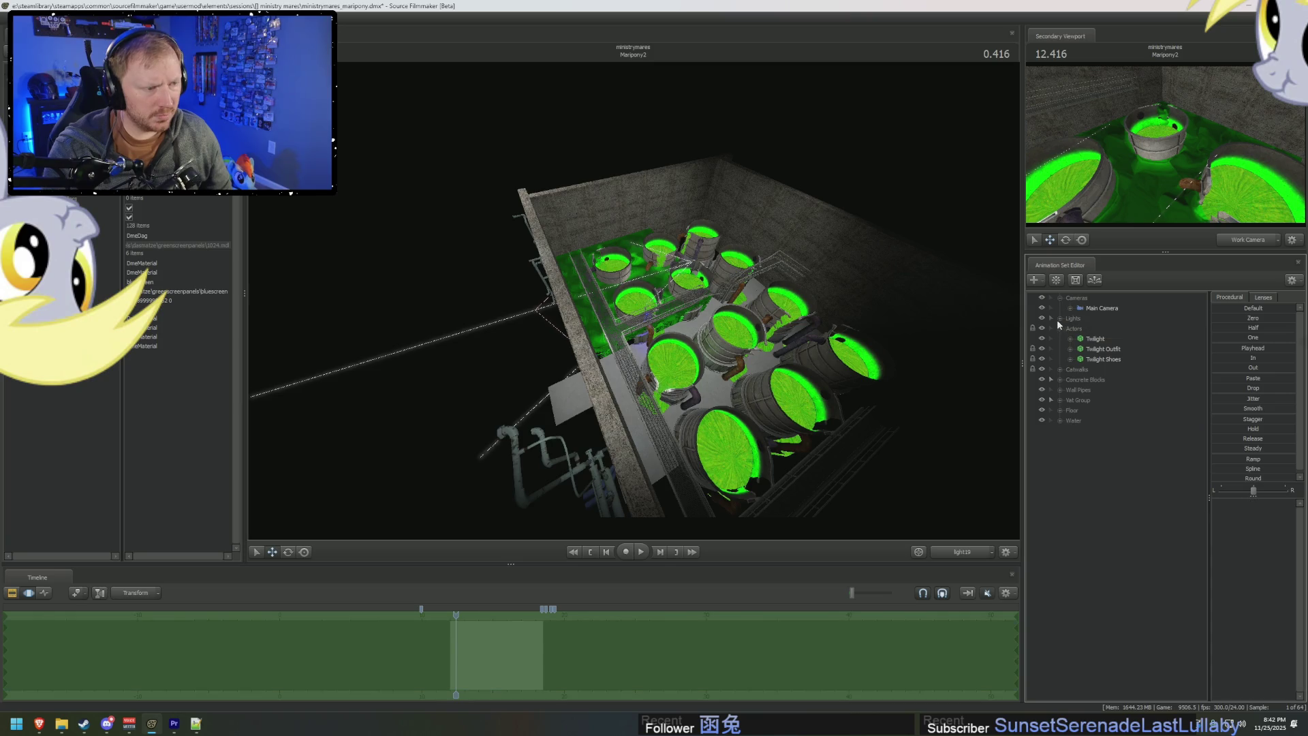
Expand the Lights group, then view through light20 and aim it down toward the green slime.
{"action": "left_click", "coordinate": [1060, 318]}
{"action": "left_click", "coordinate": [1097, 451]}
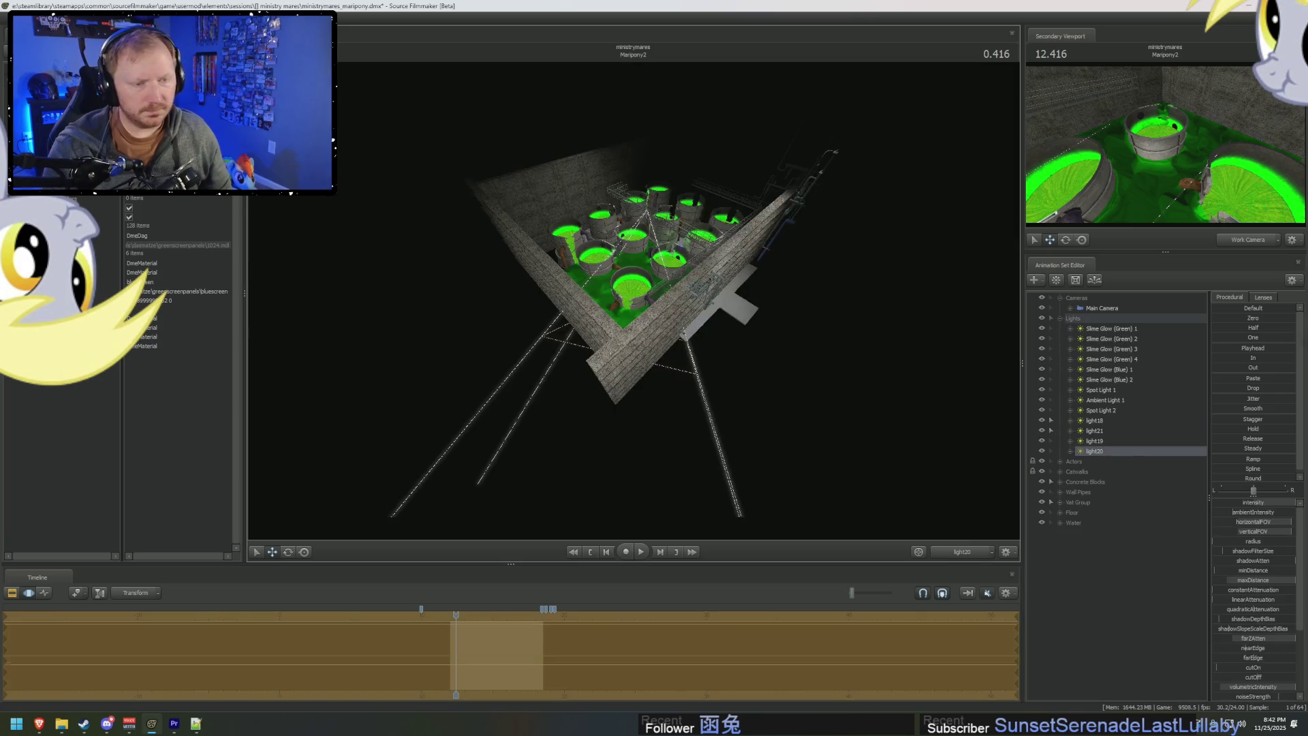
{"action": "mouse_move", "coordinate": [634, 300]}
{"action": "left_mouse_down"}
{"action": "mouse_move", "coordinate": [661, 293]}
{"action": "mouse_move", "coordinate": [650, 320]}
{"action": "mouse_move", "coordinate": [647, 300]}
{"action": "mouse_move", "coordinate": [633, 304]}
{"action": "left_mouse_up"}
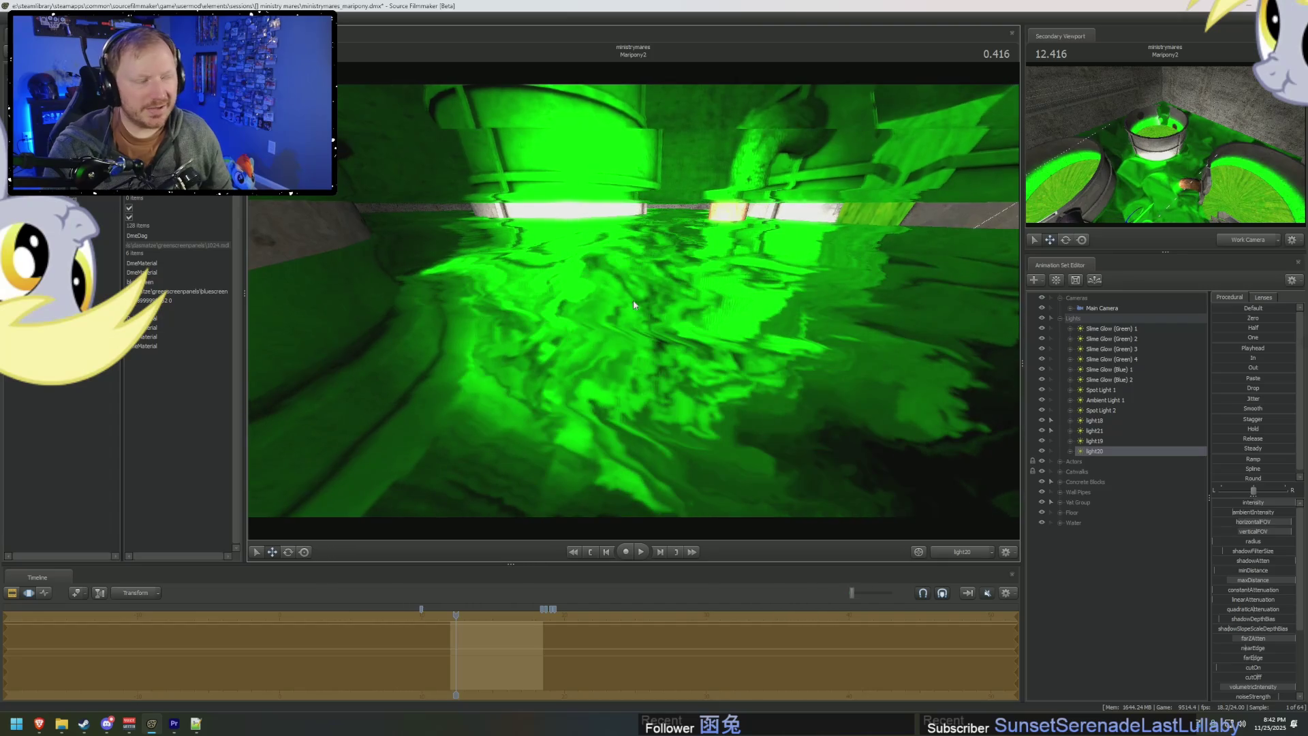
Drag light20's color_green and color_blue sliders down to zero so it shines red.
{"action": "scroll", "coordinate": [1265, 511], "scroll_direction": "down", "scroll_amount": 3}
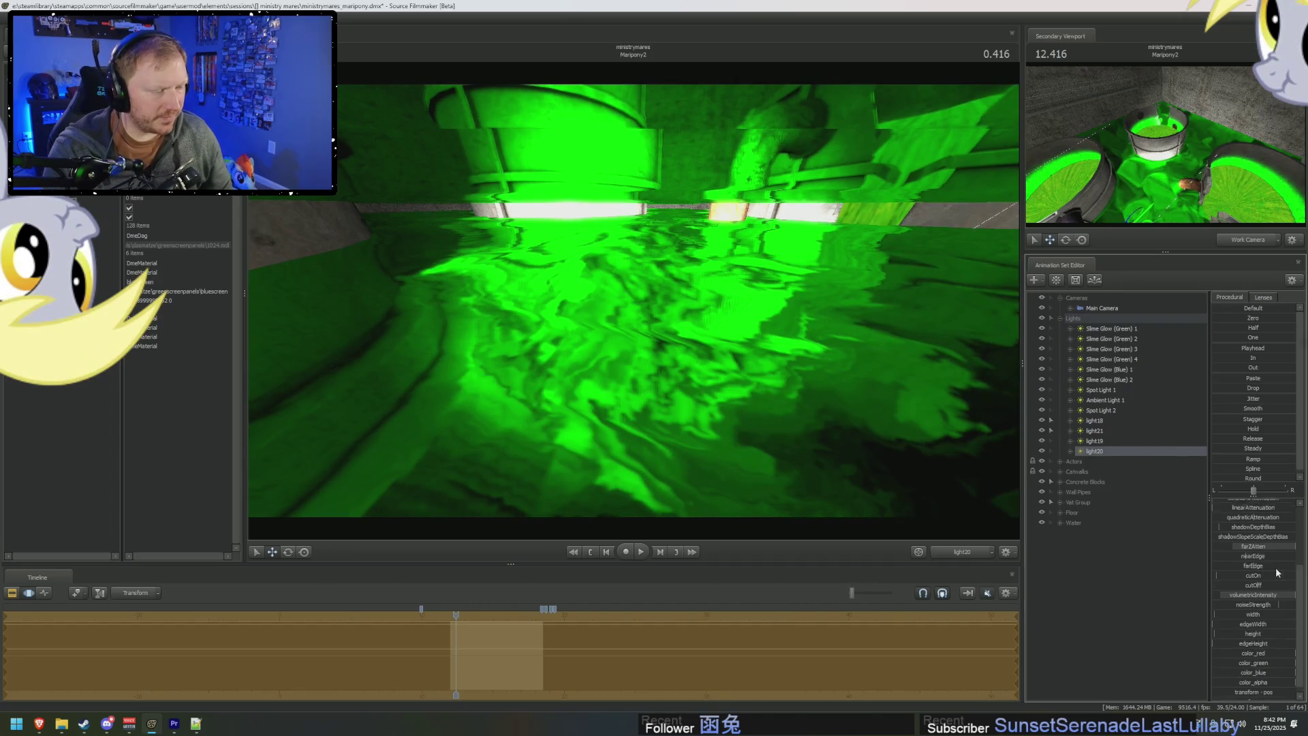
{"action": "mouse_move", "coordinate": [1277, 655]}
{"action": "left_mouse_down"}
{"action": "mouse_move", "coordinate": [1273, 672]}
{"action": "mouse_move", "coordinate": [1261, 666]}
{"action": "left_mouse_up"}
{"action": "mouse_move", "coordinate": [634, 304]}
{"action": "left_mouse_down"}
{"action": "mouse_move", "coordinate": [634, 237]}
{"action": "mouse_move", "coordinate": [634, 305]}
{"action": "left_mouse_up"}
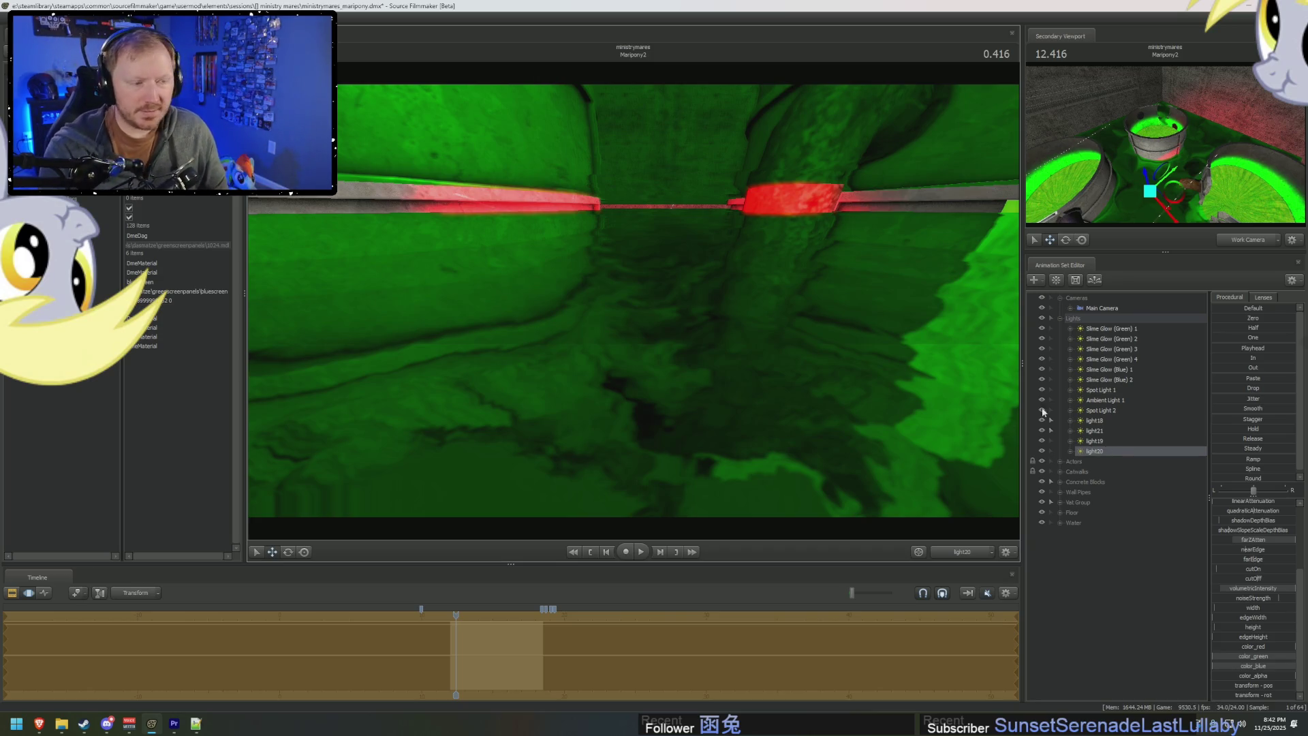
Expand the Water group and show Water - Transparent Layer 1's model in the Element Viewer.
{"action": "left_click", "coordinate": [1061, 514]}
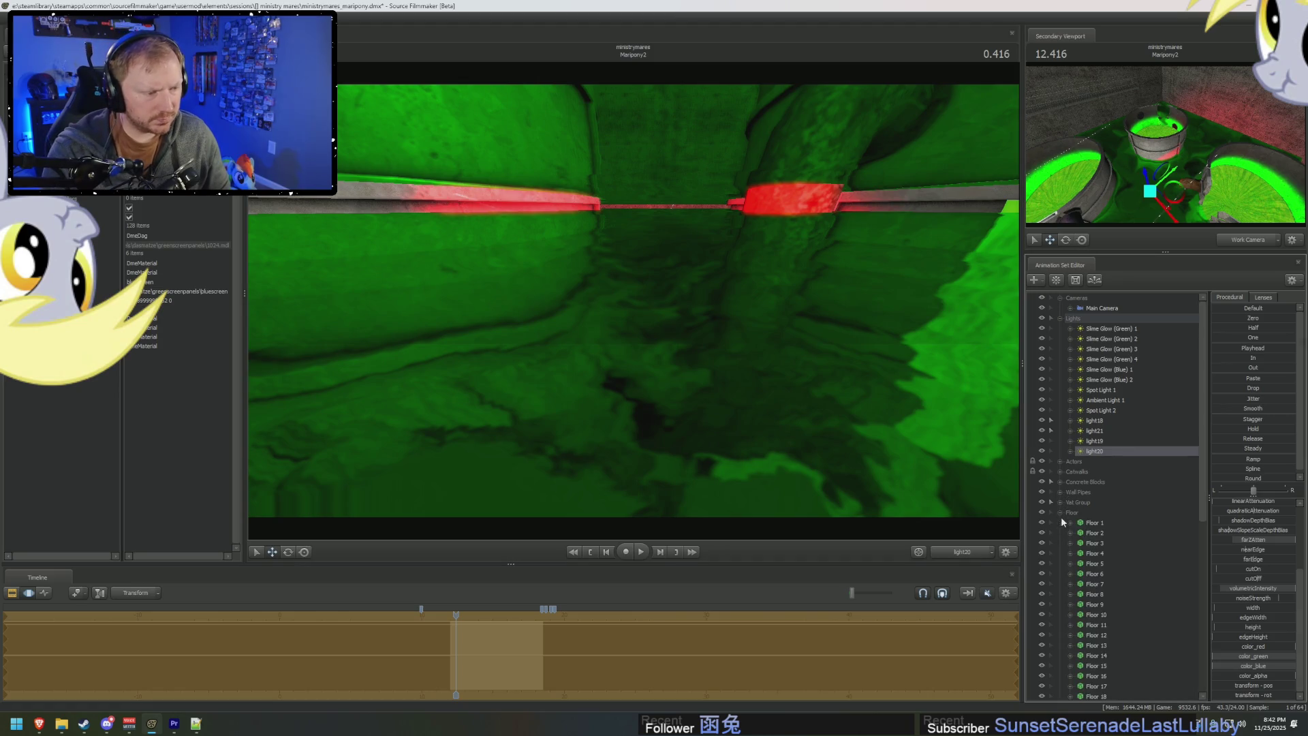
{"action": "left_click", "coordinate": [1060, 523]}
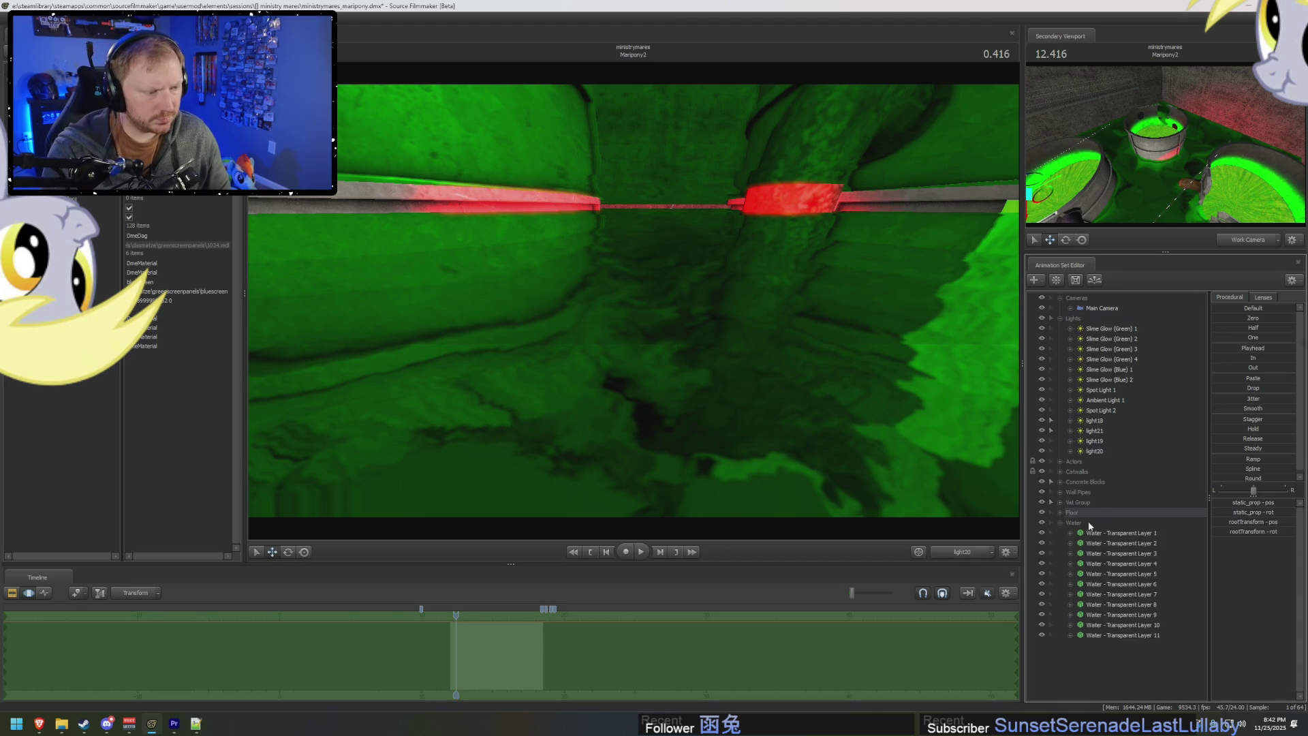
{"action": "left_click", "coordinate": [1097, 533]}
{"action": "right_click", "coordinate": [1108, 533]}
{"action": "mouse_move", "coordinate": [1169, 593]}
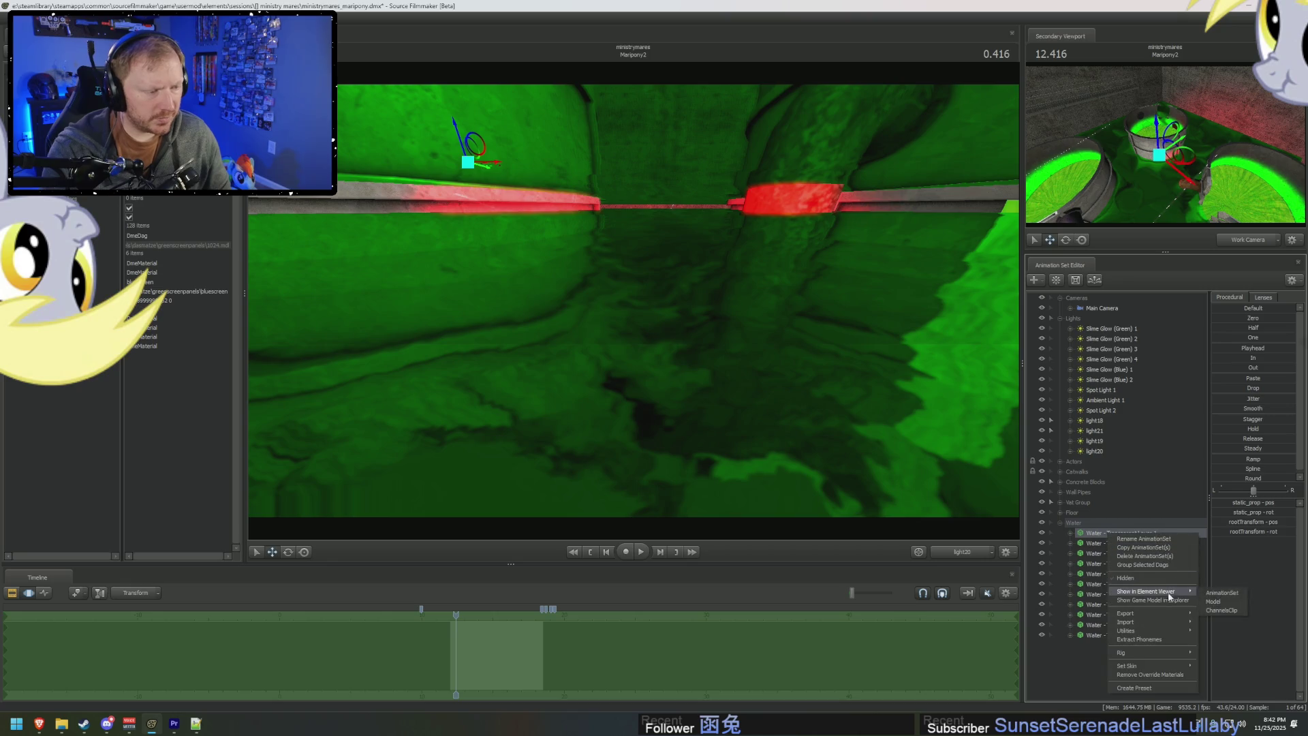
{"action": "left_click", "coordinate": [1215, 602]}
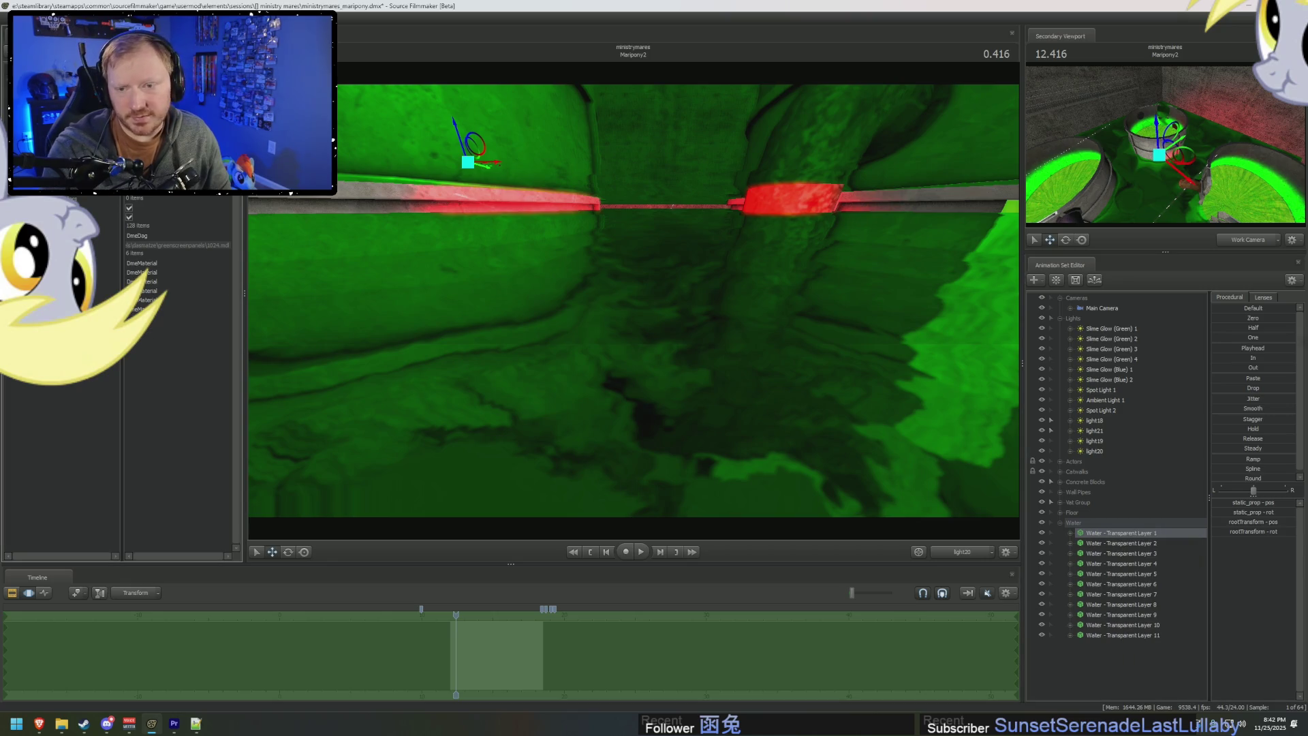
Set the third DmeMaterial's bluescreen value to 1.2 and frame the water layer in view.
{"action": "left_click", "coordinate": [129, 281]}
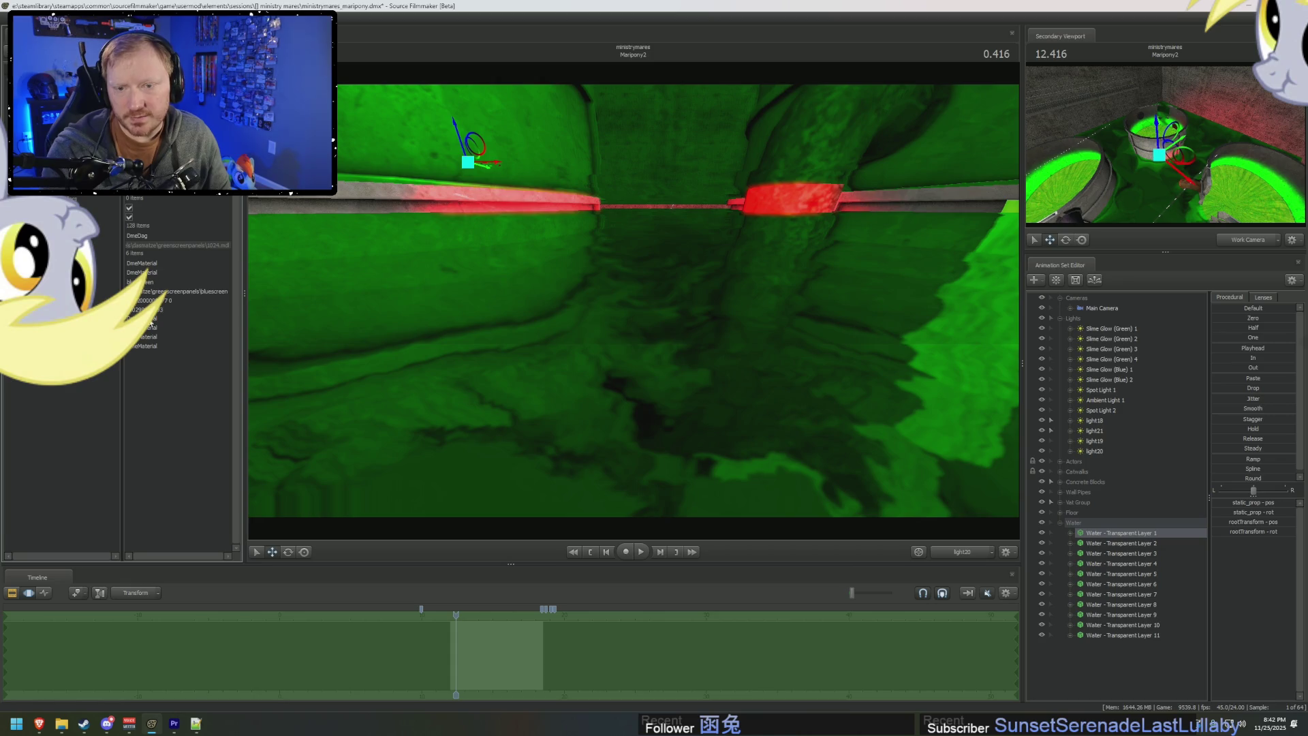
{"action": "left_click", "coordinate": [186, 301]}
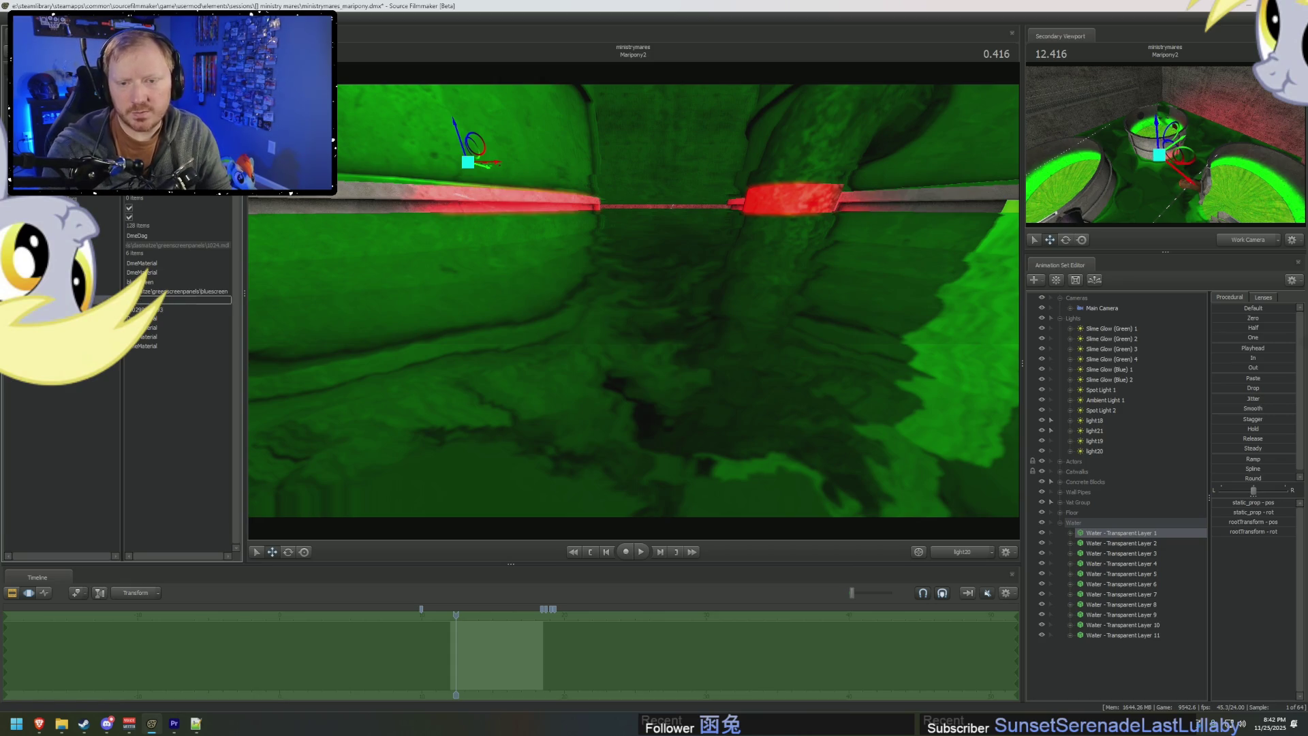
{"action": "key", "text": "Return"}
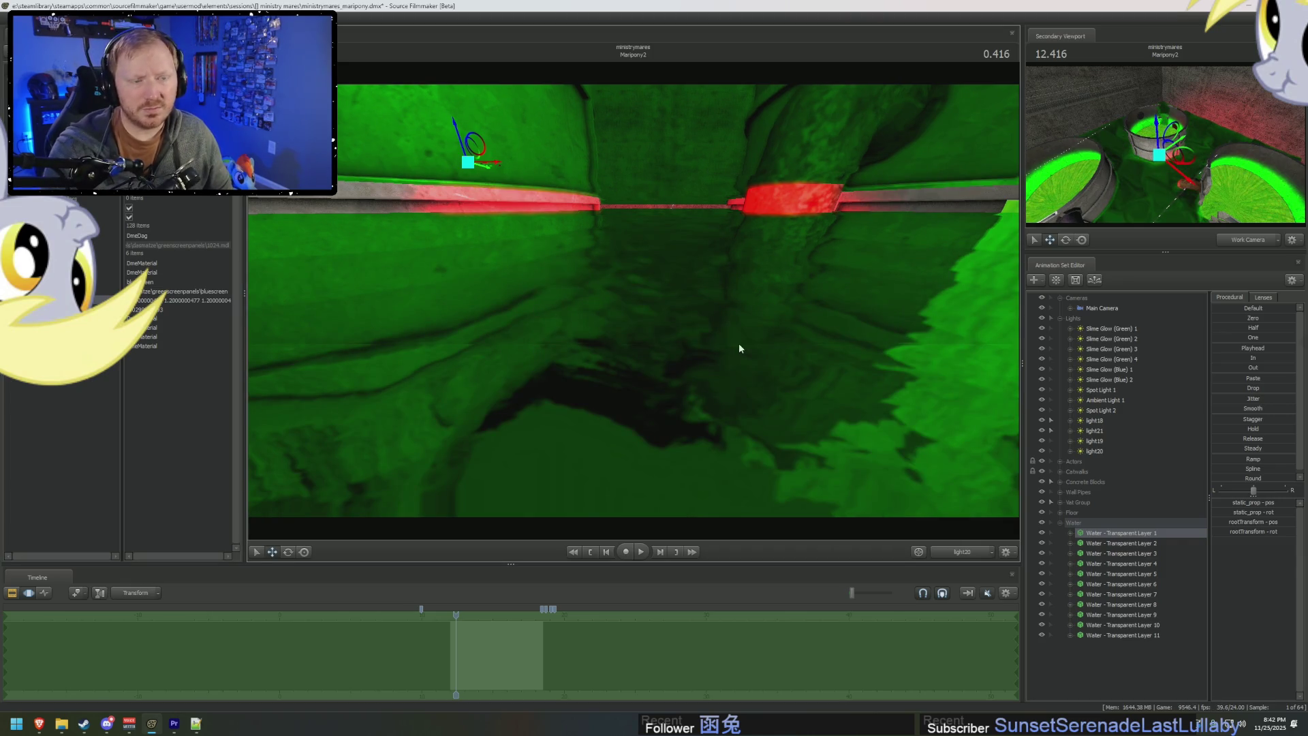
{"action": "key", "text": "f"}
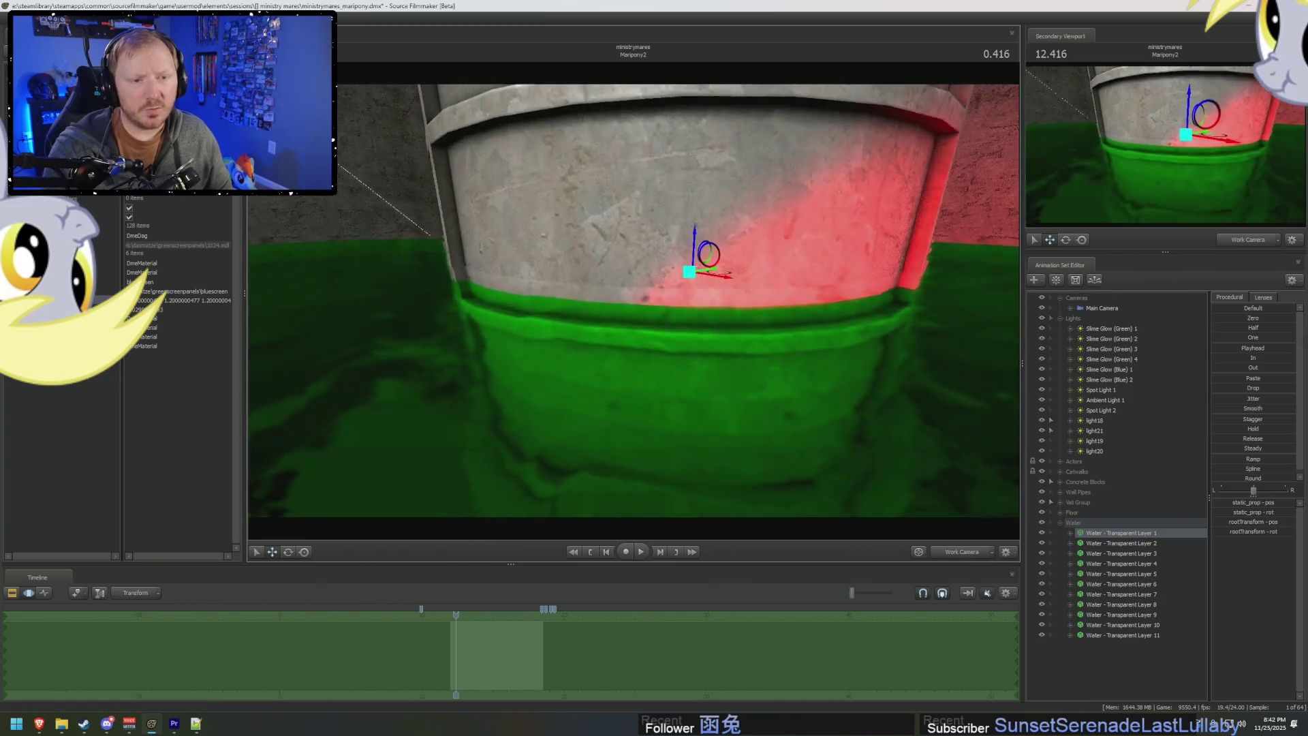
{"action": "mouse_move", "coordinate": [613, 305]}
{"action": "left_mouse_down"}
{"action": "mouse_move", "coordinate": [708, 302]}
{"action": "mouse_move", "coordinate": [661, 301]}
{"action": "left_mouse_up"}
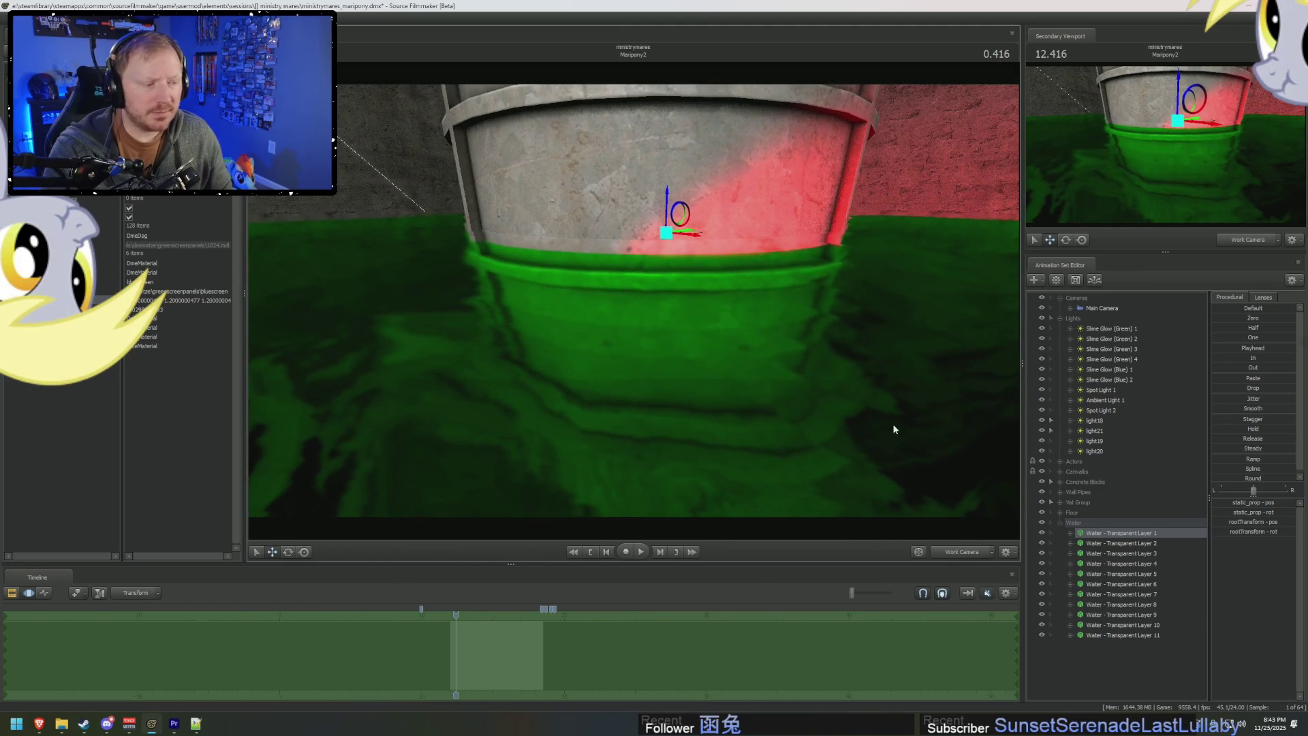
Show Water - Transparent Layer 2's model in the Element Viewer and expand its third material.
{"action": "right_click", "coordinate": [1132, 545]}
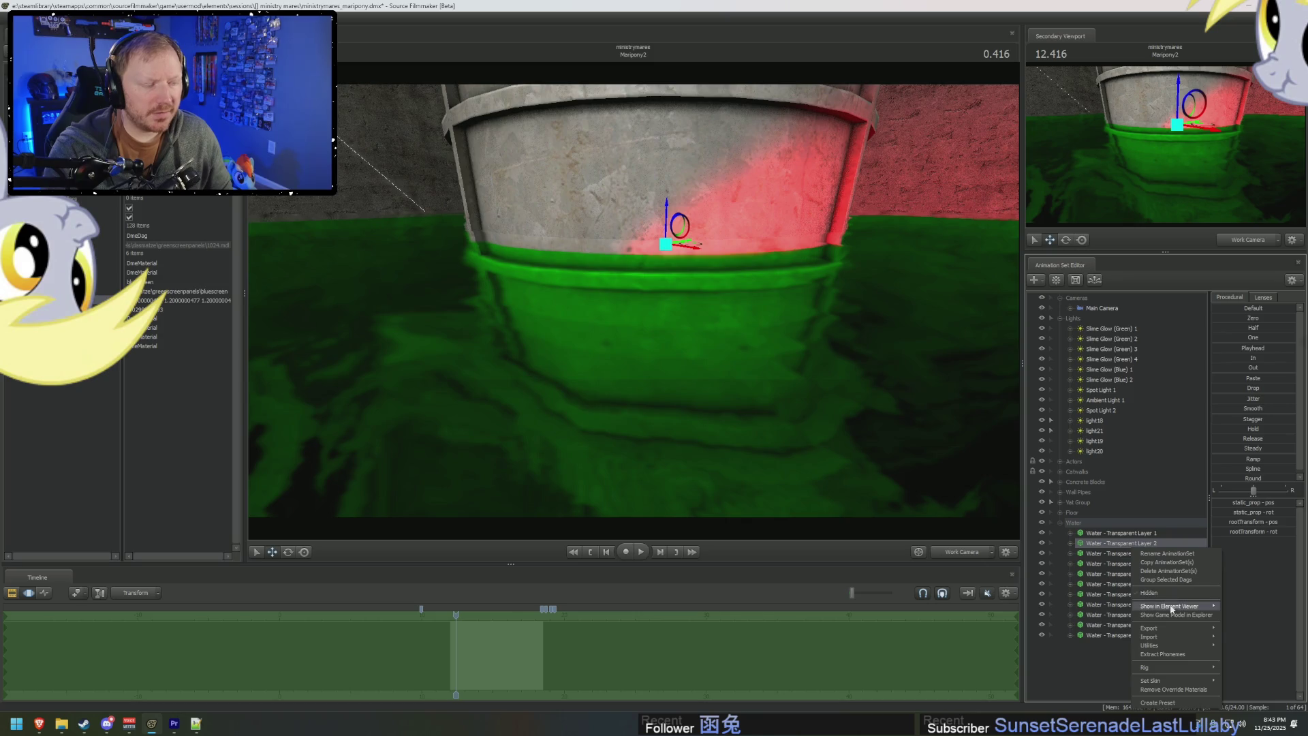
{"action": "mouse_move", "coordinate": [1199, 606]}
{"action": "left_click", "coordinate": [1249, 616]}
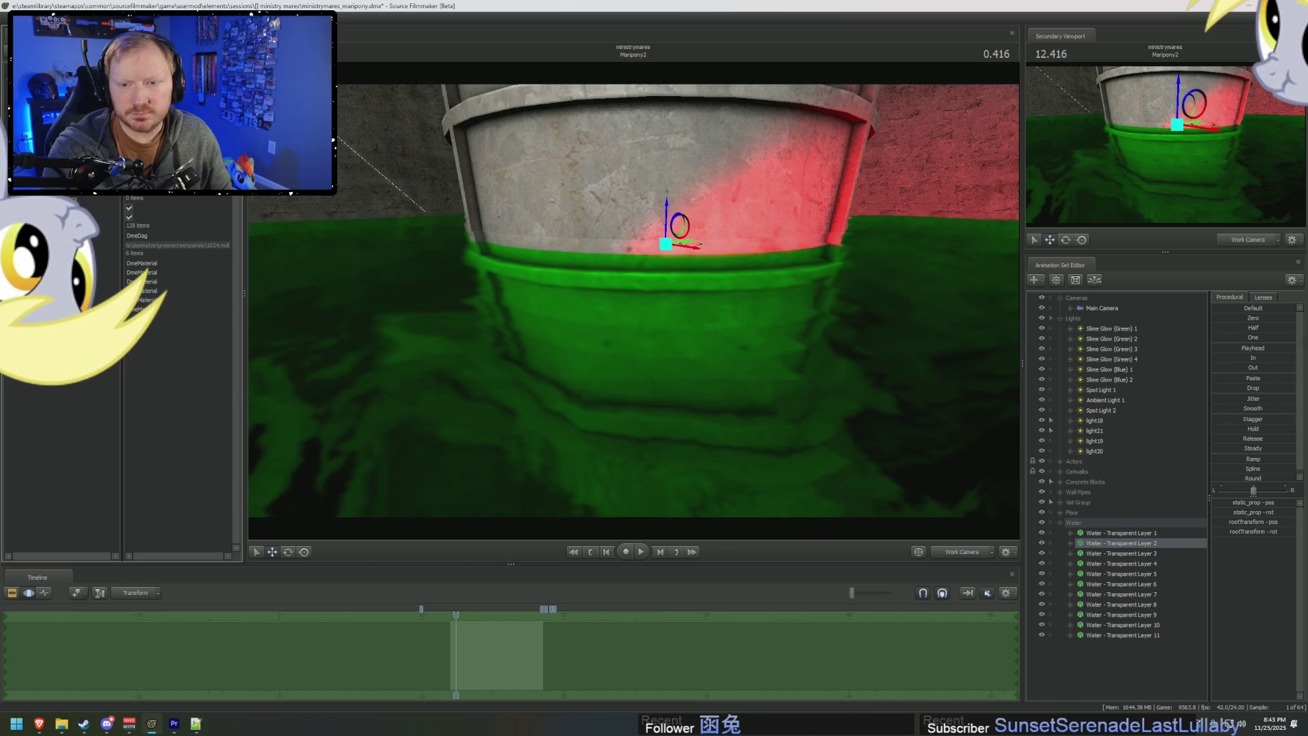
{"action": "left_click", "coordinate": [124, 282]}
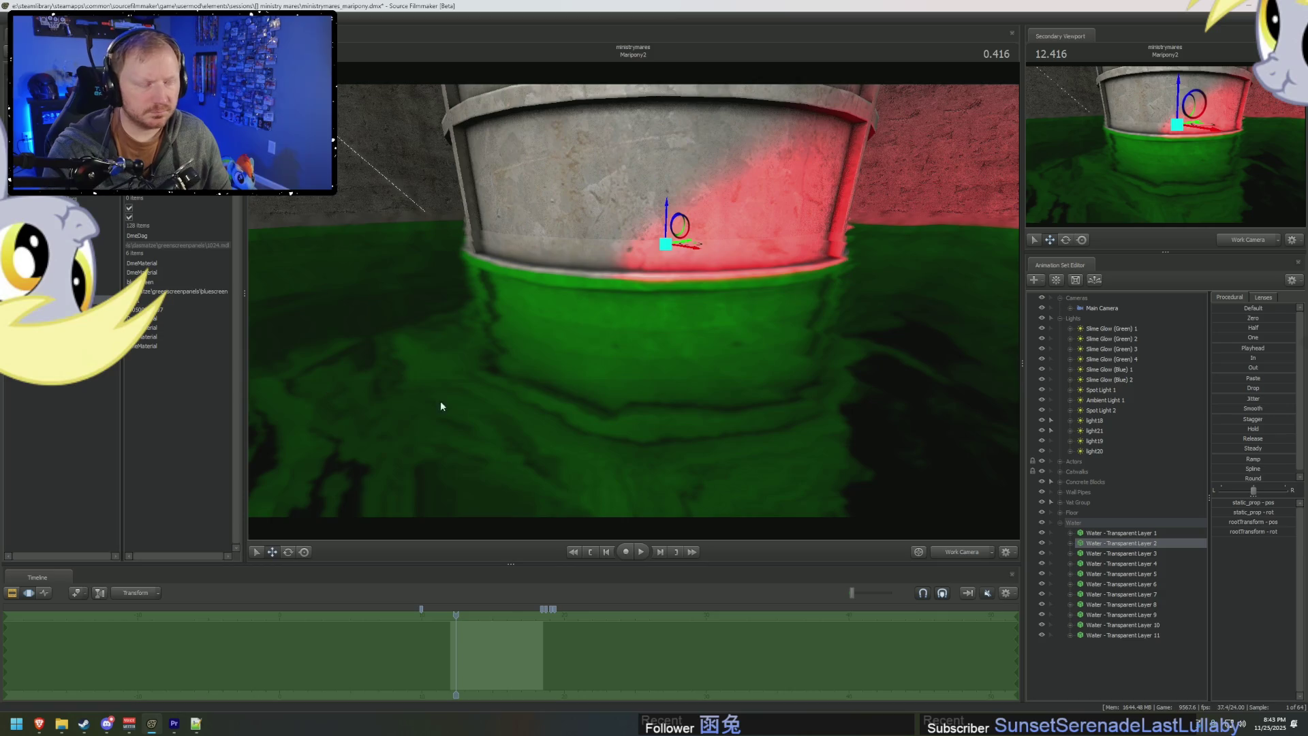
Edit and commit the bluescreen value of Water - Transparent Layer 3's third material.
{"action": "left_click", "coordinate": [1118, 553]}
{"action": "right_click", "coordinate": [1123, 552]}
{"action": "mouse_move", "coordinate": [1169, 612]}
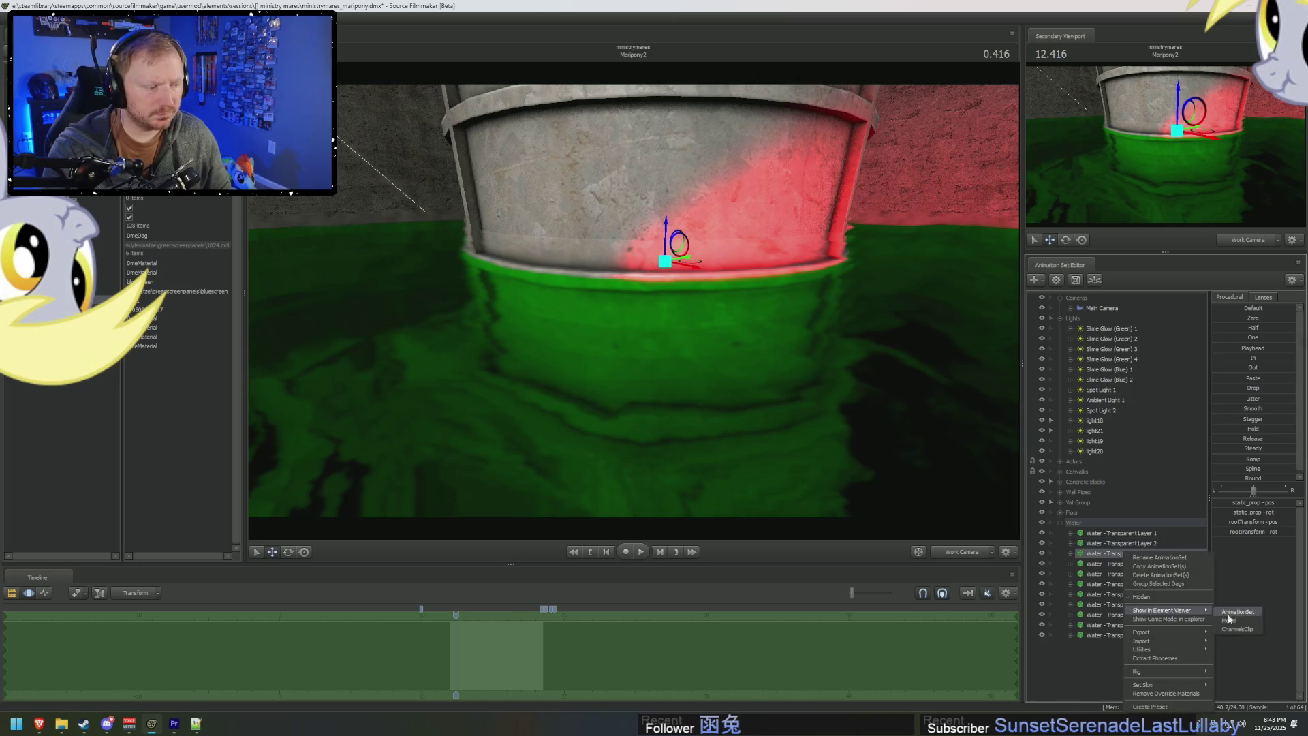
{"action": "left_click", "coordinate": [1237, 613]}
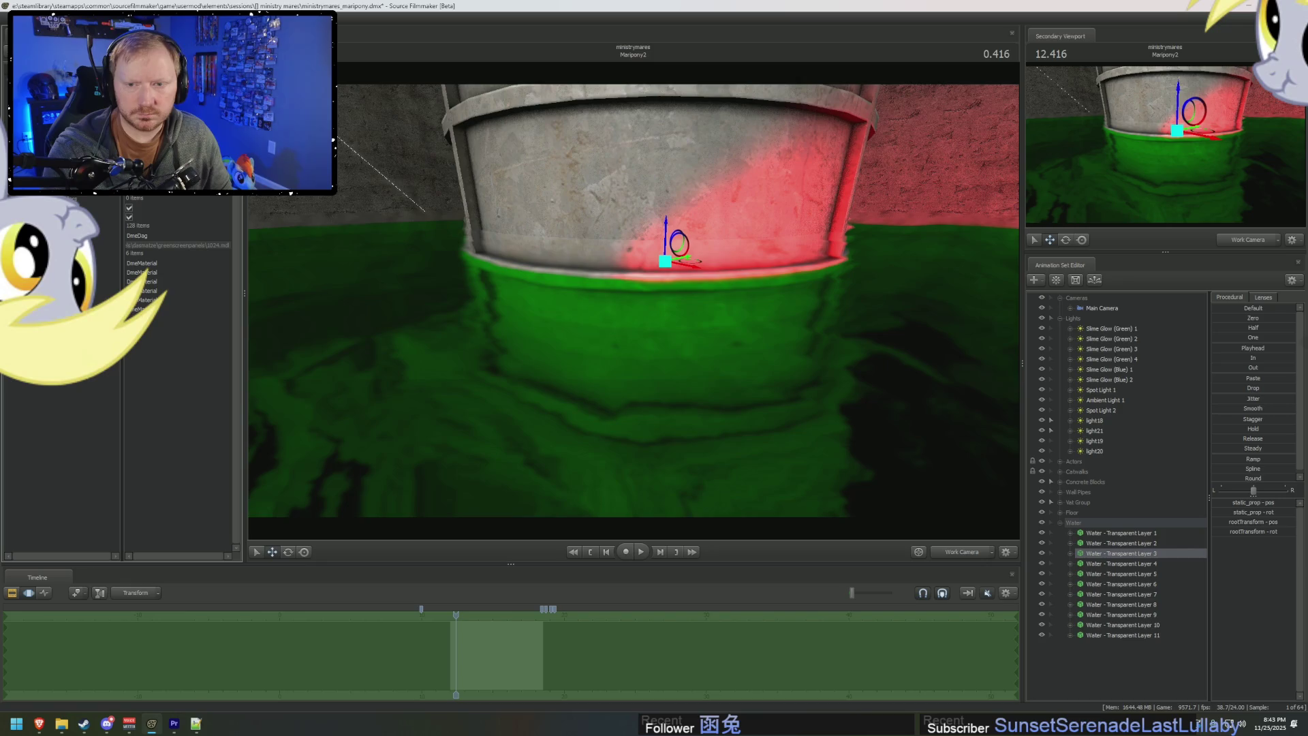
{"action": "left_click", "coordinate": [123, 282]}
{"action": "double_click", "coordinate": [170, 300]}
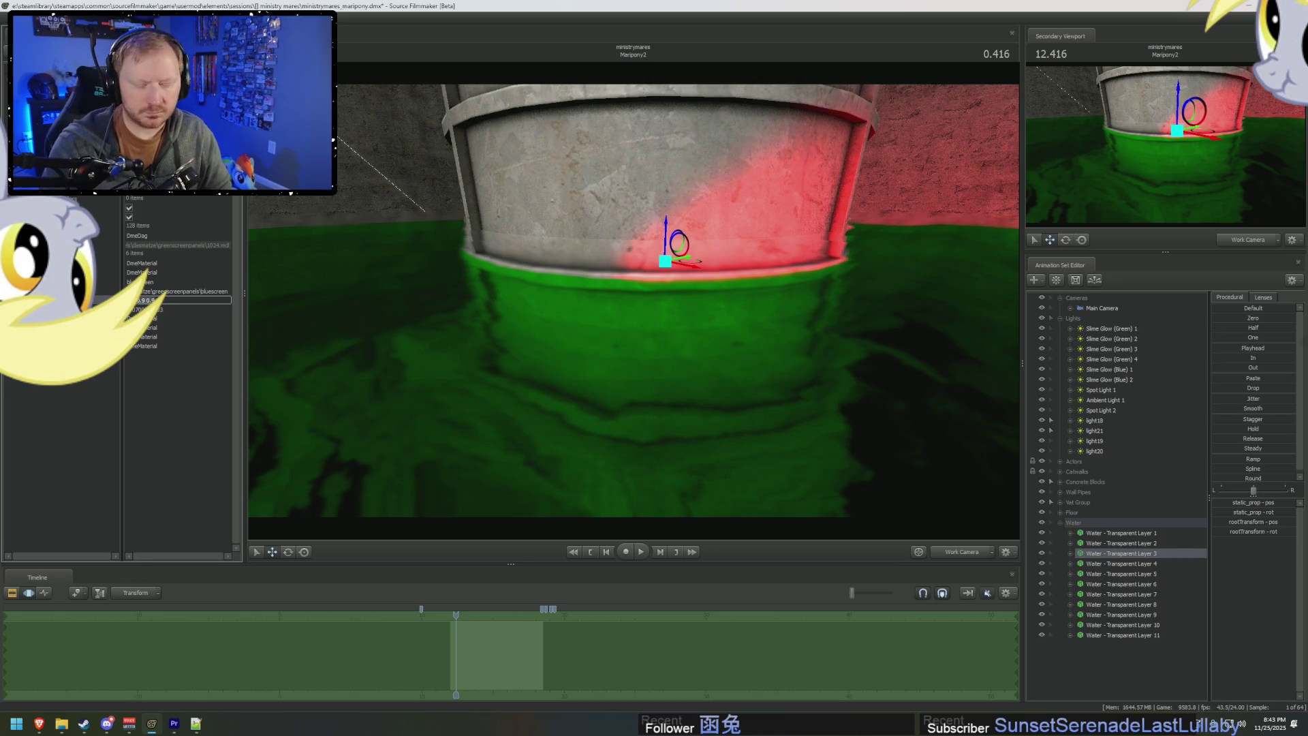
{"action": "key", "text": "Return"}
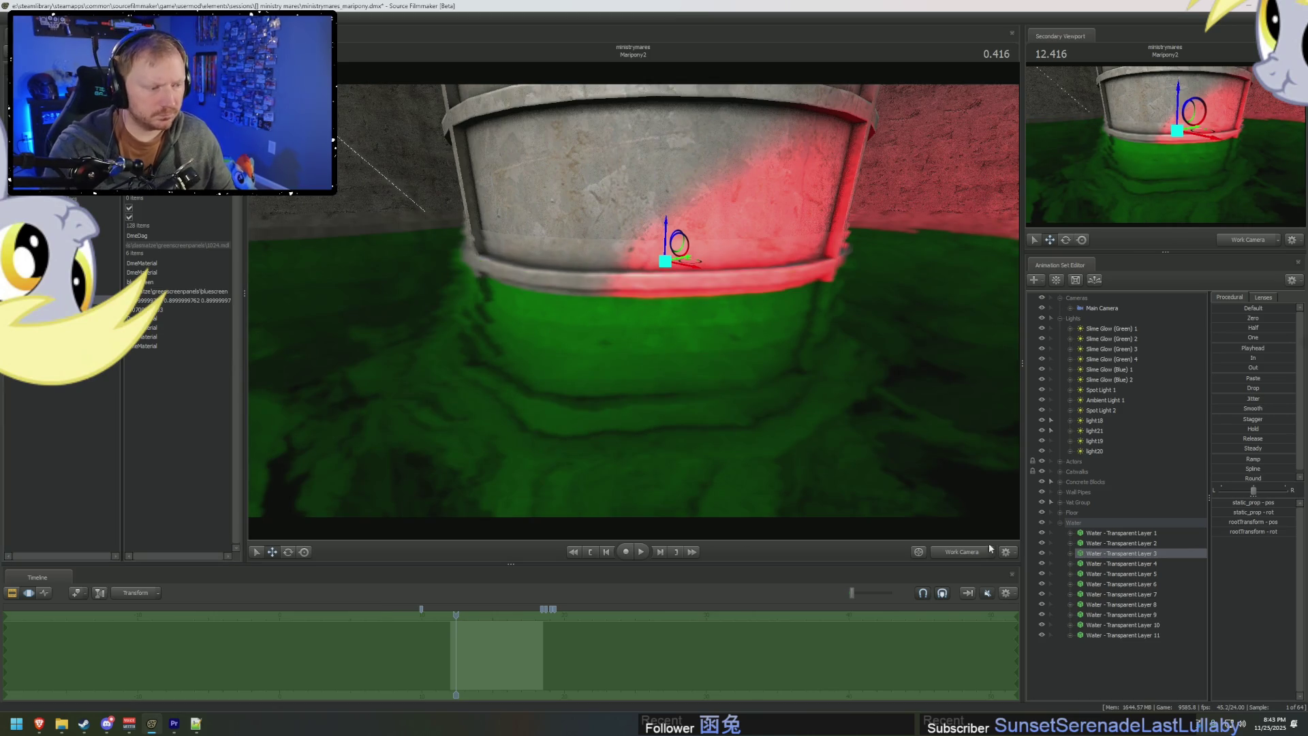
Show Layers 4 and 5 in the Element Viewer and edit Layer 5's material value row.
{"action": "right_click", "coordinate": [1166, 565]}
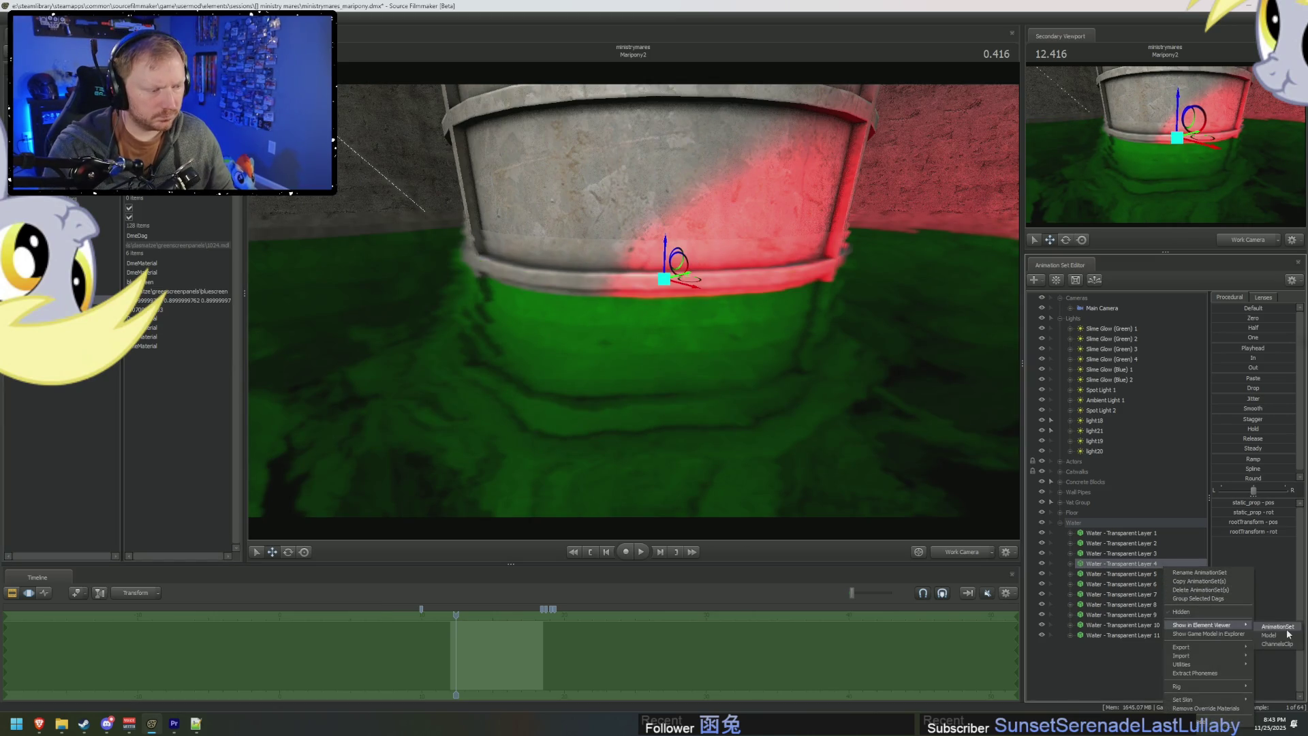
{"action": "left_click", "coordinate": [1274, 630]}
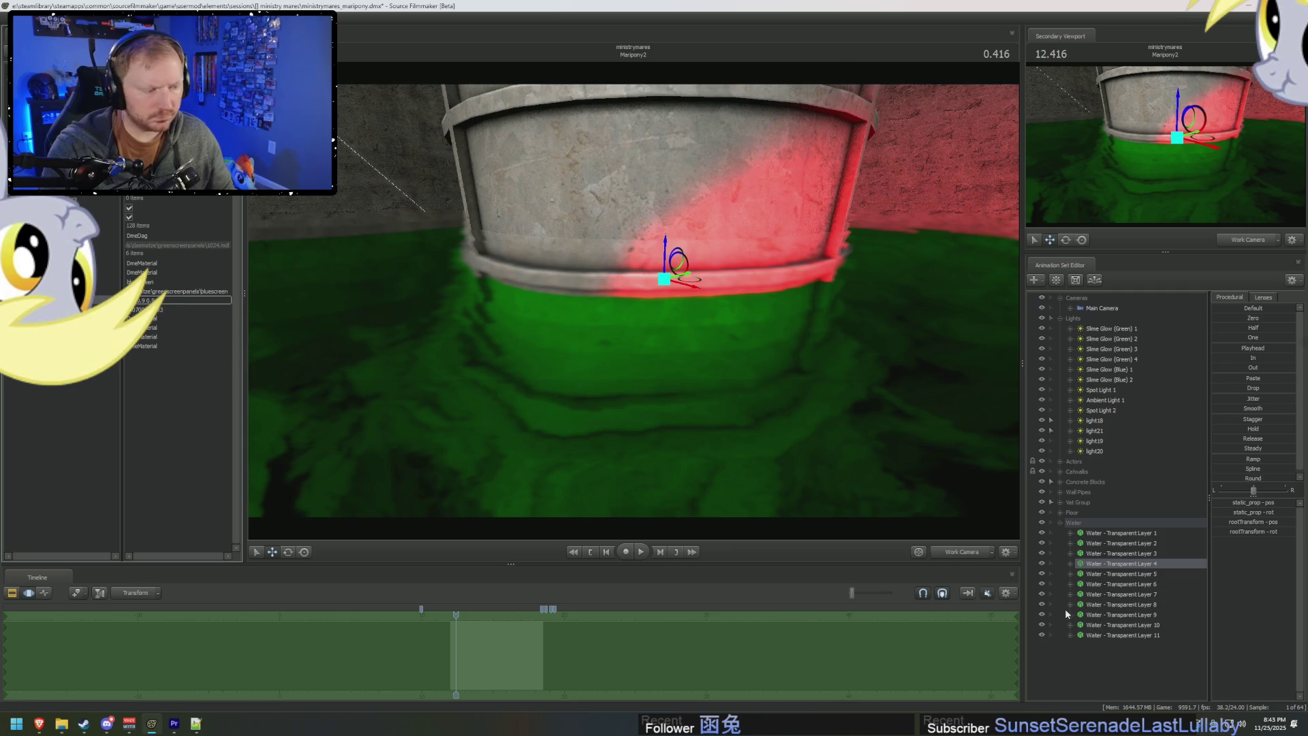
{"action": "right_click", "coordinate": [1121, 574]}
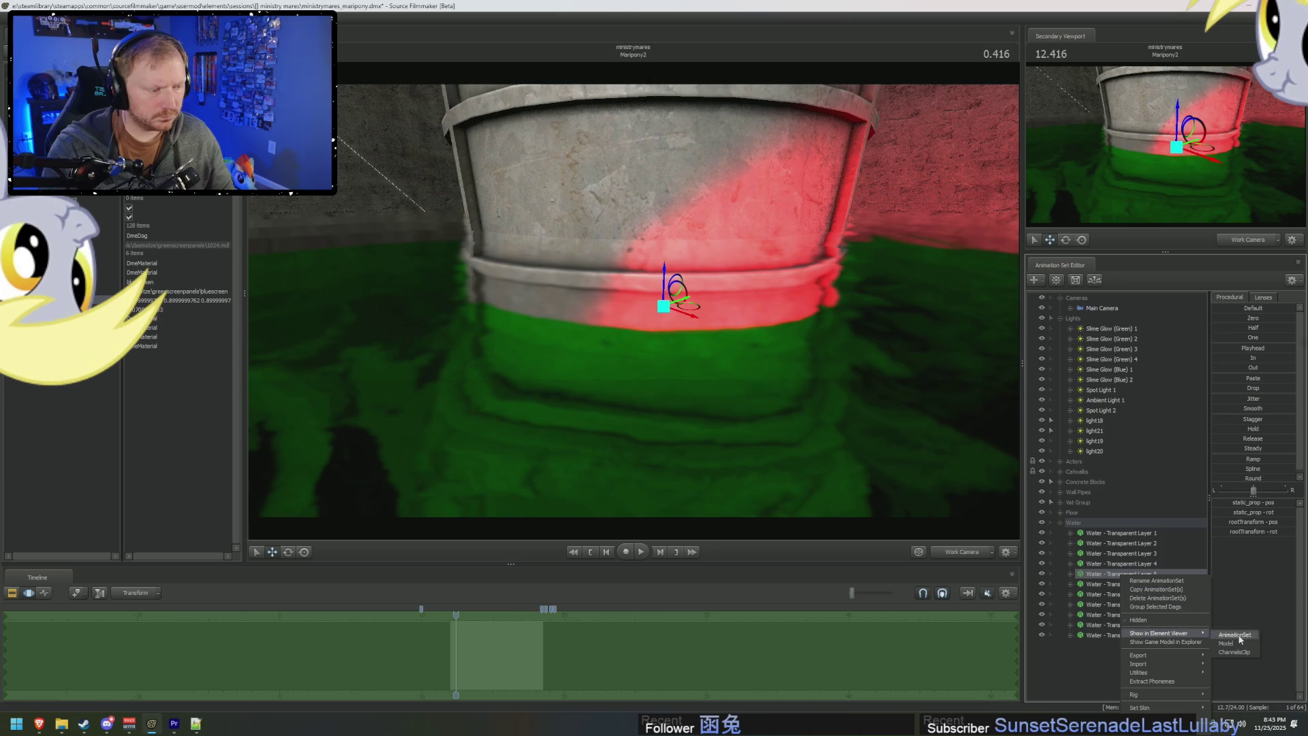
{"action": "left_click", "coordinate": [1234, 642]}
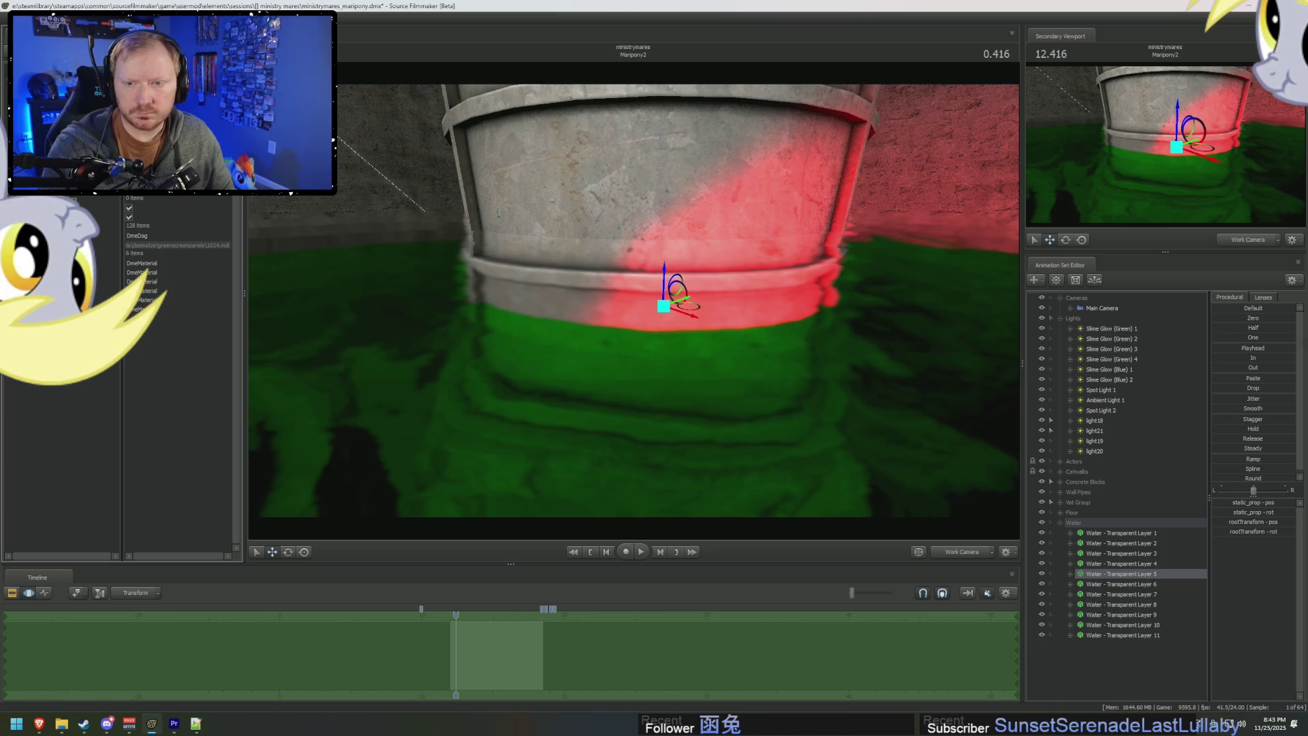
{"action": "left_click", "coordinate": [124, 281]}
{"action": "left_click", "coordinate": [193, 304]}
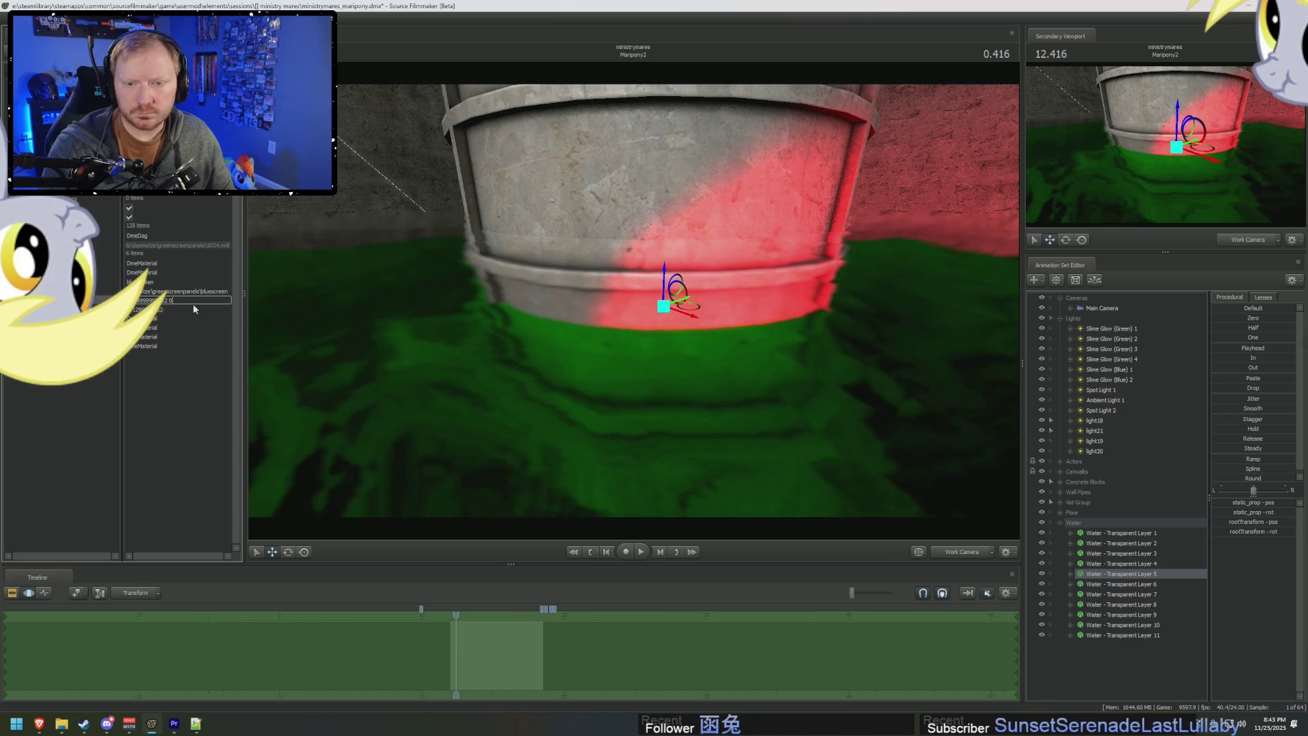
Show Water - Transparent Layers 6 and 7 in the Element Viewer and edit each material value.
{"action": "right_click", "coordinate": [1117, 585]}
{"action": "mouse_move", "coordinate": [1171, 480]}
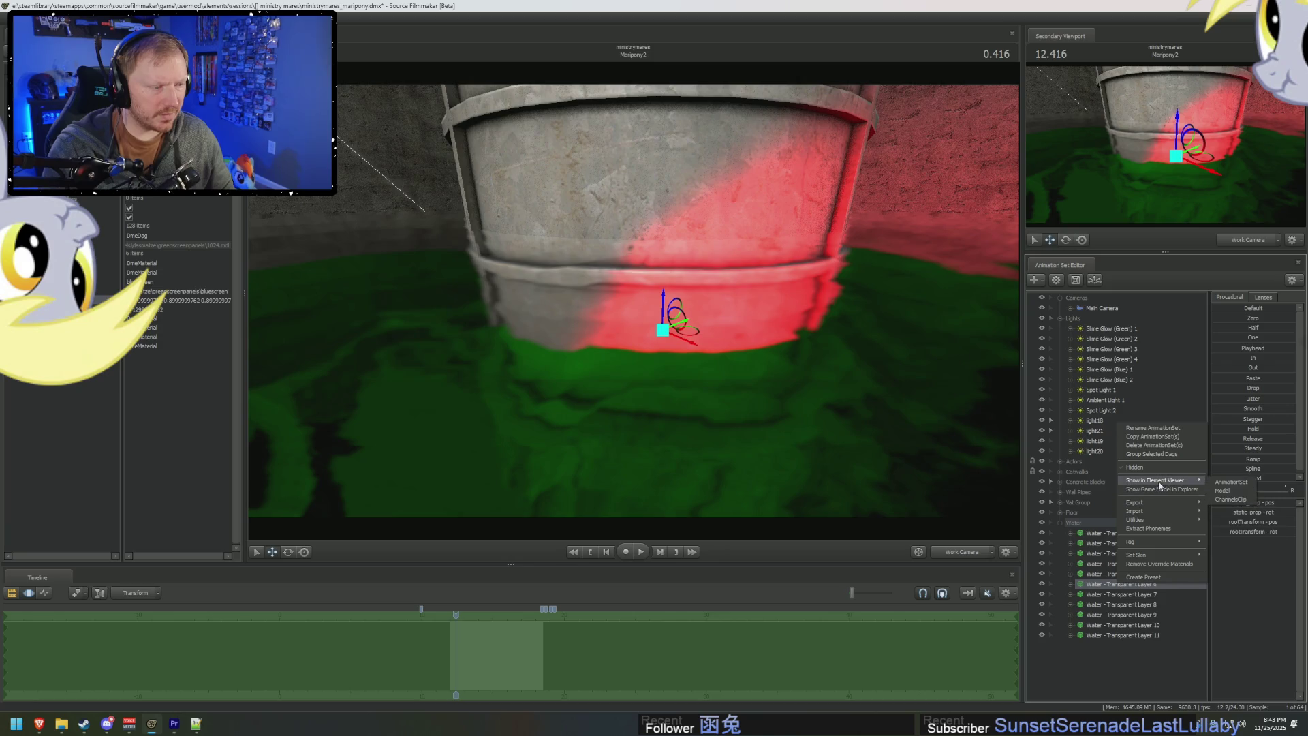
{"action": "left_click", "coordinate": [1230, 481]}
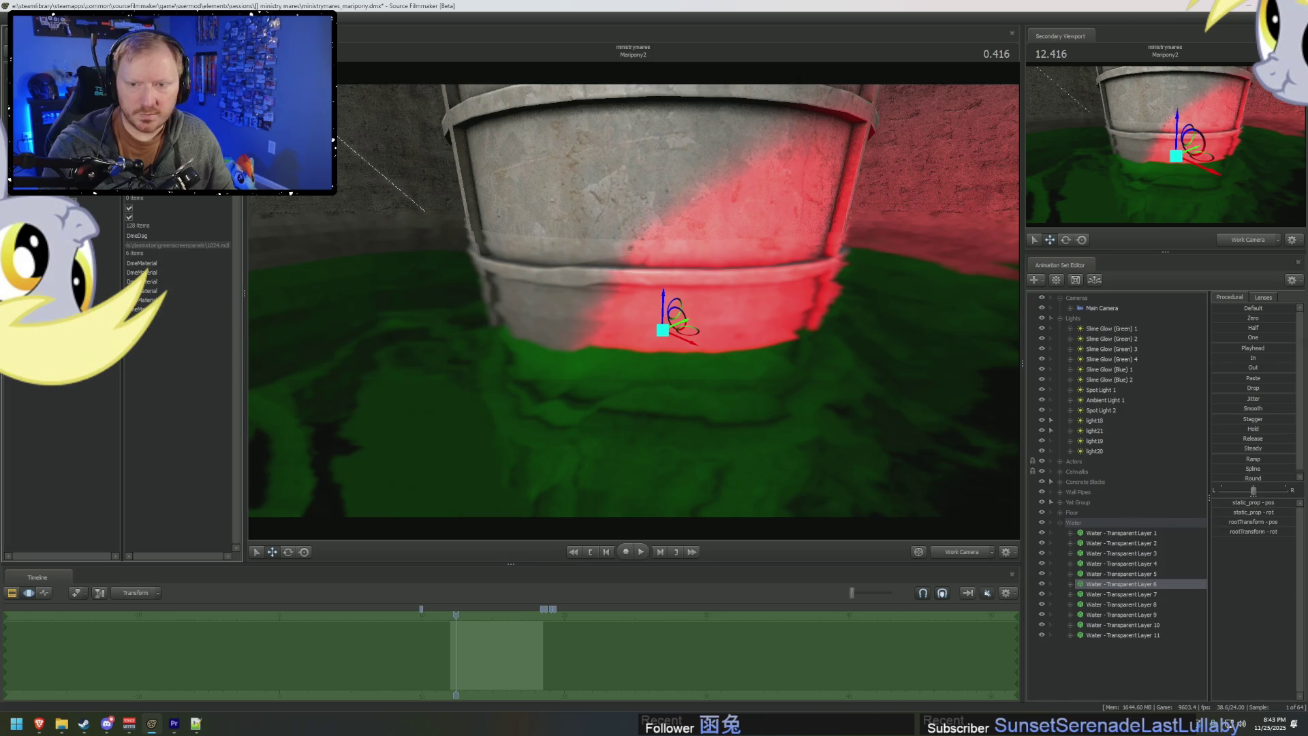
{"action": "left_click", "coordinate": [166, 301]}
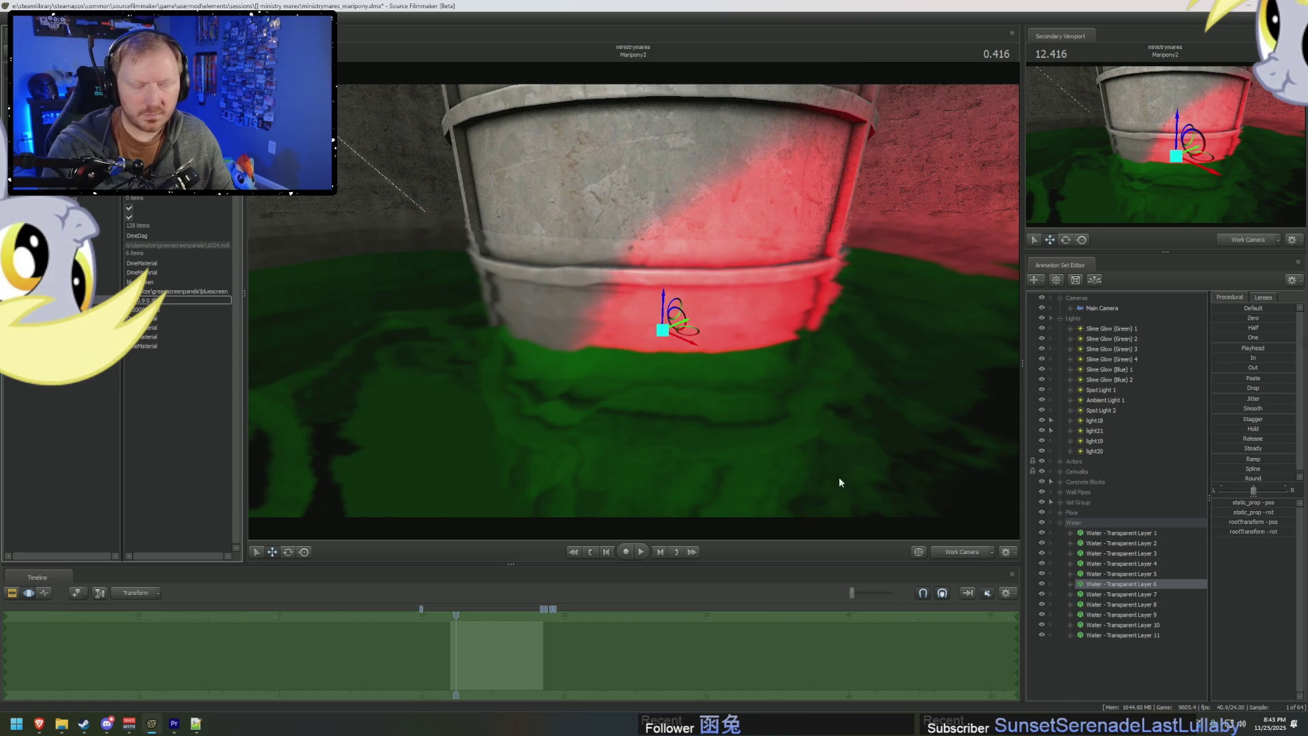
{"action": "right_click", "coordinate": [1105, 596]}
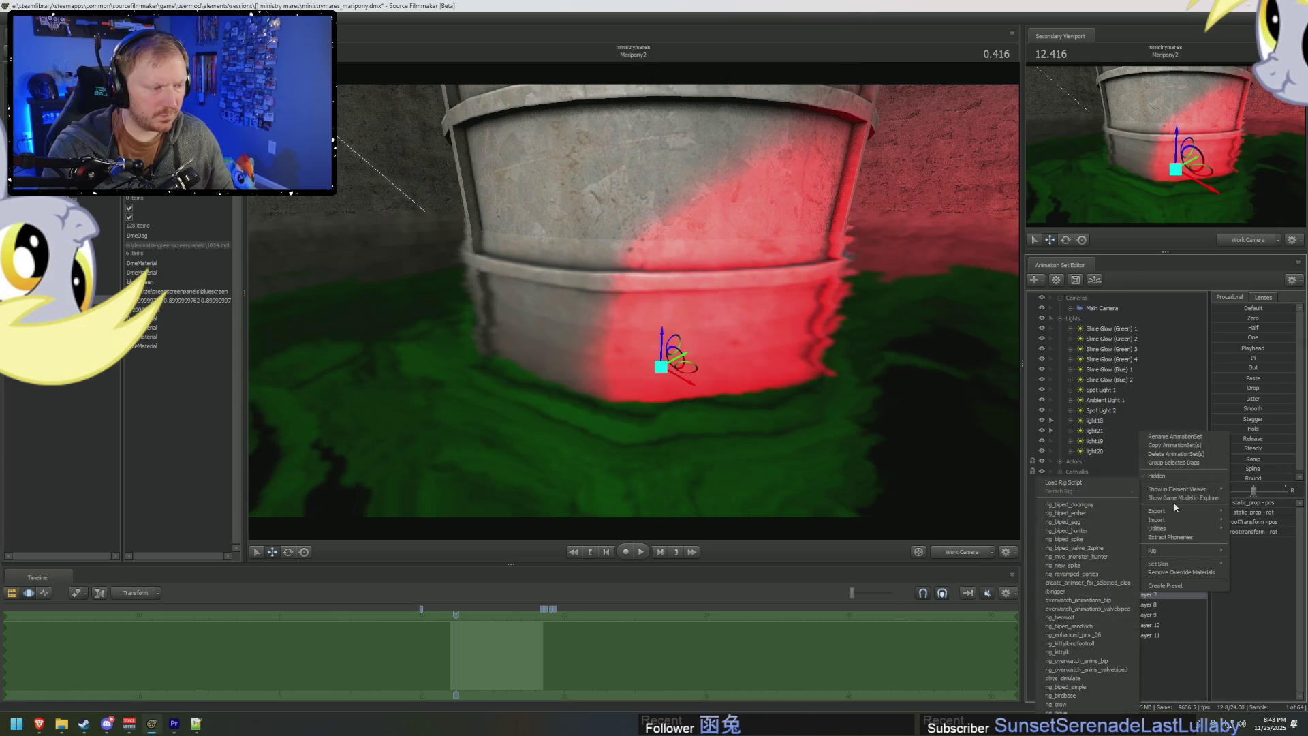
{"action": "mouse_move", "coordinate": [1182, 491]}
{"action": "left_click", "coordinate": [1244, 500]}
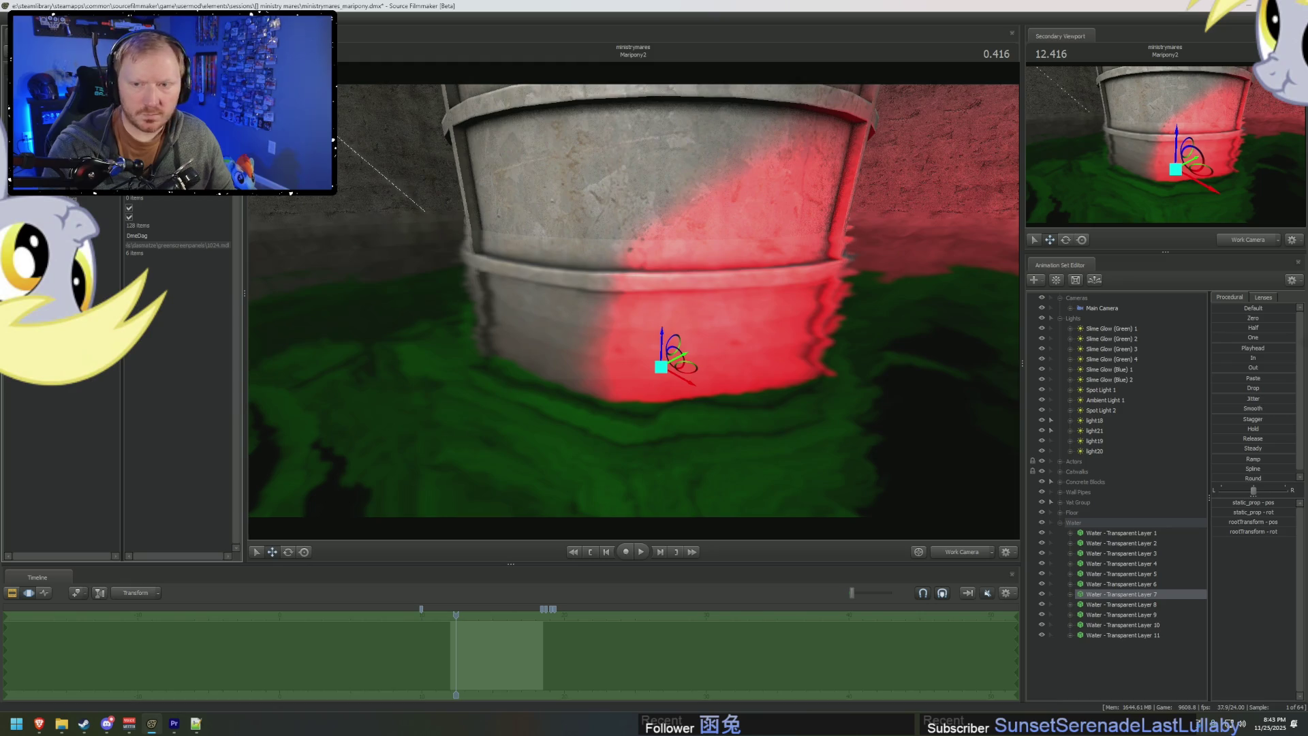
{"action": "left_click", "coordinate": [170, 299]}
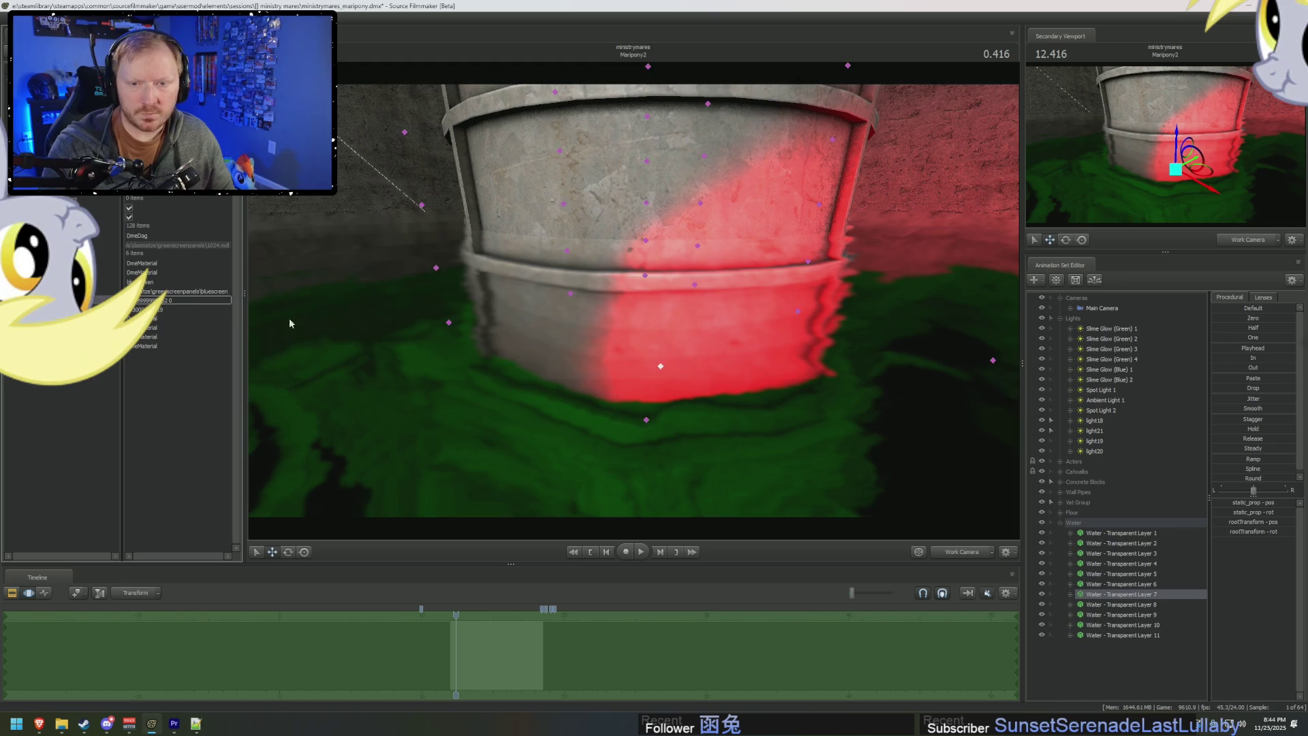
Edit Layer 8's material value and show Layer 9's model in the Element Viewer.
{"action": "right_click", "coordinate": [1144, 604]}
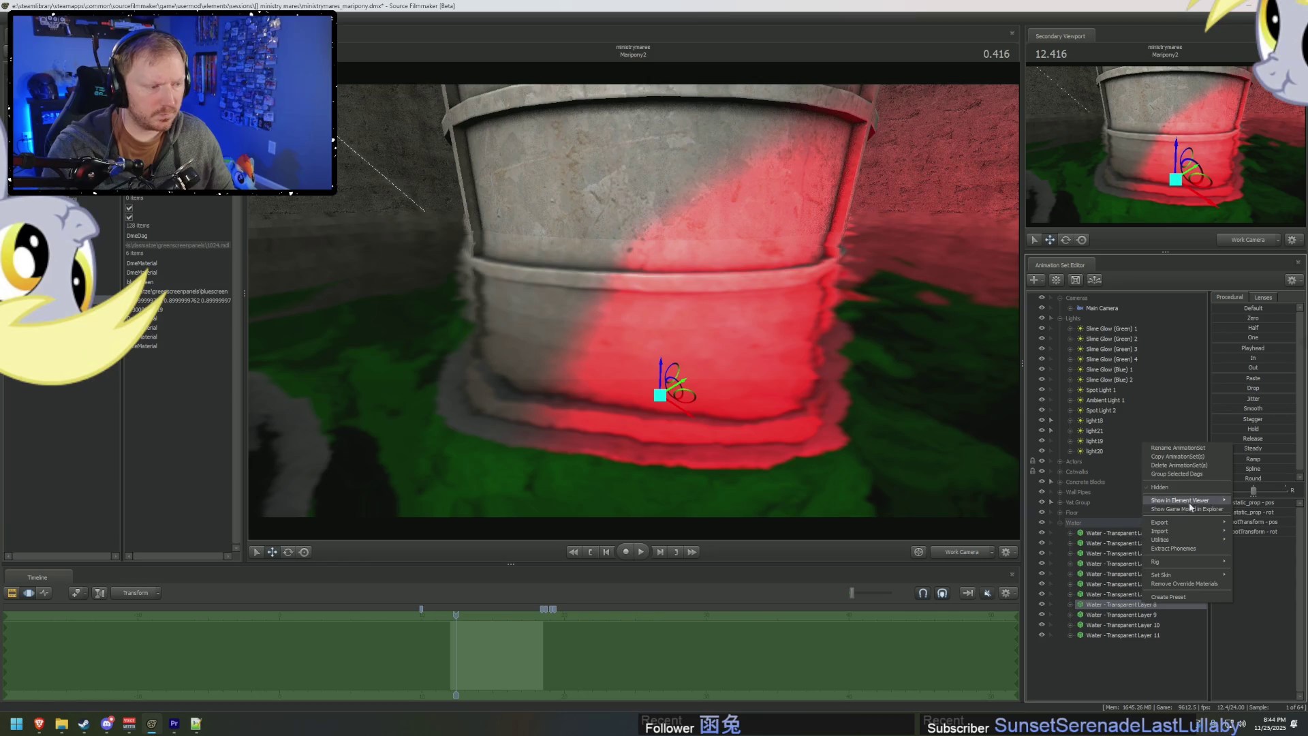
{"action": "mouse_move", "coordinate": [1182, 500]}
{"action": "left_click", "coordinate": [1247, 504]}
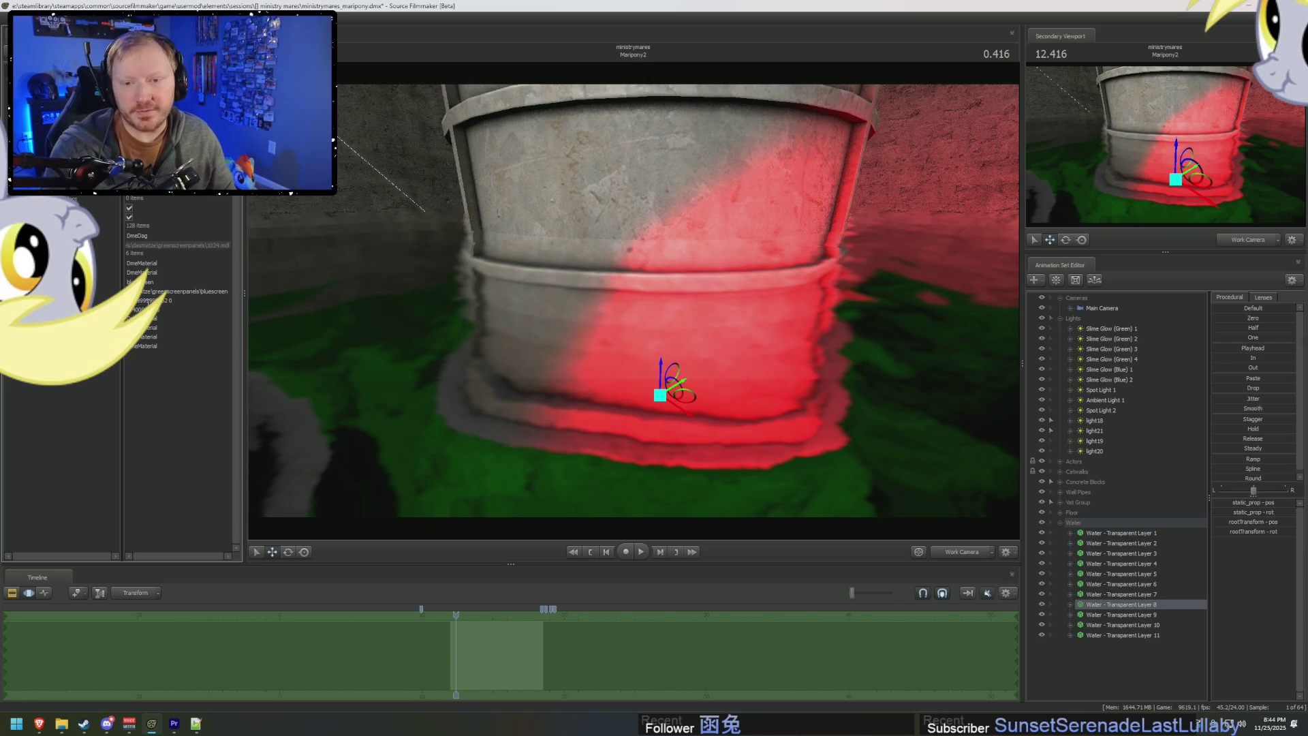
{"action": "double_click", "coordinate": [144, 300]}
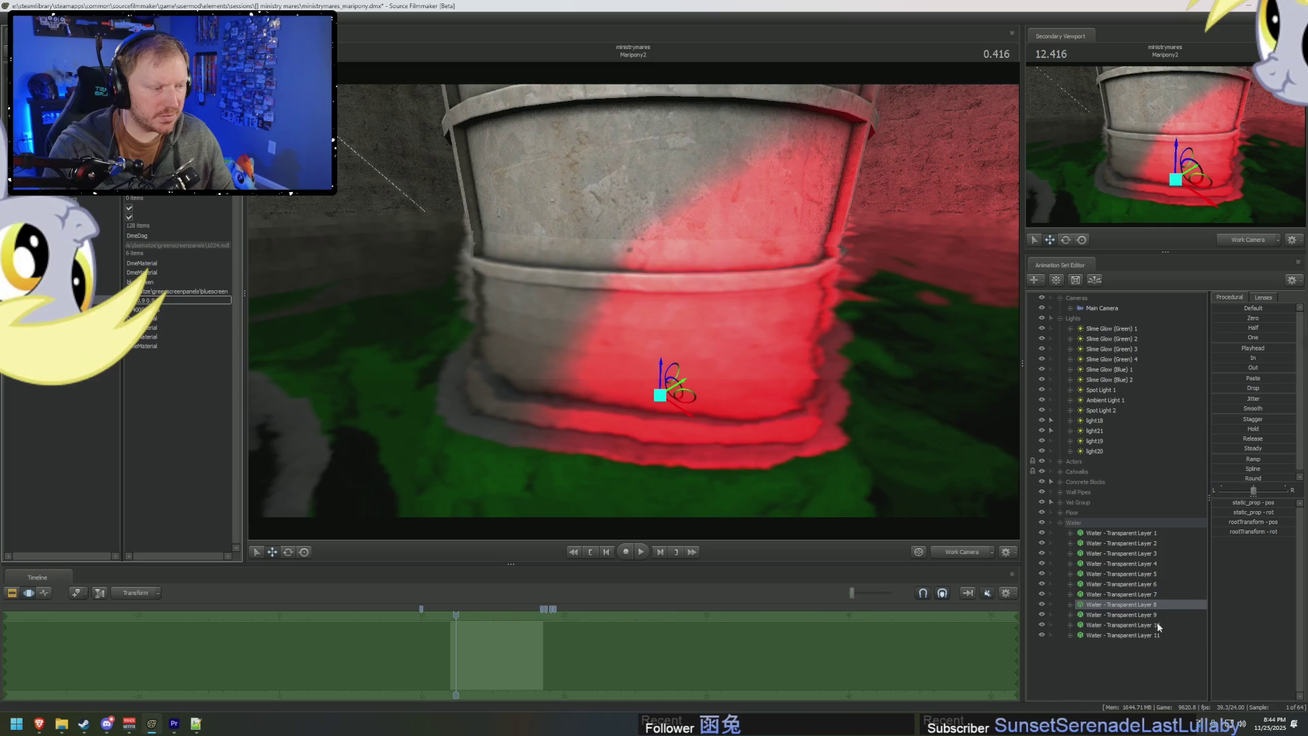
{"action": "right_click", "coordinate": [1159, 615]}
{"action": "left_click", "coordinate": [1273, 523]}
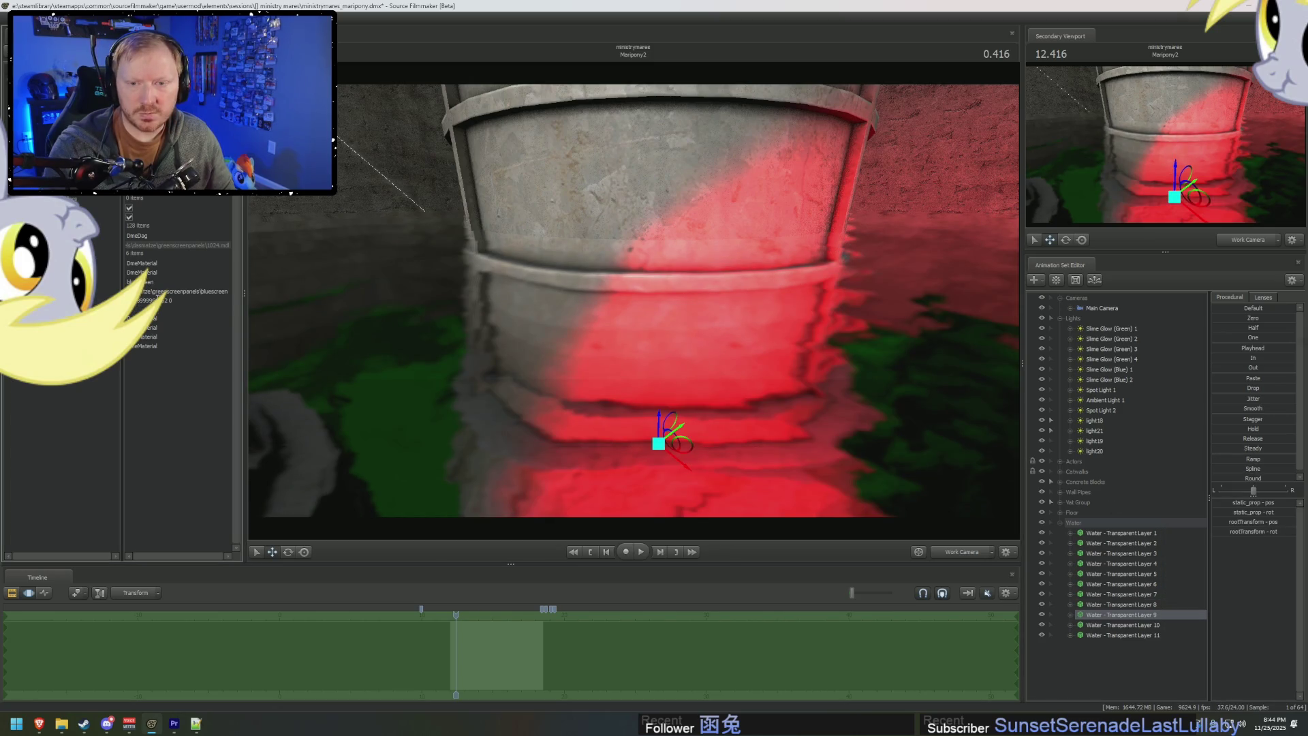
Show Layer 10's model and expand its third material, then orbit down into the water and view through light20.
{"action": "right_click", "coordinate": [1118, 627]}
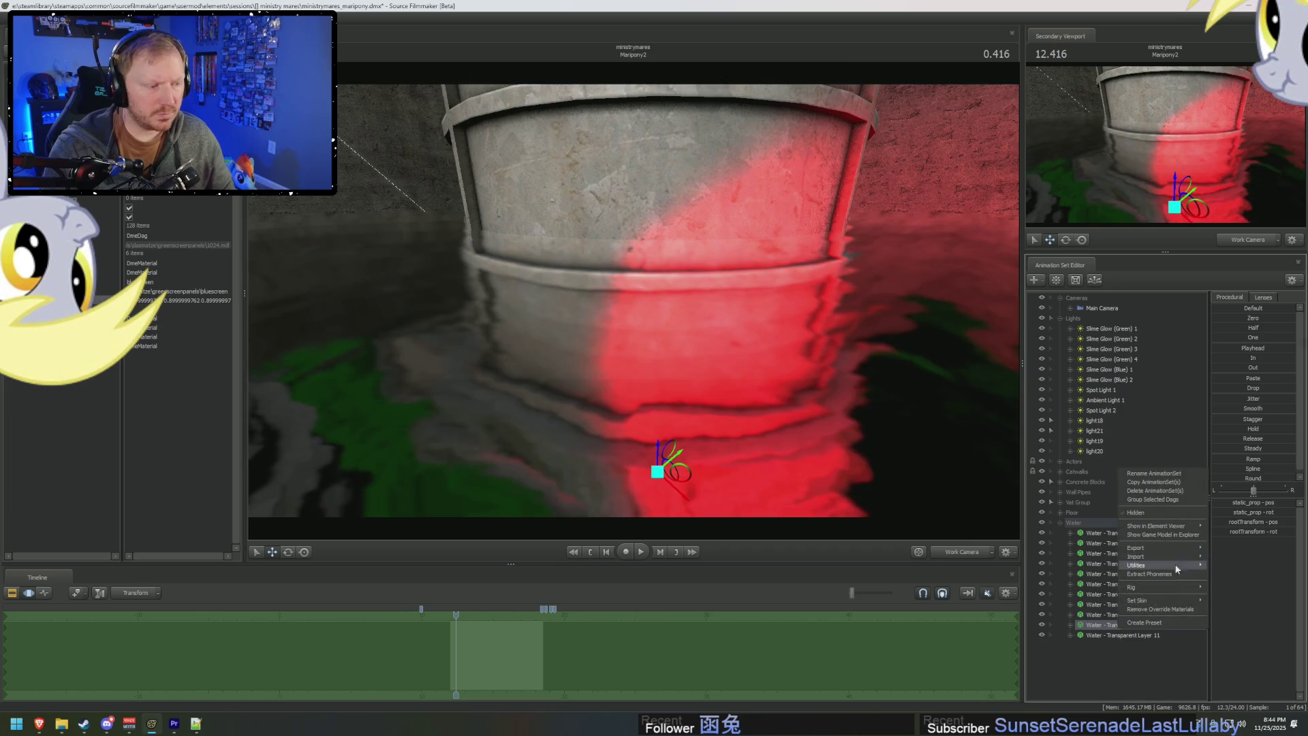
{"action": "mouse_move", "coordinate": [1180, 527]}
{"action": "left_click", "coordinate": [1220, 537]}
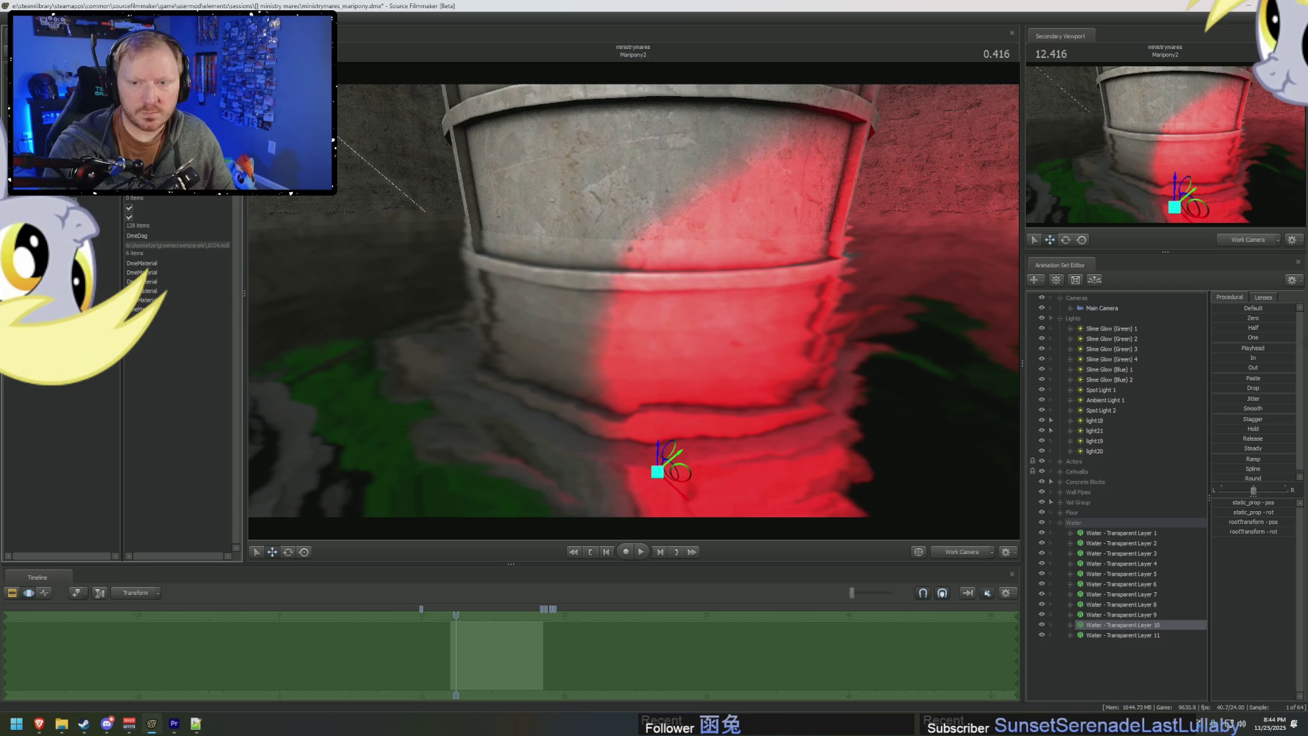
{"action": "key", "text": "Right"}
{"action": "mouse_move", "coordinate": [550, 352]}
{"action": "left_mouse_down"}
{"action": "mouse_move", "coordinate": [551, 382]}
{"action": "mouse_move", "coordinate": [573, 395]}
{"action": "mouse_move", "coordinate": [583, 348]}
{"action": "mouse_move", "coordinate": [599, 337]}
{"action": "mouse_move", "coordinate": [587, 348]}
{"action": "left_mouse_up"}
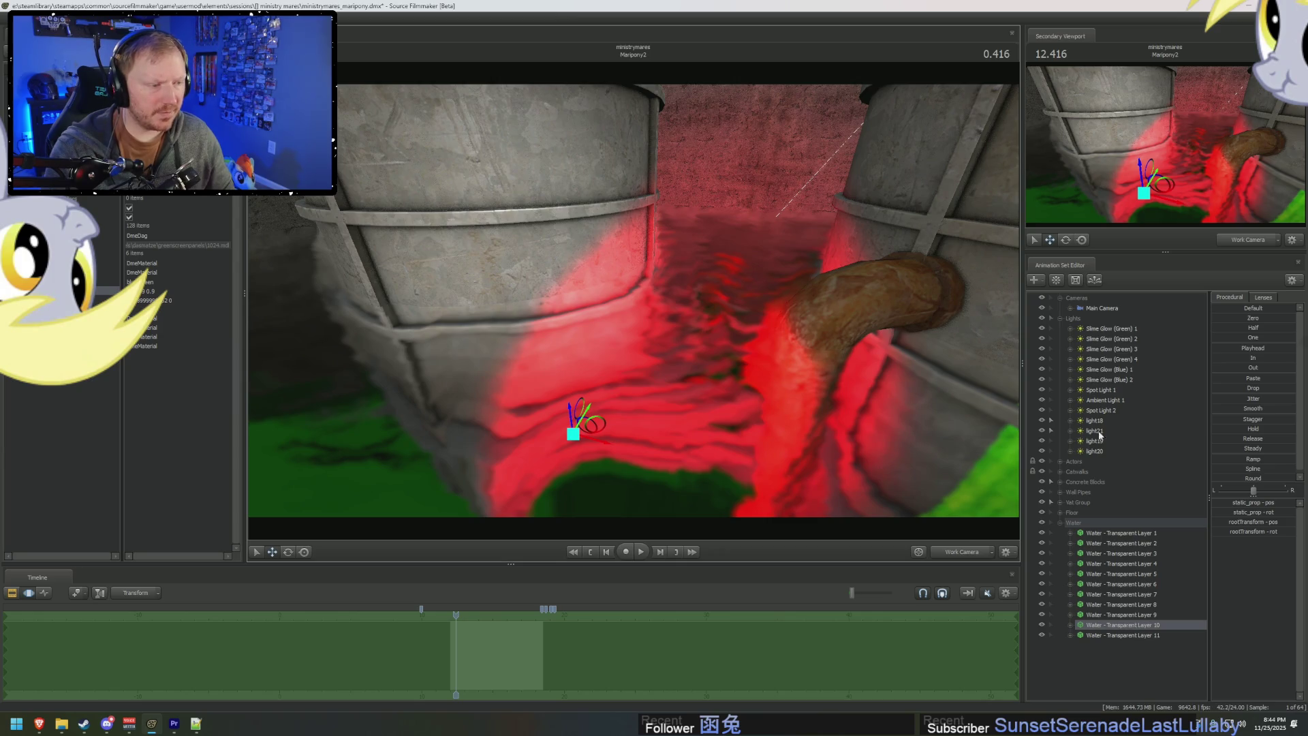
{"action": "double_click", "coordinate": [1104, 452]}
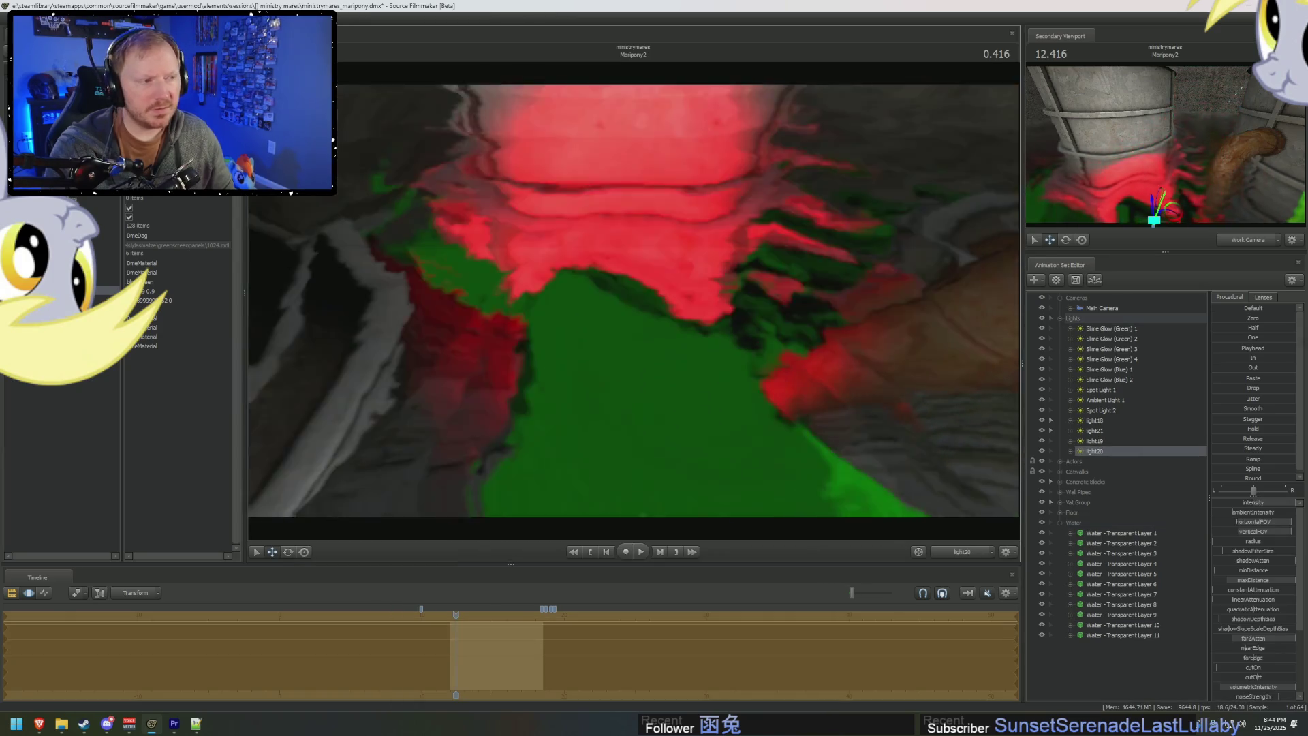
Aim light20 down the corridor over the slime and select Water - Transparent Layer 11.
{"action": "mouse_move", "coordinate": [634, 300]}
{"action": "left_mouse_down"}
{"action": "mouse_move", "coordinate": [623, 264]}
{"action": "mouse_move", "coordinate": [596, 259]}
{"action": "mouse_move", "coordinate": [596, 286]}
{"action": "mouse_move", "coordinate": [596, 264]}
{"action": "mouse_move", "coordinate": [583, 270]}
{"action": "mouse_move", "coordinate": [627, 293]}
{"action": "left_mouse_up"}
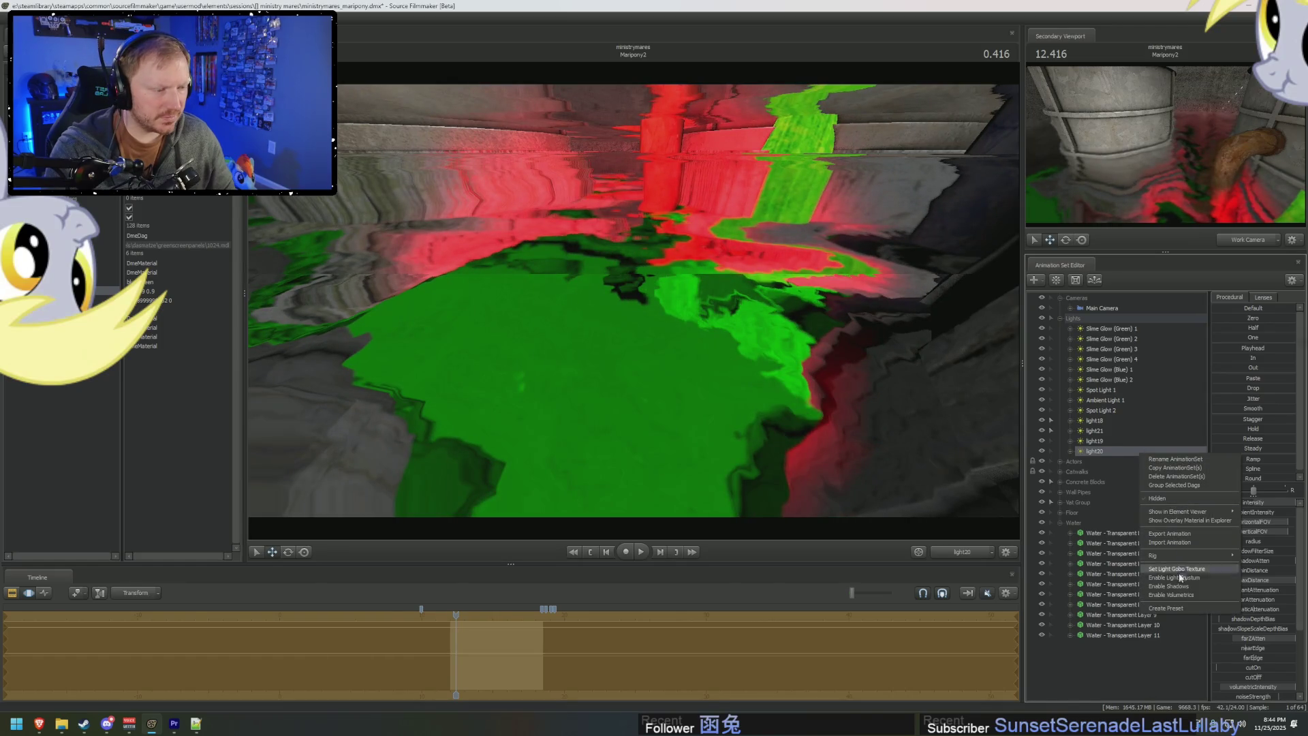
{"action": "left_click", "coordinate": [1107, 635]}
Reselect light20, play to the 2-second mark and extend the time selection across the timeline.
{"action": "left_click", "coordinate": [1061, 522]}
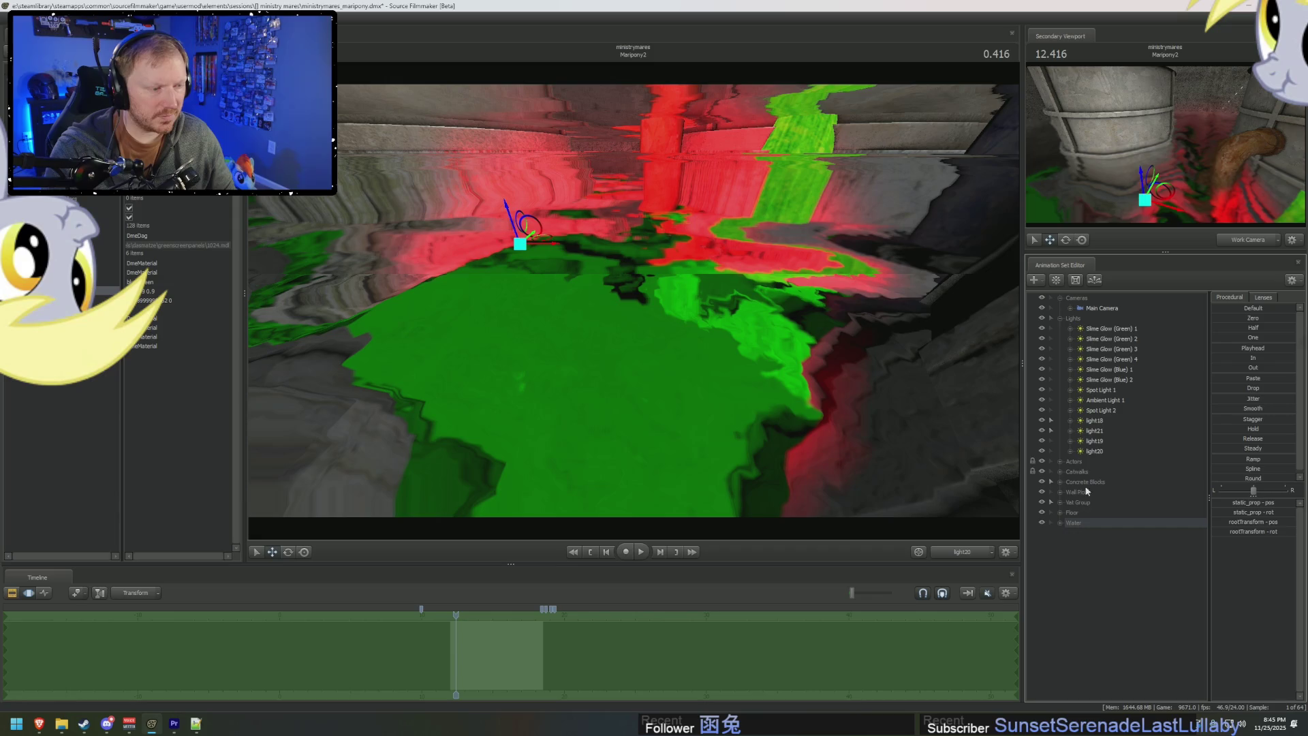
{"action": "left_click", "coordinate": [1104, 452]}
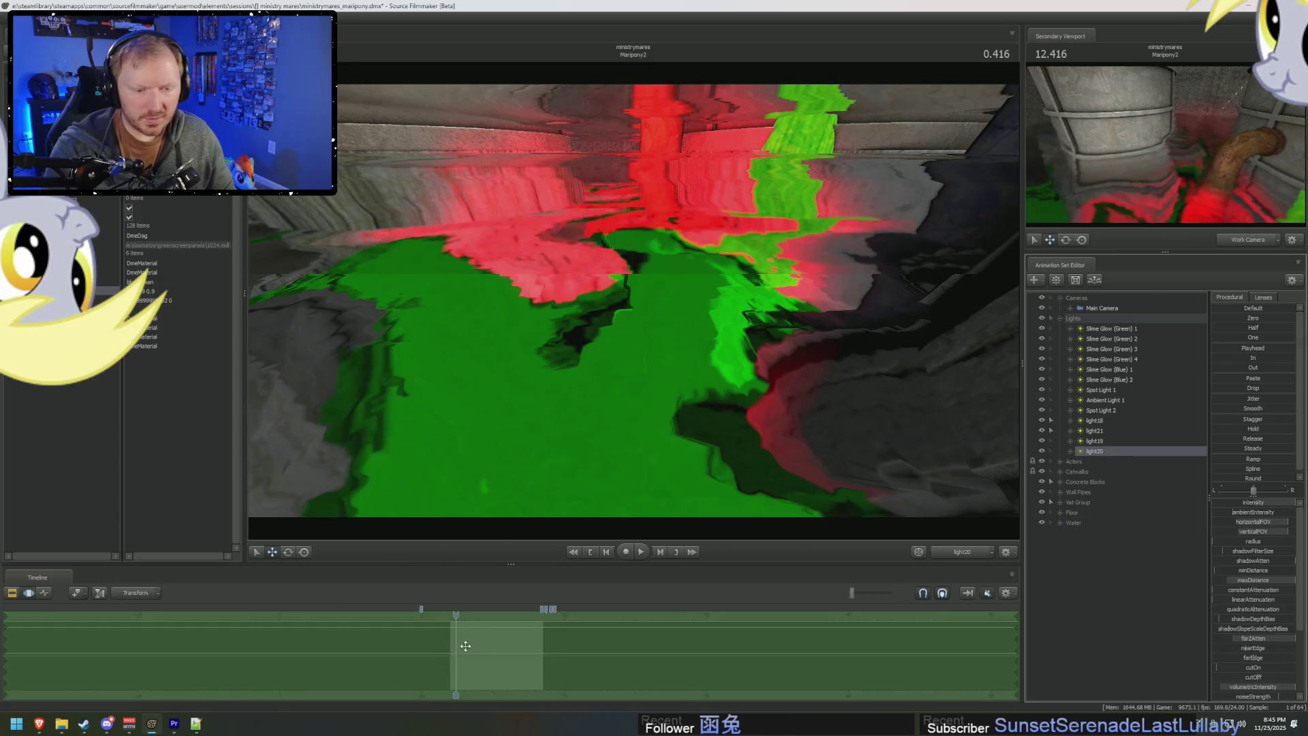
{"action": "key", "text": "F2"}
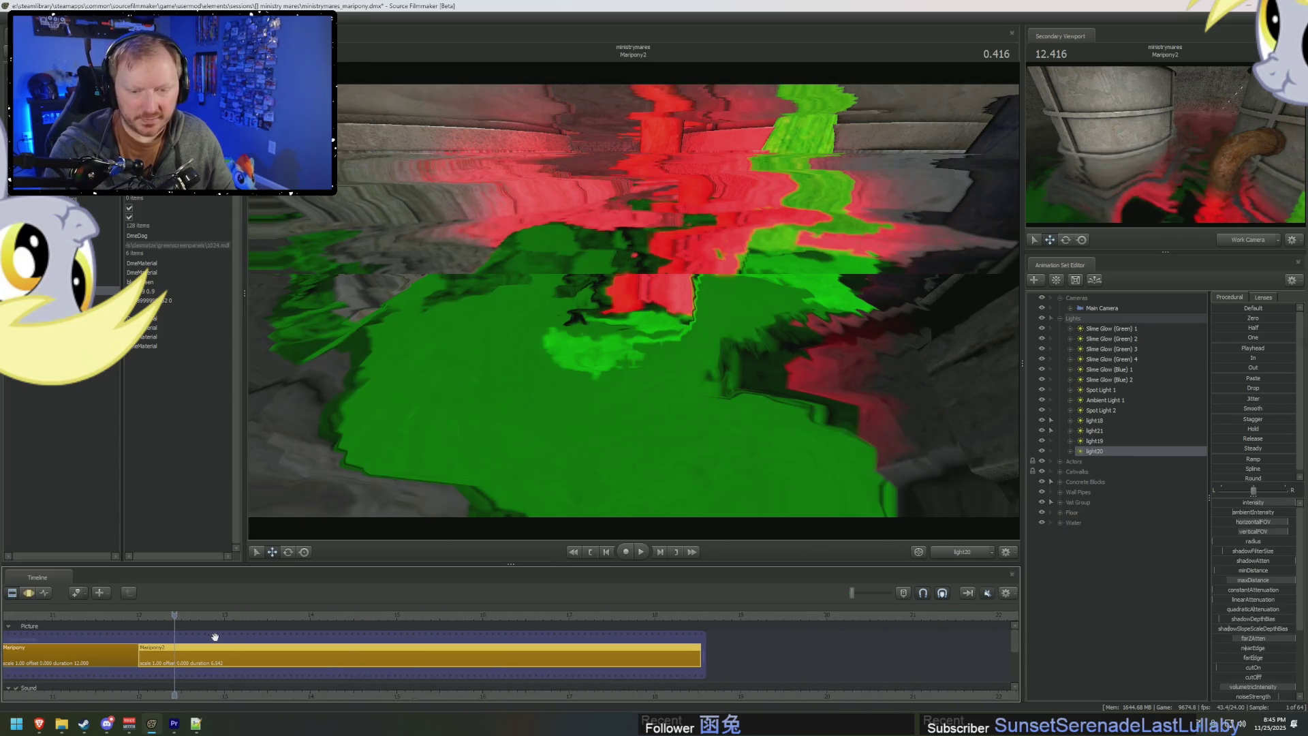
{"action": "key", "text": "F3"}
{"action": "key", "text": "space"}
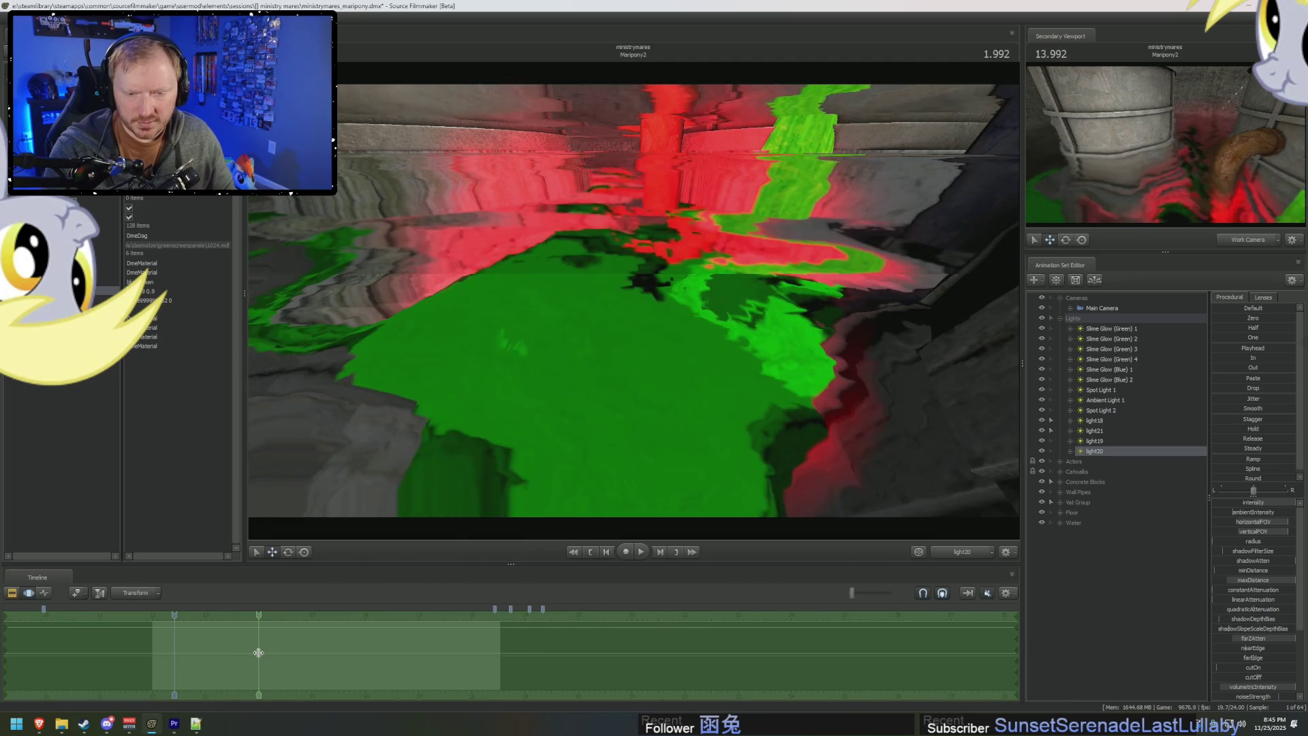
{"action": "left_click_drag", "start_coordinate": [263, 656], "coordinate": [282, 650]}
{"action": "left_click", "coordinate": [1086, 666]}
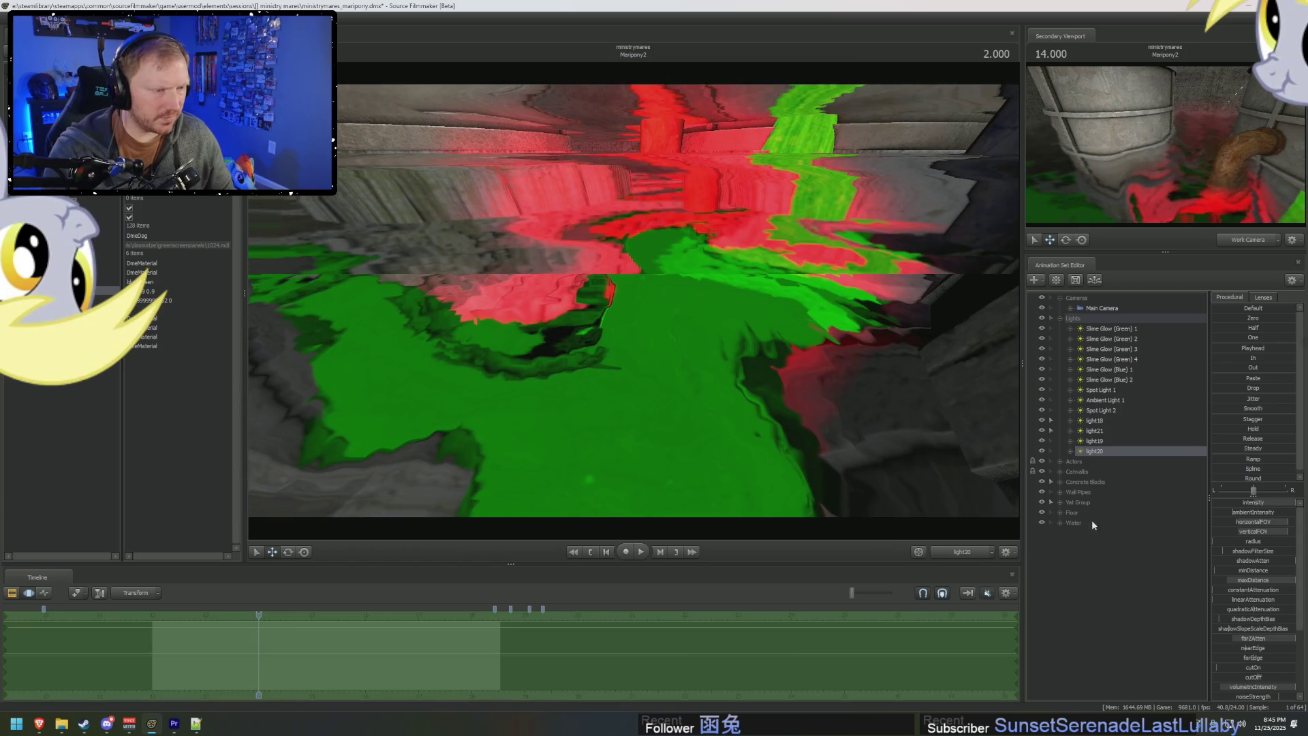
Select light20's color_red, color_green and color_blue channels and push color_green near maximum.
{"action": "left_click", "coordinate": [1070, 451]}
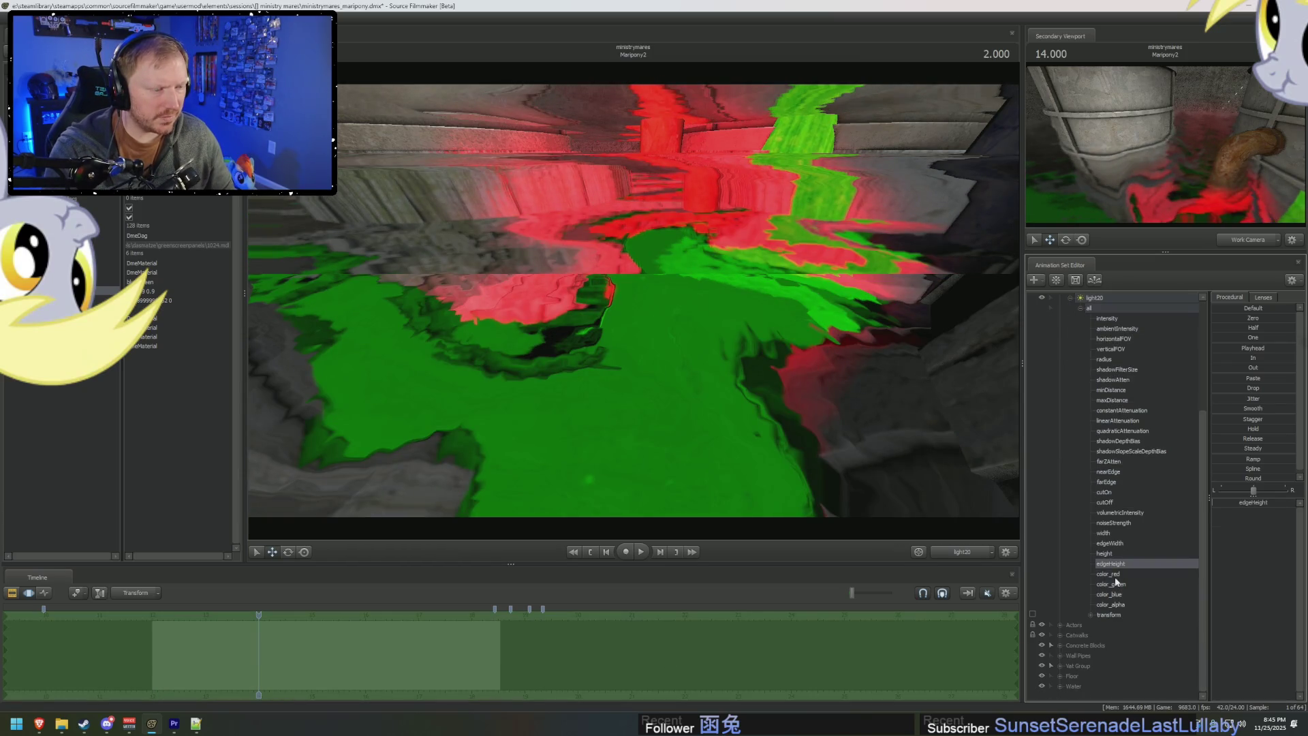
{"action": "left_click_drag", "start_coordinate": [1107, 574], "coordinate": [1124, 595]}
{"action": "mouse_move", "coordinate": [1266, 511]}
{"action": "left_mouse_down"}
{"action": "mouse_move", "coordinate": [1277, 525]}
{"action": "mouse_move", "coordinate": [1250, 513]}
{"action": "left_mouse_up"}
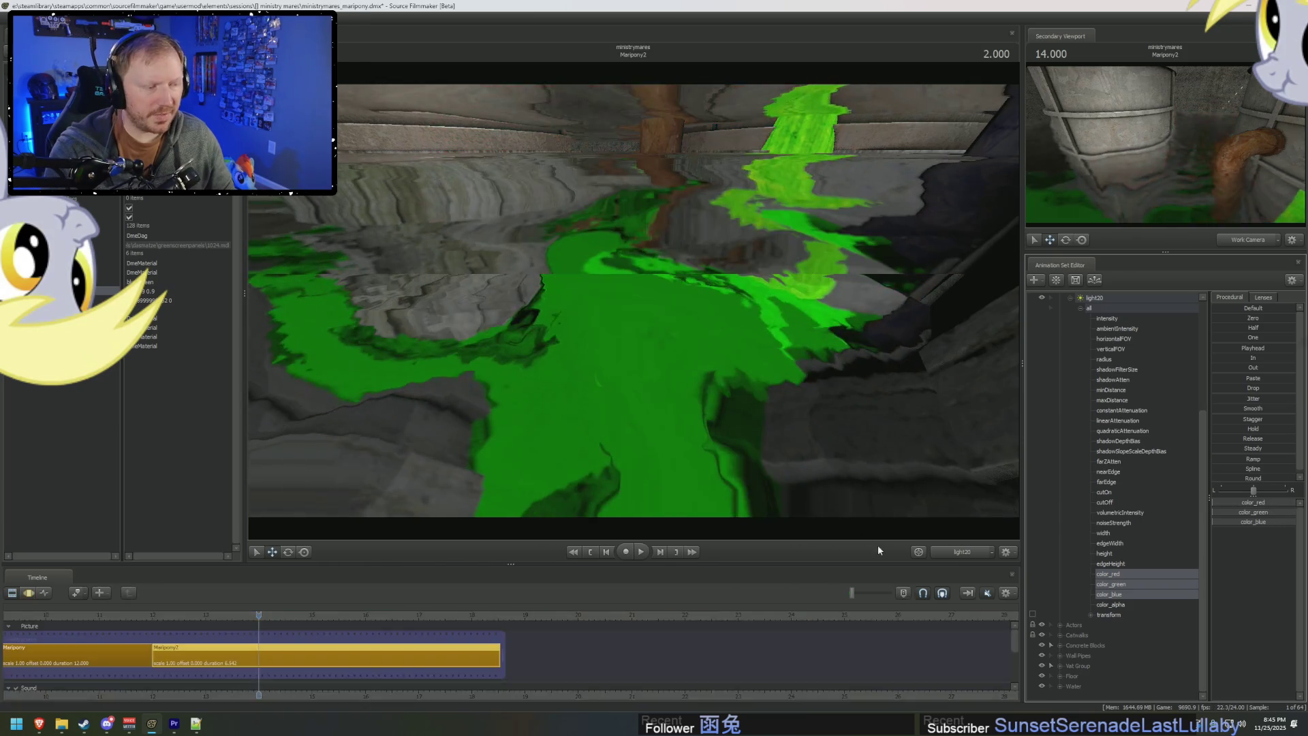
Shape a colour bump curve around the 2-second keyed peak.
{"action": "left_click", "coordinate": [258, 656]}
{"action": "left_click", "coordinate": [259, 656]}
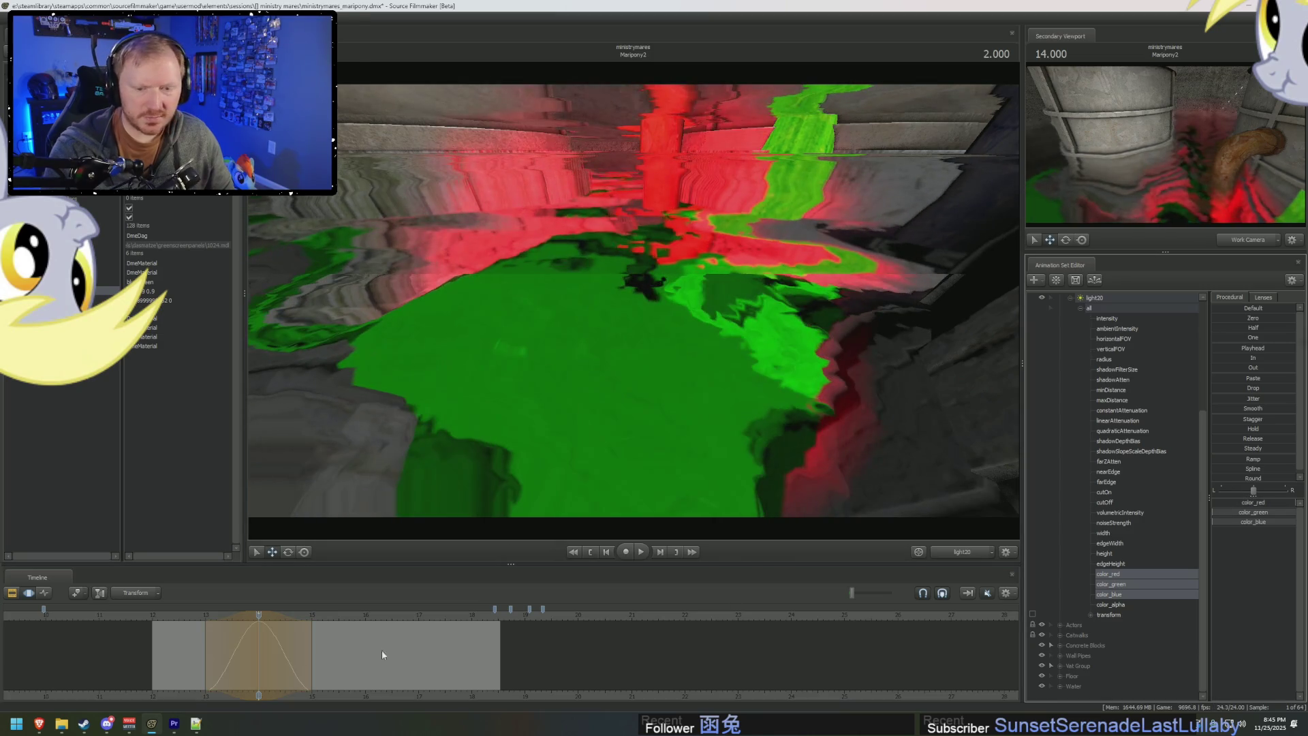
{"action": "left_click_drag", "start_coordinate": [259, 615], "coordinate": [312, 615]}
{"action": "key", "text": "Up"}
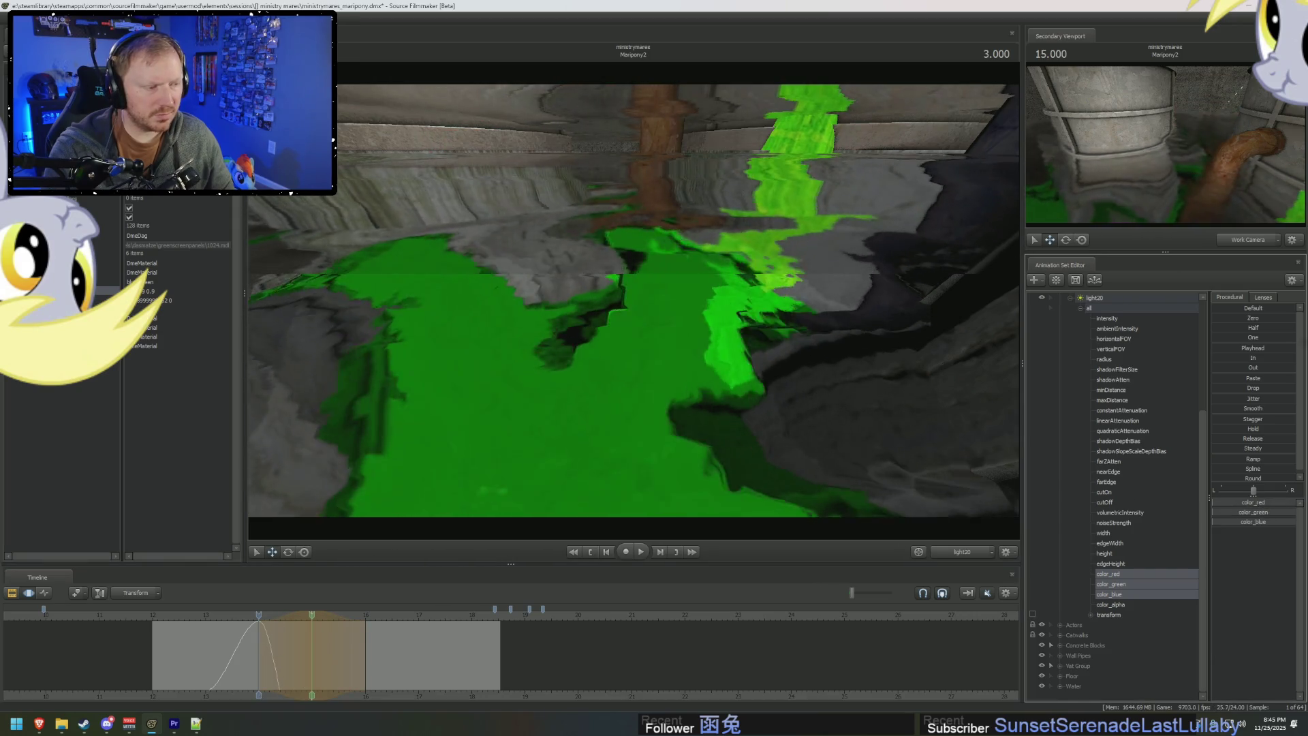
Key light20's color_blue to maximum at the 4-second mark.
{"action": "left_click", "coordinate": [309, 620]}
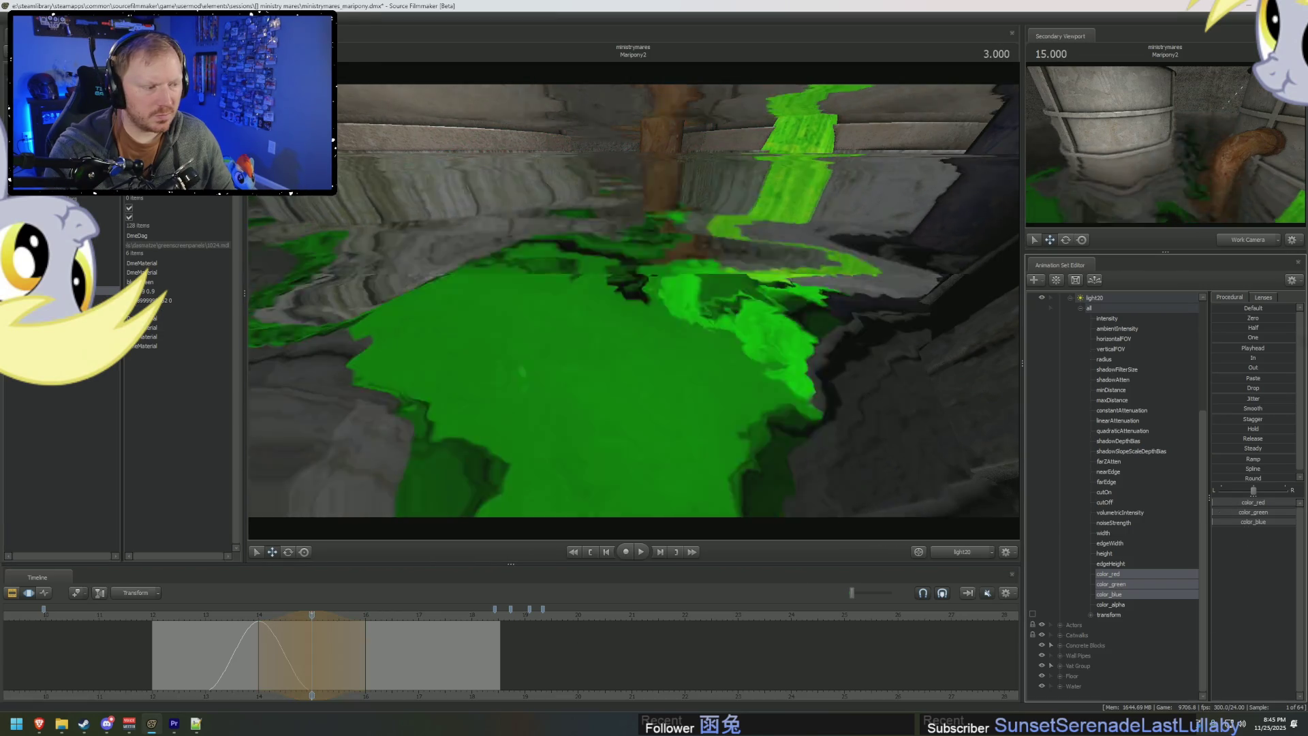
{"action": "left_click", "coordinate": [363, 622]}
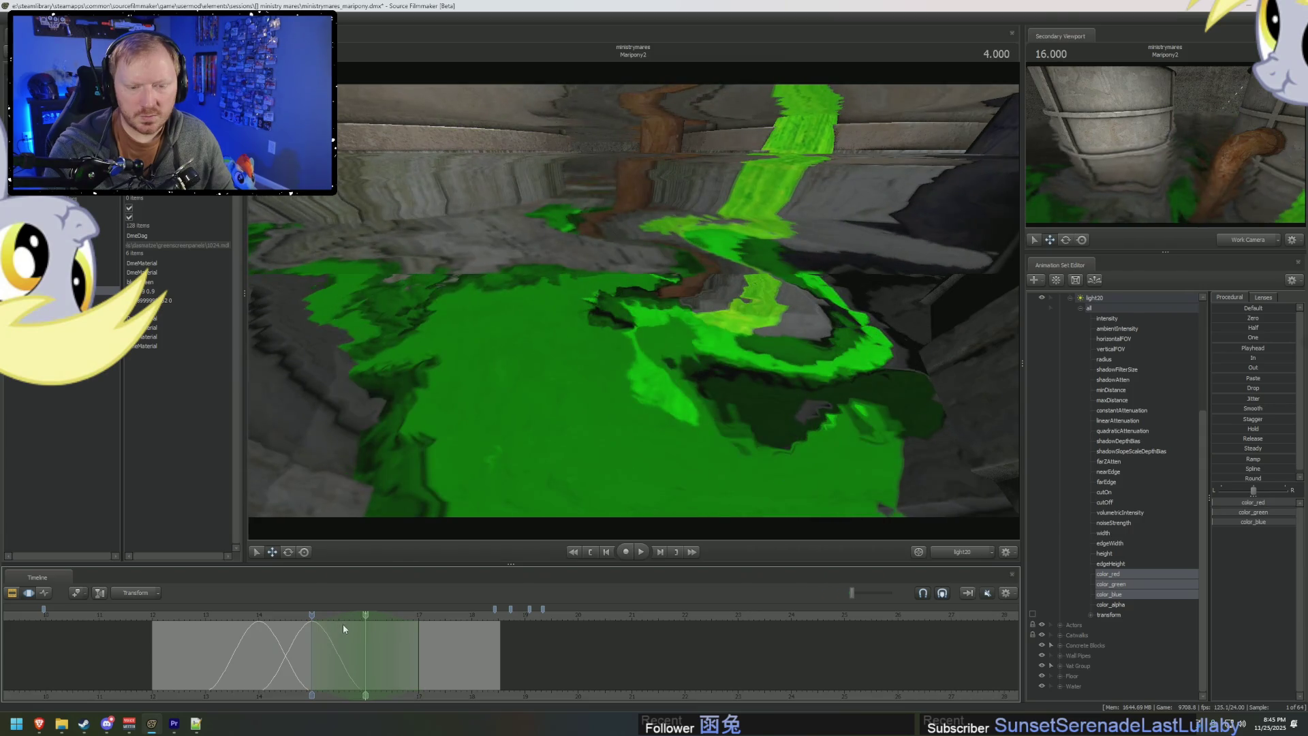
{"action": "key", "text": "Up"}
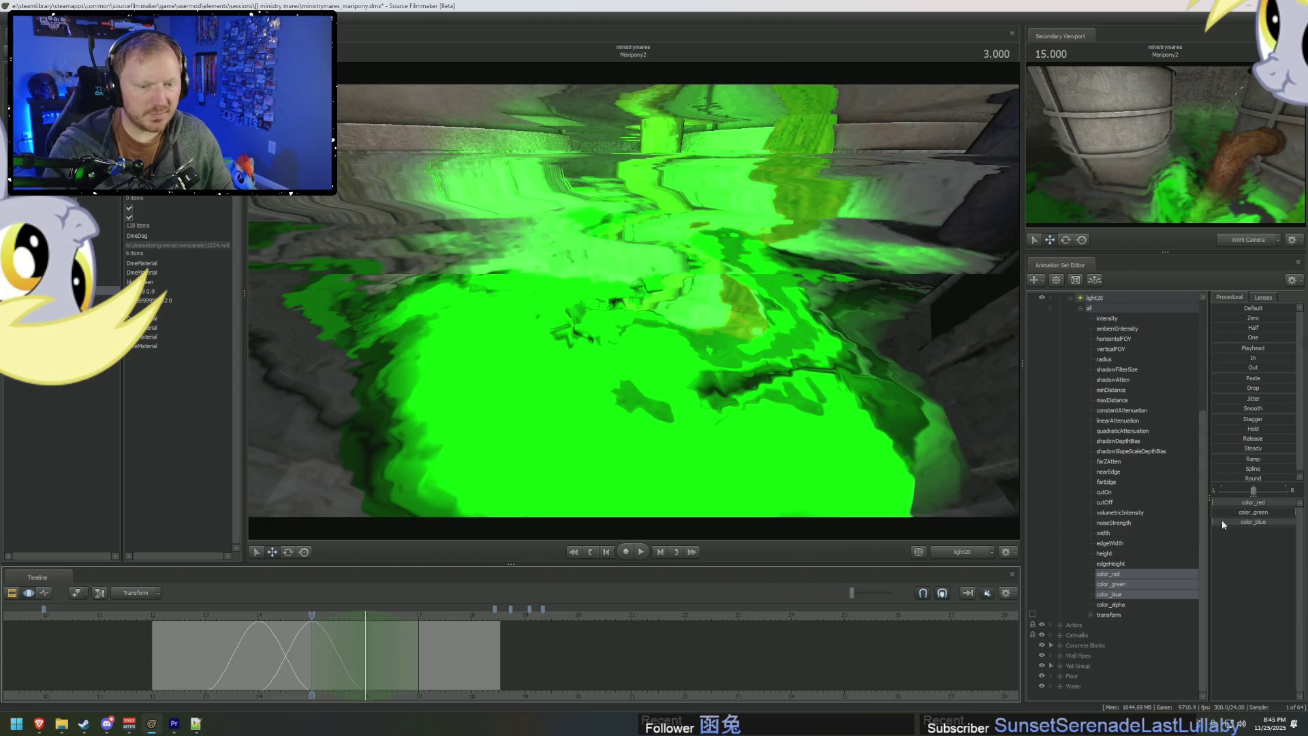
{"action": "key", "text": "Down"}
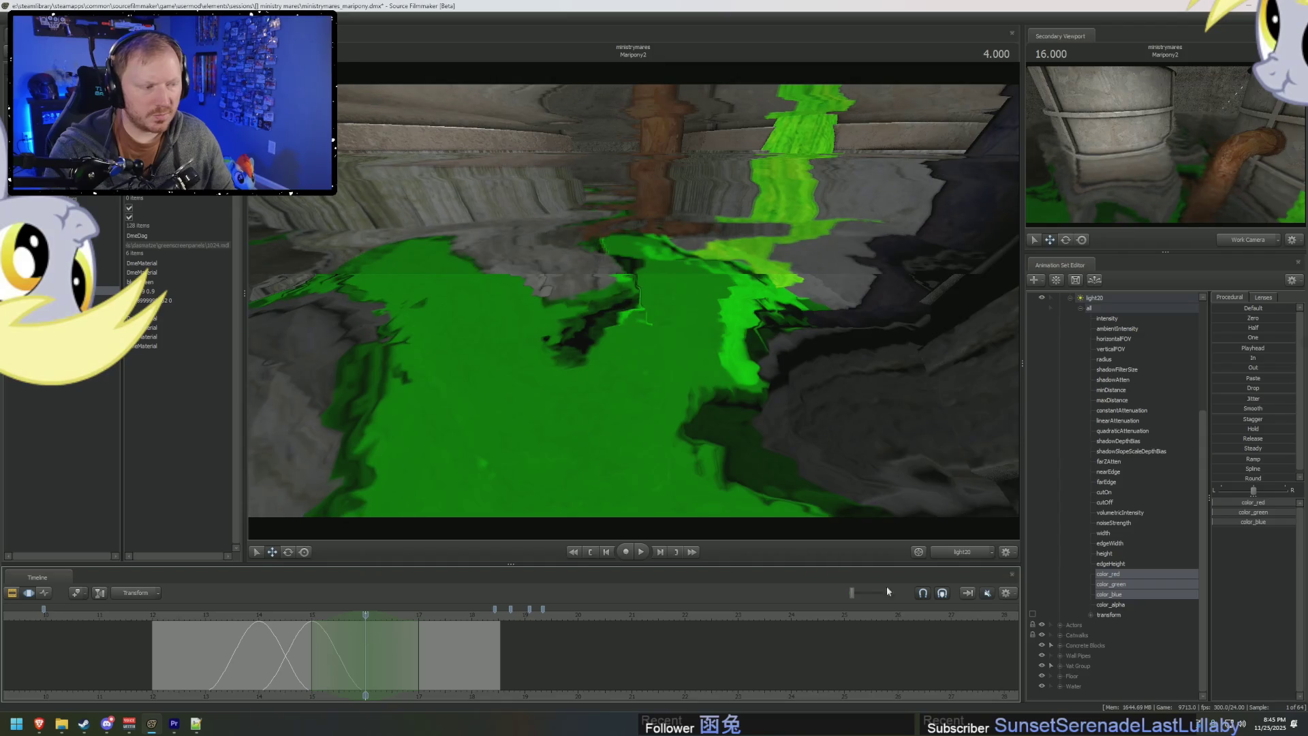
{"action": "left_click_drag", "start_coordinate": [1208, 528], "coordinate": [1294, 528]}
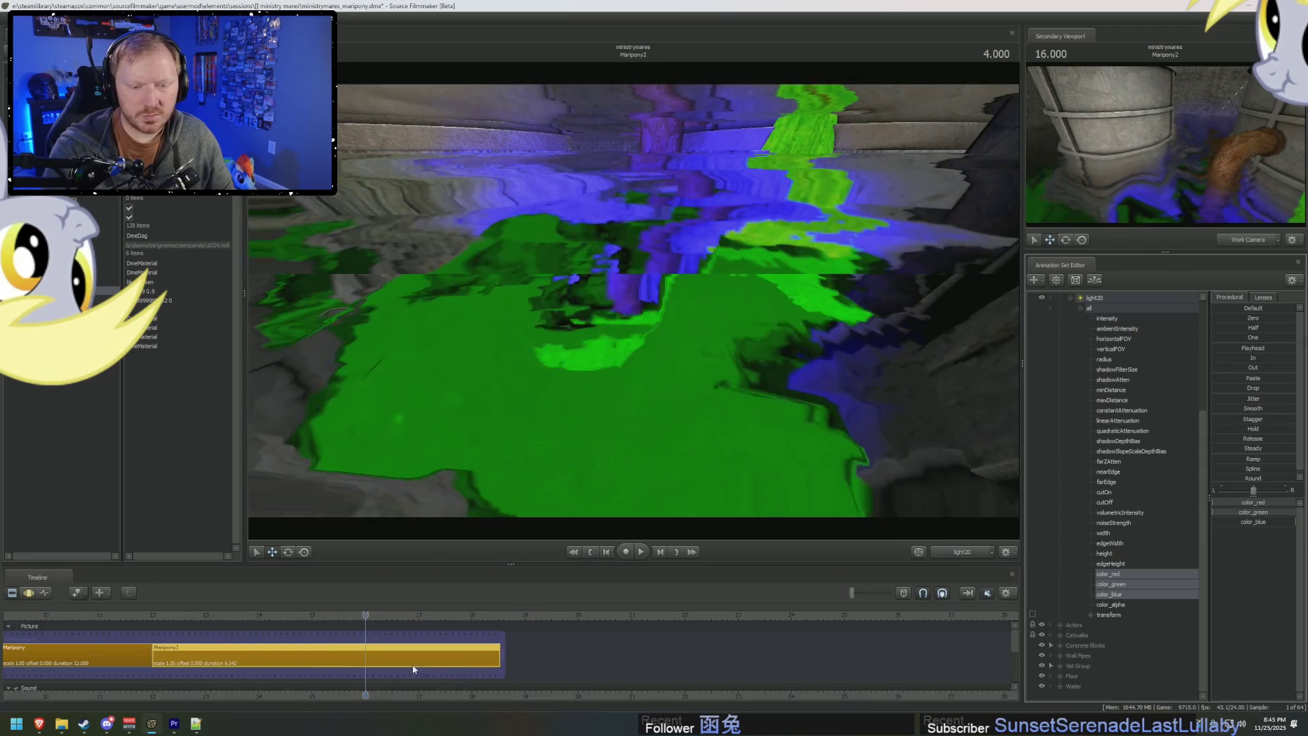
Key light20's color_red to full at the 5-second mark.
{"action": "key", "text": "Down"}
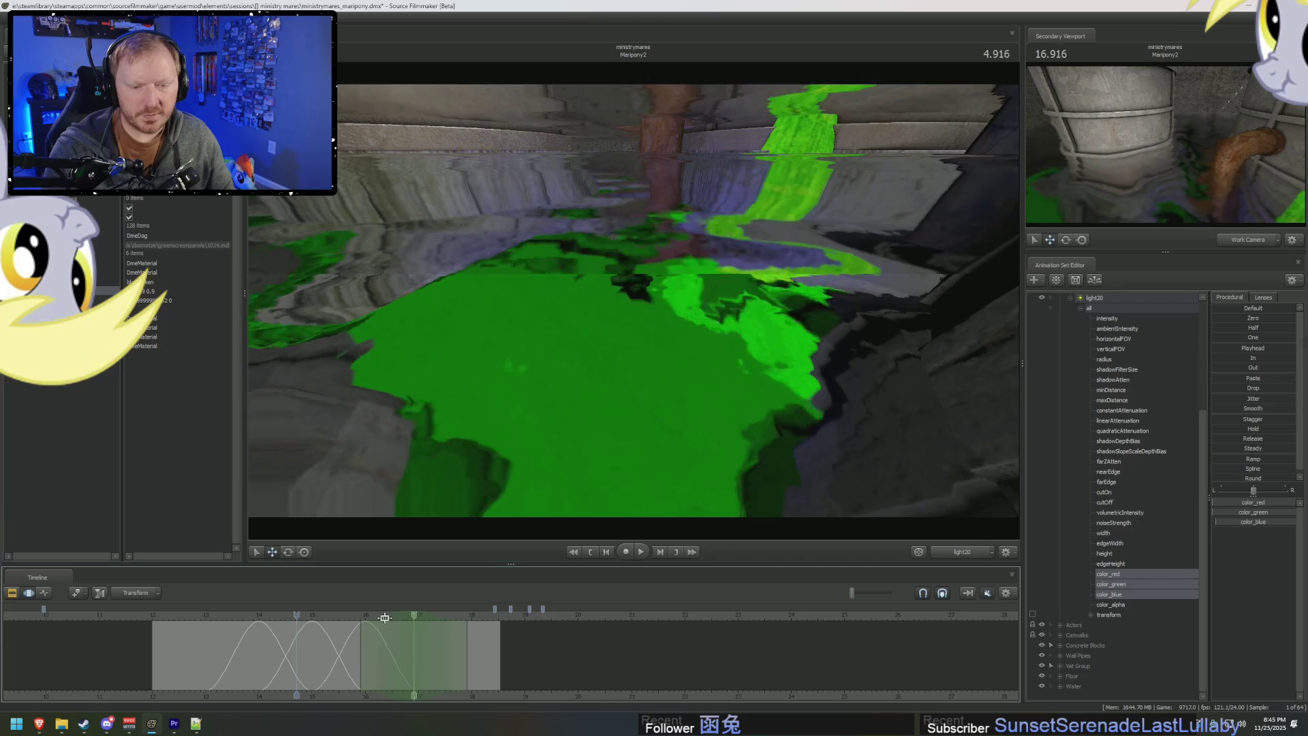
{"action": "left_click", "coordinate": [421, 627]}
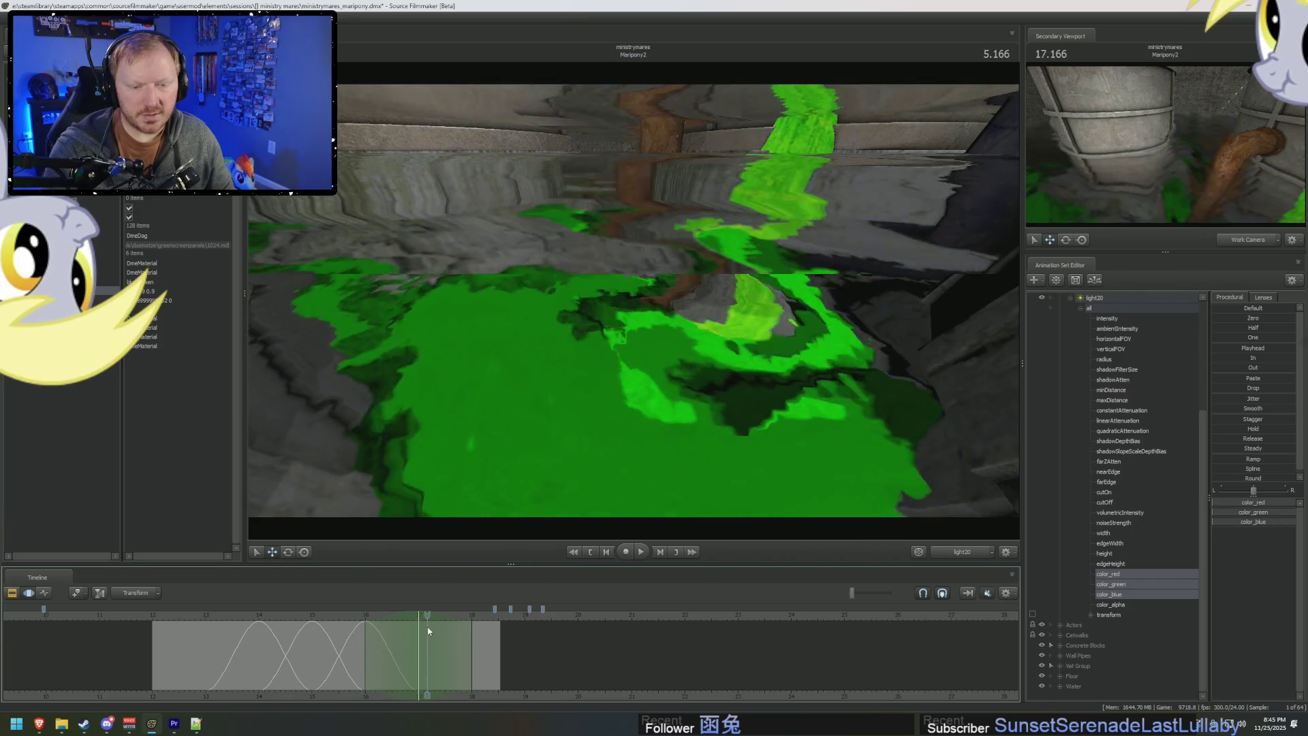
{"action": "key", "text": "Left"}
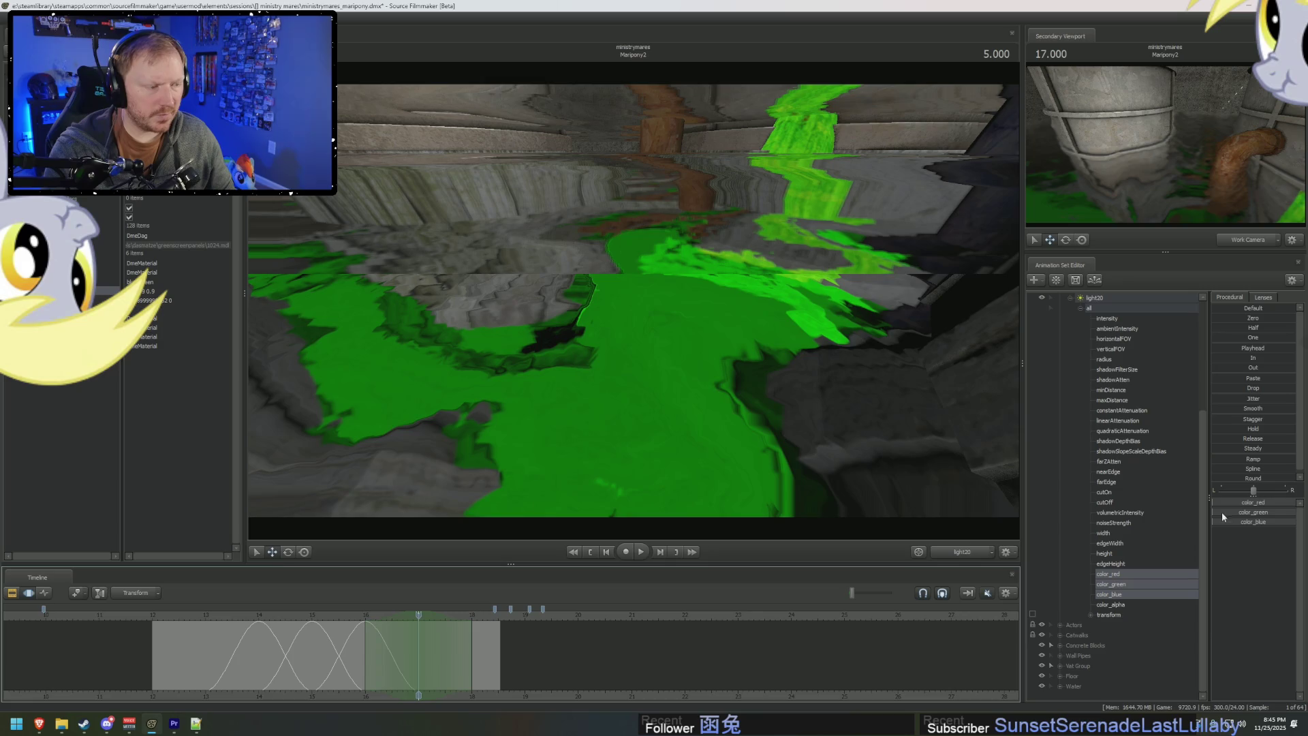
{"action": "left_click_drag", "start_coordinate": [1218, 504], "coordinate": [1291, 504]}
{"action": "mouse_move", "coordinate": [418, 655]}
{"action": "left_mouse_down"}
{"action": "mouse_move", "coordinate": [304, 666]}
{"action": "mouse_move", "coordinate": [504, 671]}
{"action": "mouse_move", "coordinate": [180, 664]}
{"action": "left_mouse_up"}
{"action": "key", "text": "F2"}
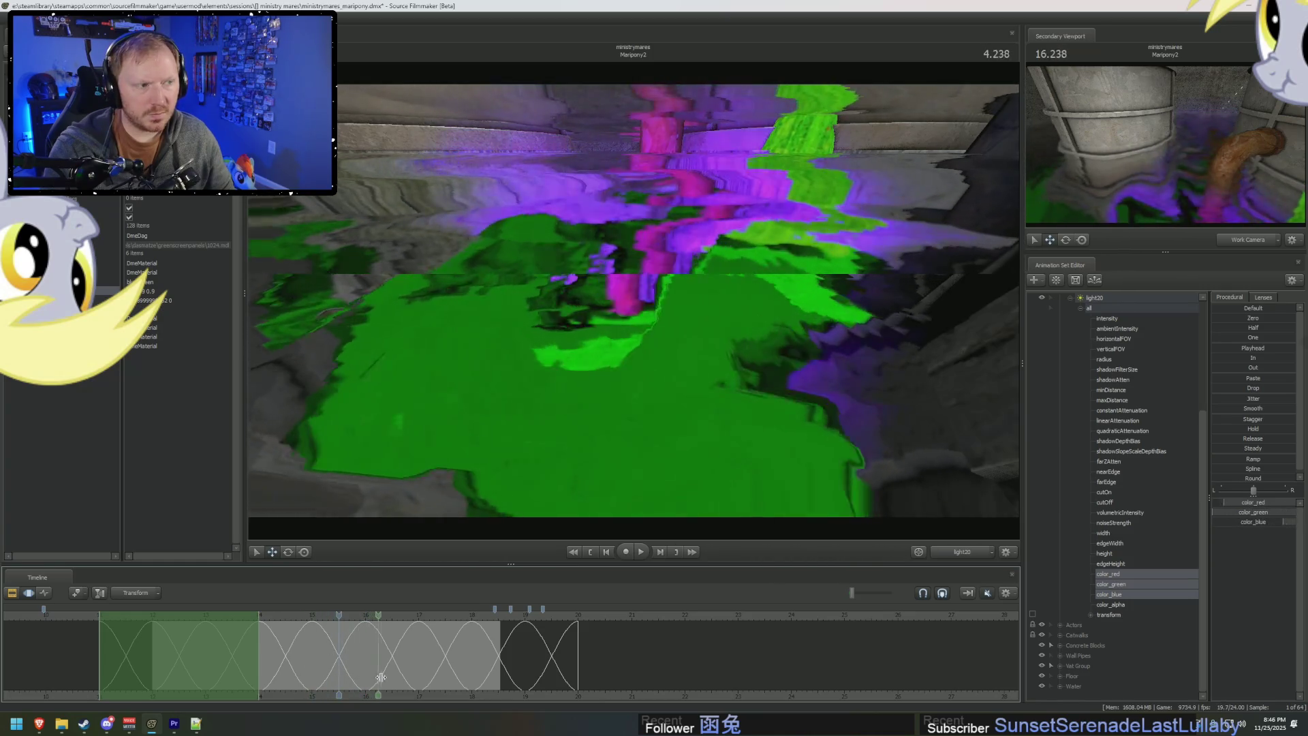
Widen the time selection so the colour keys cover a much longer stretch of the shot.
{"action": "key", "text": "F2"}
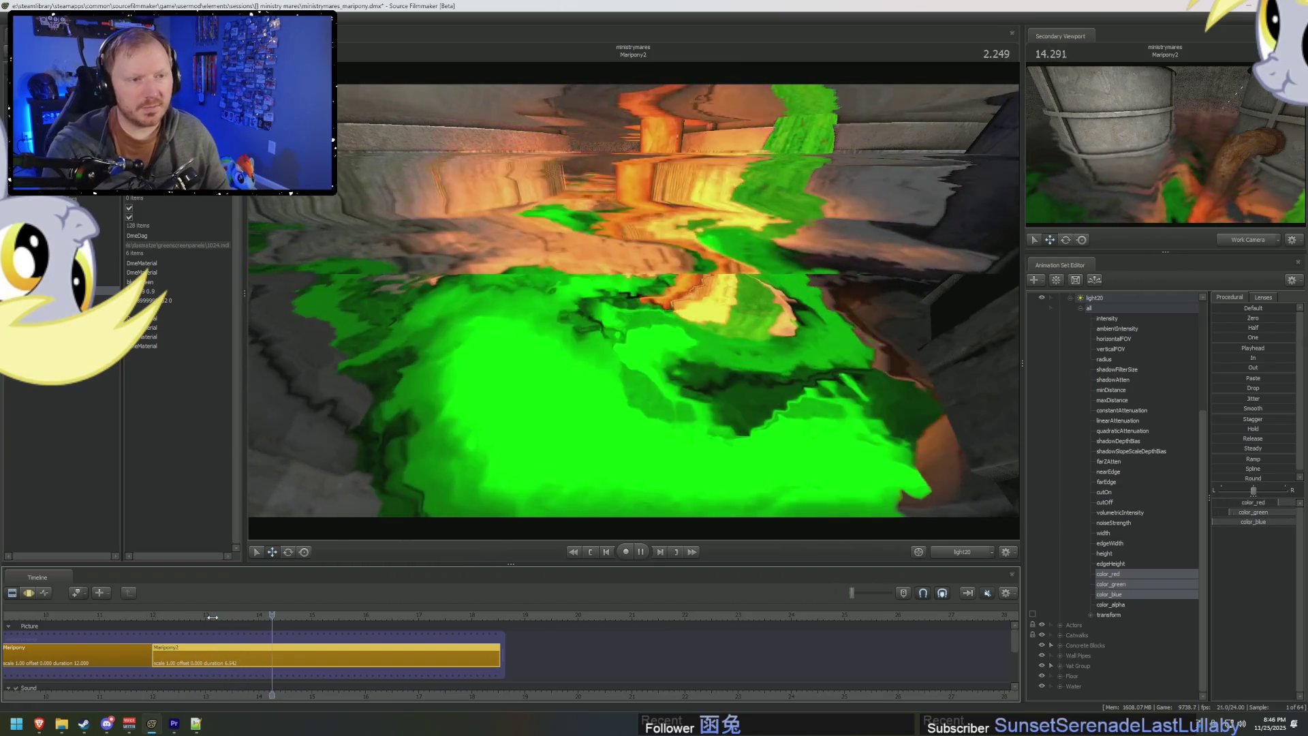
{"action": "key", "text": "F3"}
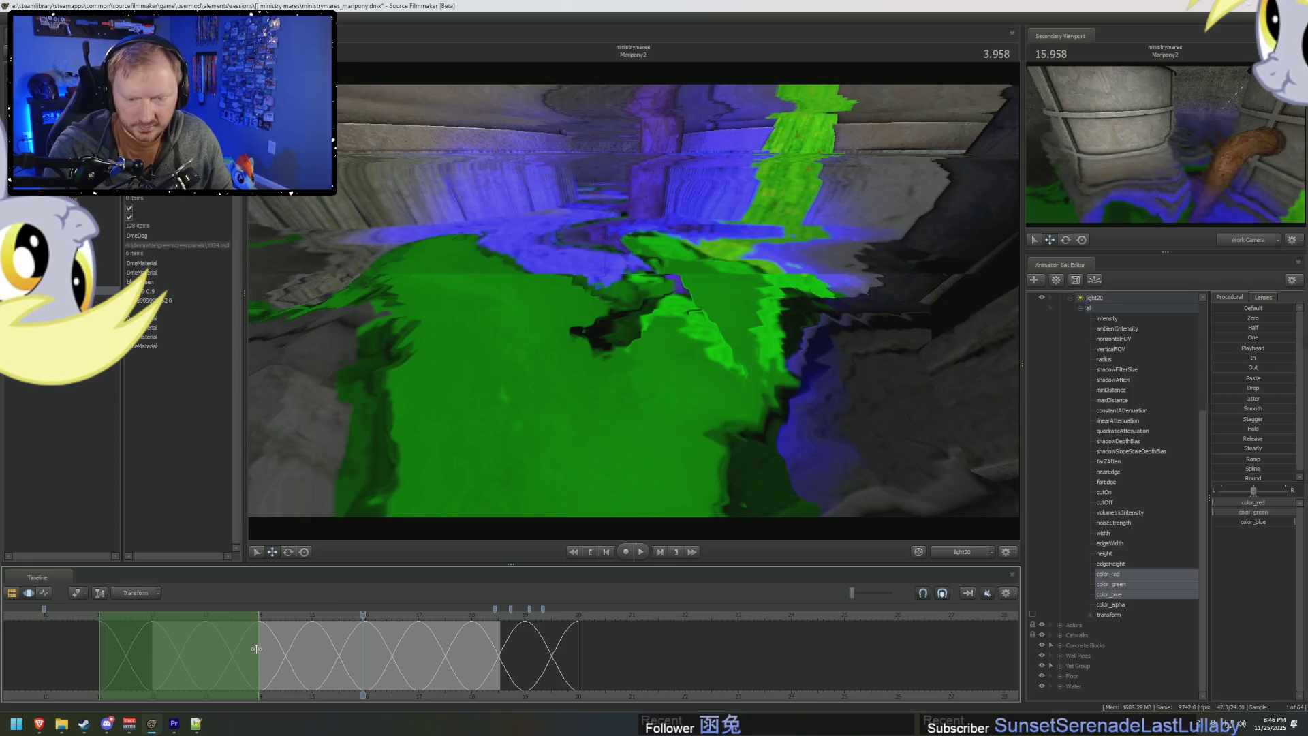
{"action": "left_click_drag", "start_coordinate": [258, 651], "coordinate": [577, 699]}
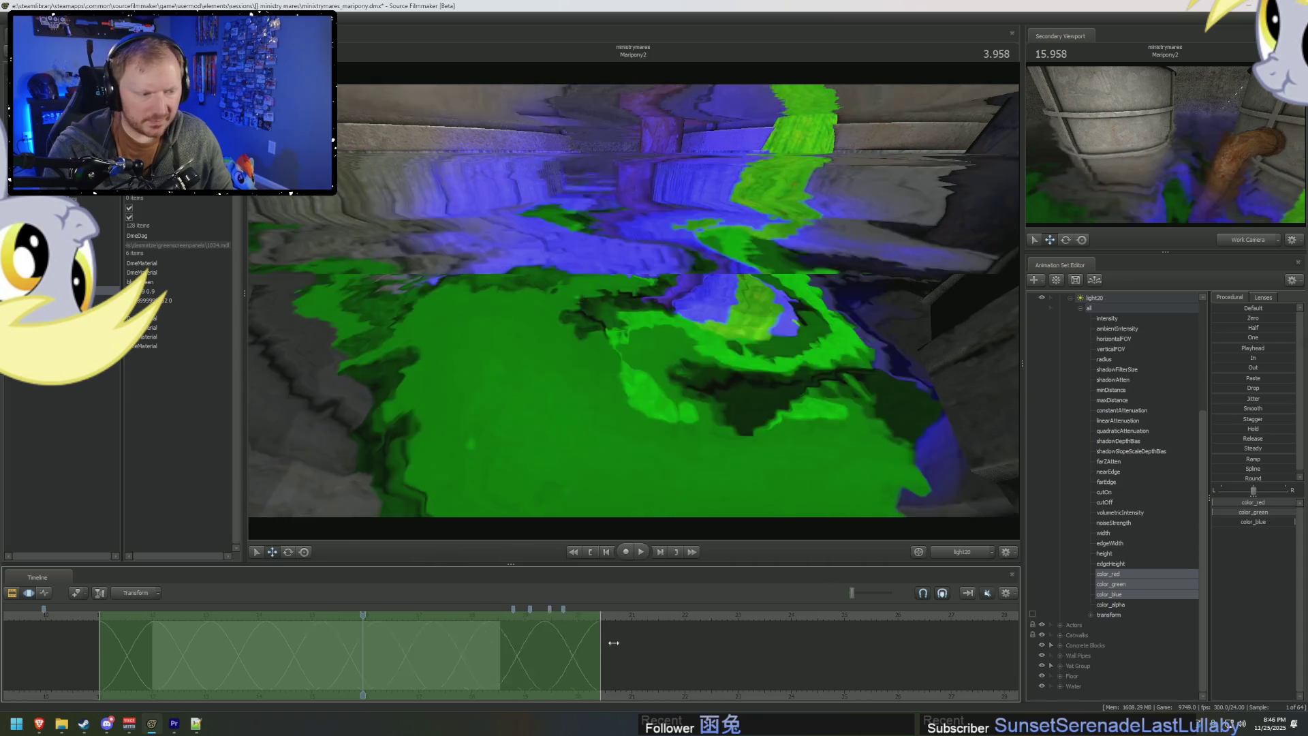
{"action": "left_click_drag", "start_coordinate": [614, 642], "coordinate": [847, 651]}
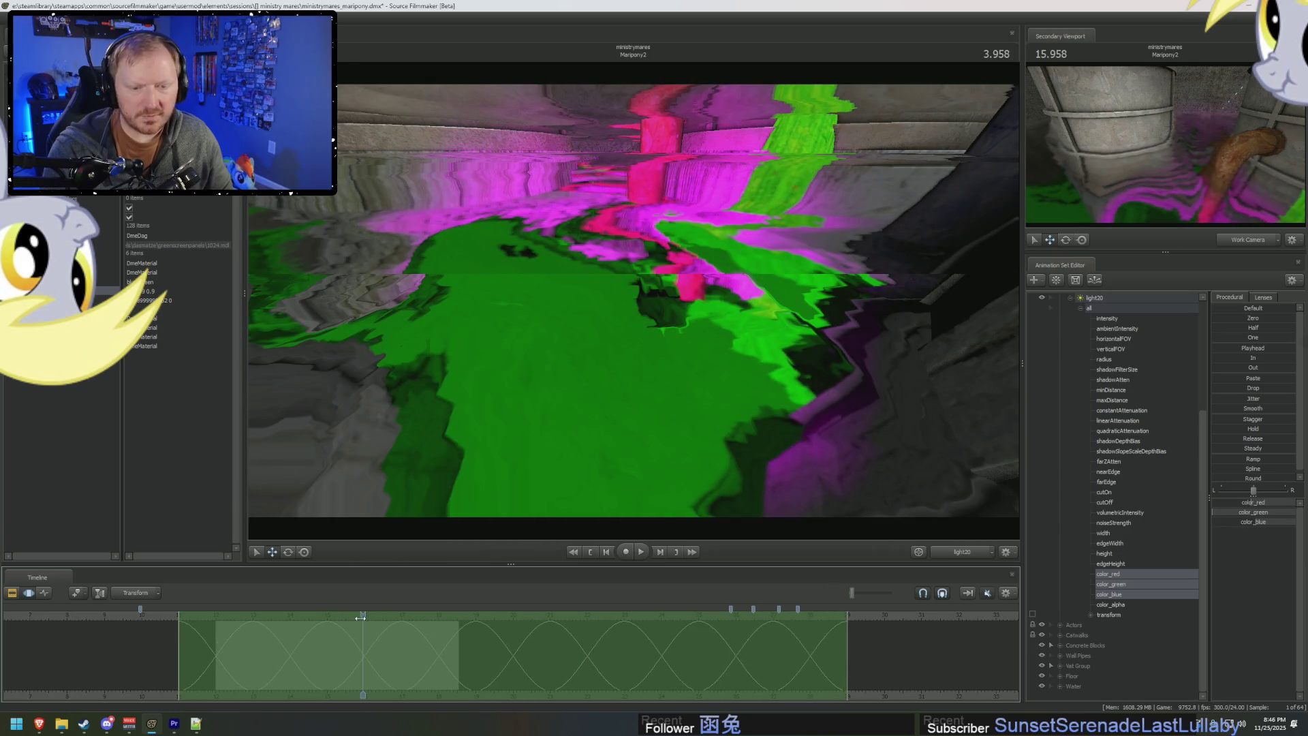
Preview the colour cycle with playback, then select and collapse light20's 'all' controls.
{"action": "left_click_drag", "start_coordinate": [361, 616], "coordinate": [235, 626]}
{"action": "key", "text": "space"}
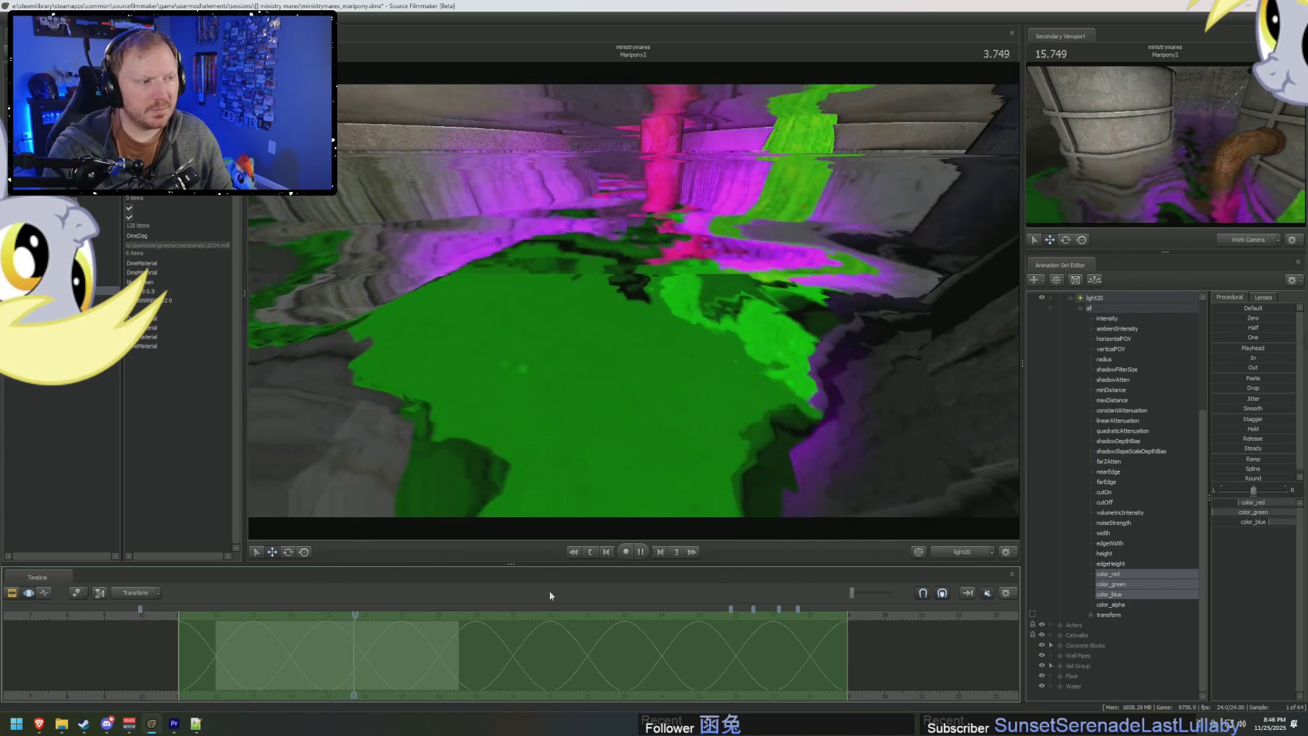
{"action": "key", "text": "space"}
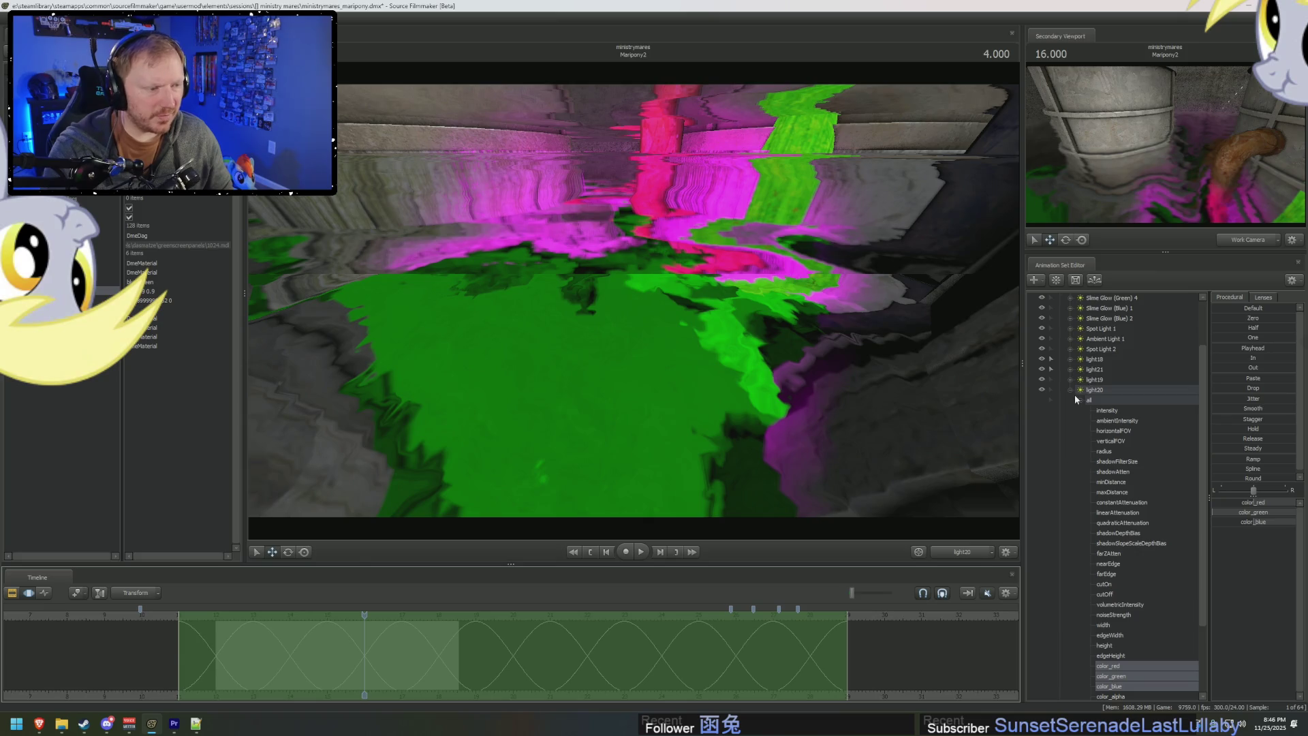
{"action": "left_click", "coordinate": [1084, 398]}
{"action": "left_click", "coordinate": [1071, 391]}
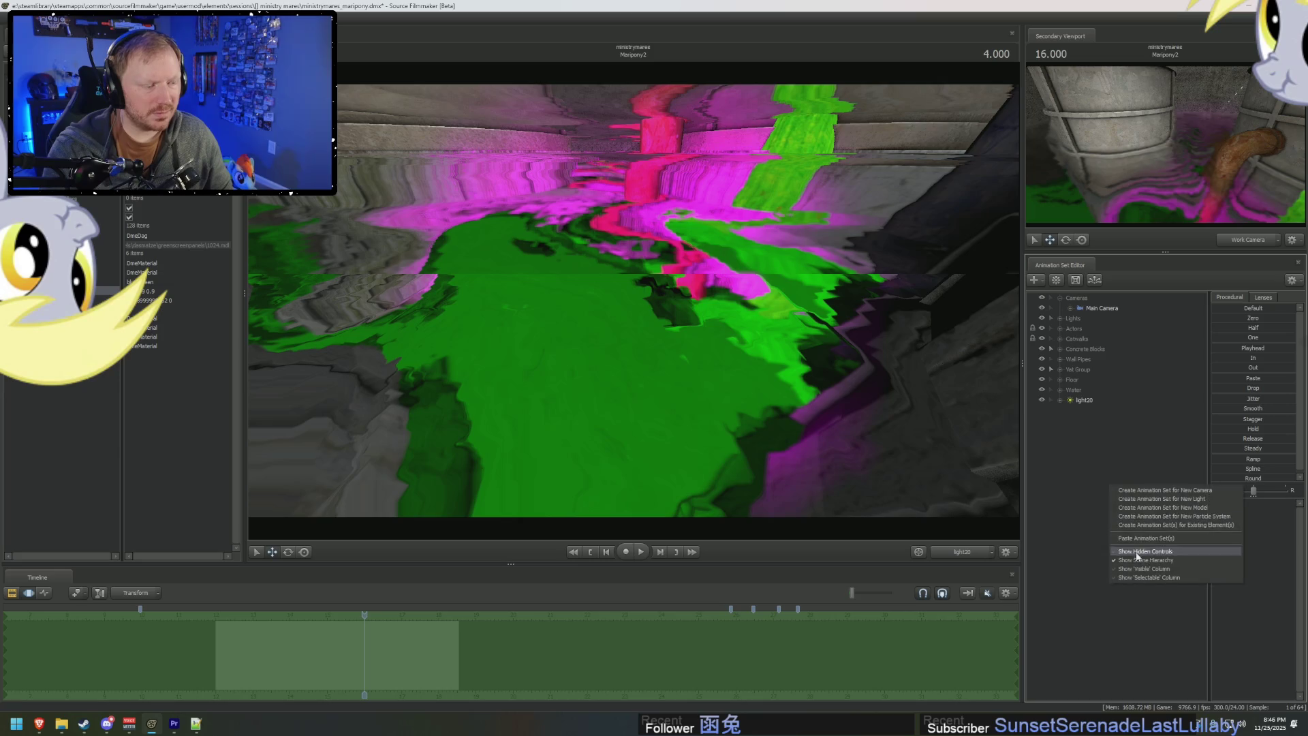
Create light22 and aim it into the vat.
{"action": "left_click", "coordinate": [1083, 411]}
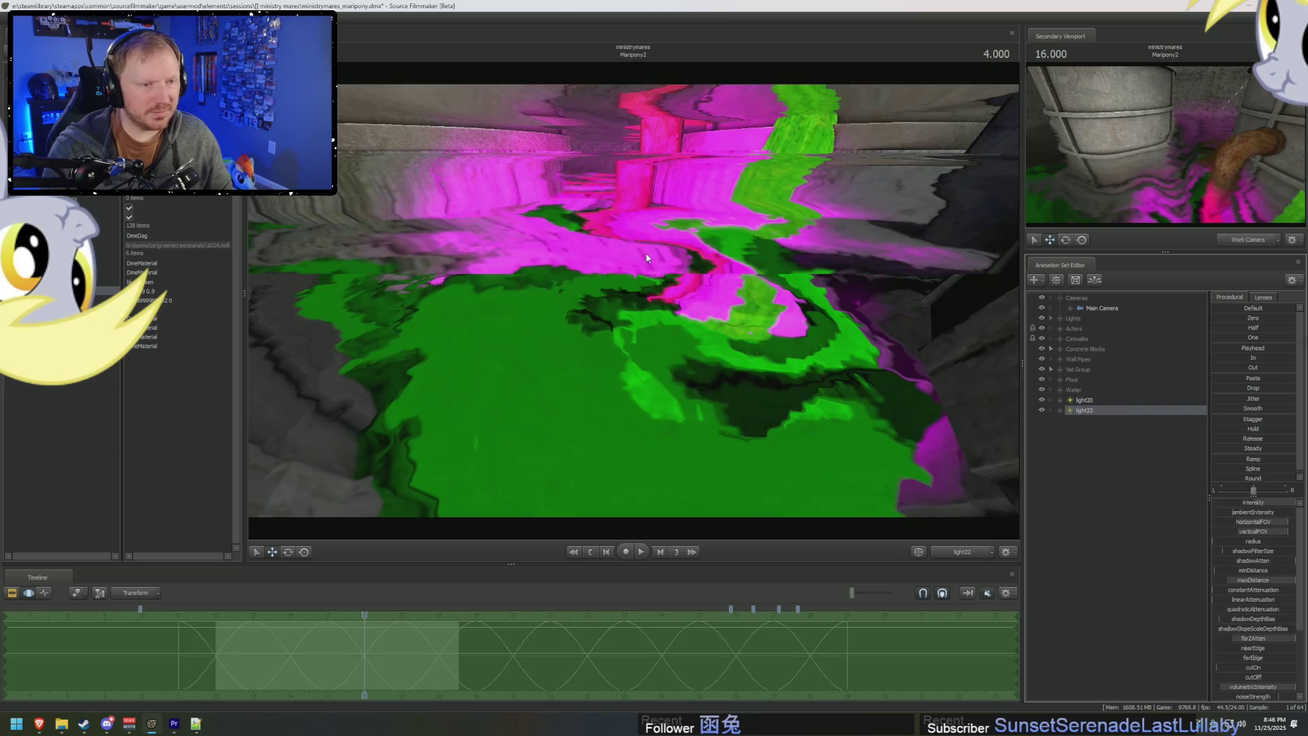
{"action": "mouse_move", "coordinate": [667, 264]}
{"action": "left_mouse_down"}
{"action": "mouse_move", "coordinate": [613, 287]}
{"action": "mouse_move", "coordinate": [586, 341]}
{"action": "mouse_move", "coordinate": [497, 688]}
{"action": "left_mouse_up"}
{"action": "key", "text": "F2"}
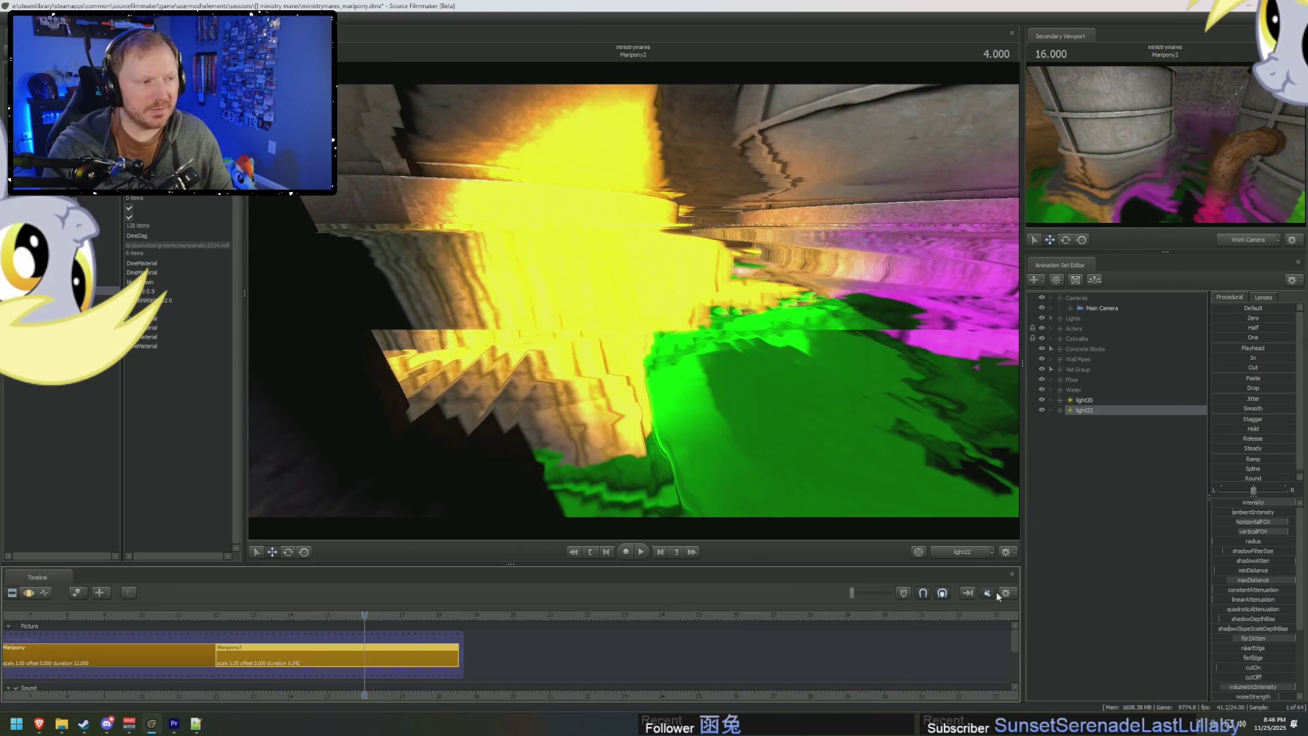
Create light23, aim it across the chamber, and play the shot to preview the lighting.
{"action": "right_click", "coordinate": [1115, 535]}
{"action": "left_click", "coordinate": [1167, 548]}
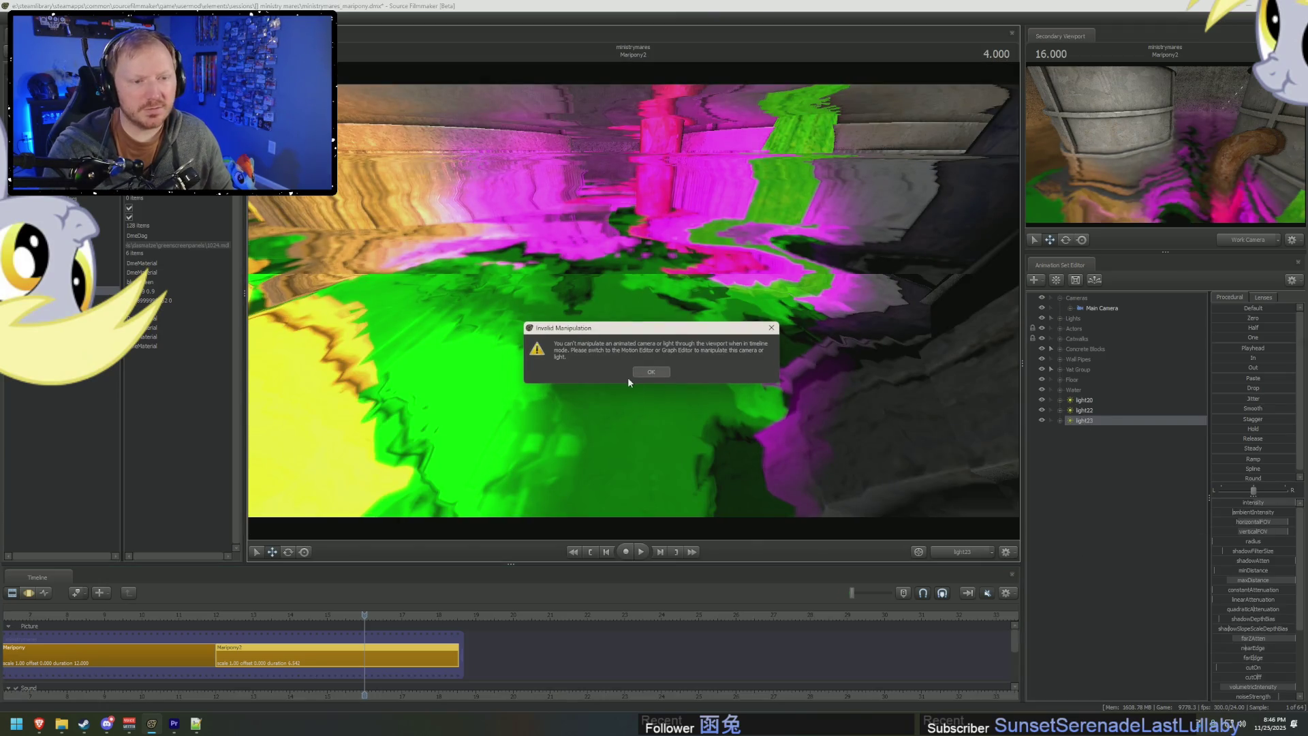
{"action": "mouse_move", "coordinate": [660, 383]}
{"action": "left_mouse_down"}
{"action": "mouse_move", "coordinate": [660, 371]}
{"action": "mouse_move", "coordinate": [682, 436]}
{"action": "mouse_move", "coordinate": [709, 409]}
{"action": "mouse_move", "coordinate": [681, 389]}
{"action": "mouse_move", "coordinate": [641, 429]}
{"action": "left_mouse_up"}
{"action": "key", "text": "ctrl+1"}
{"action": "key", "text": "space"}
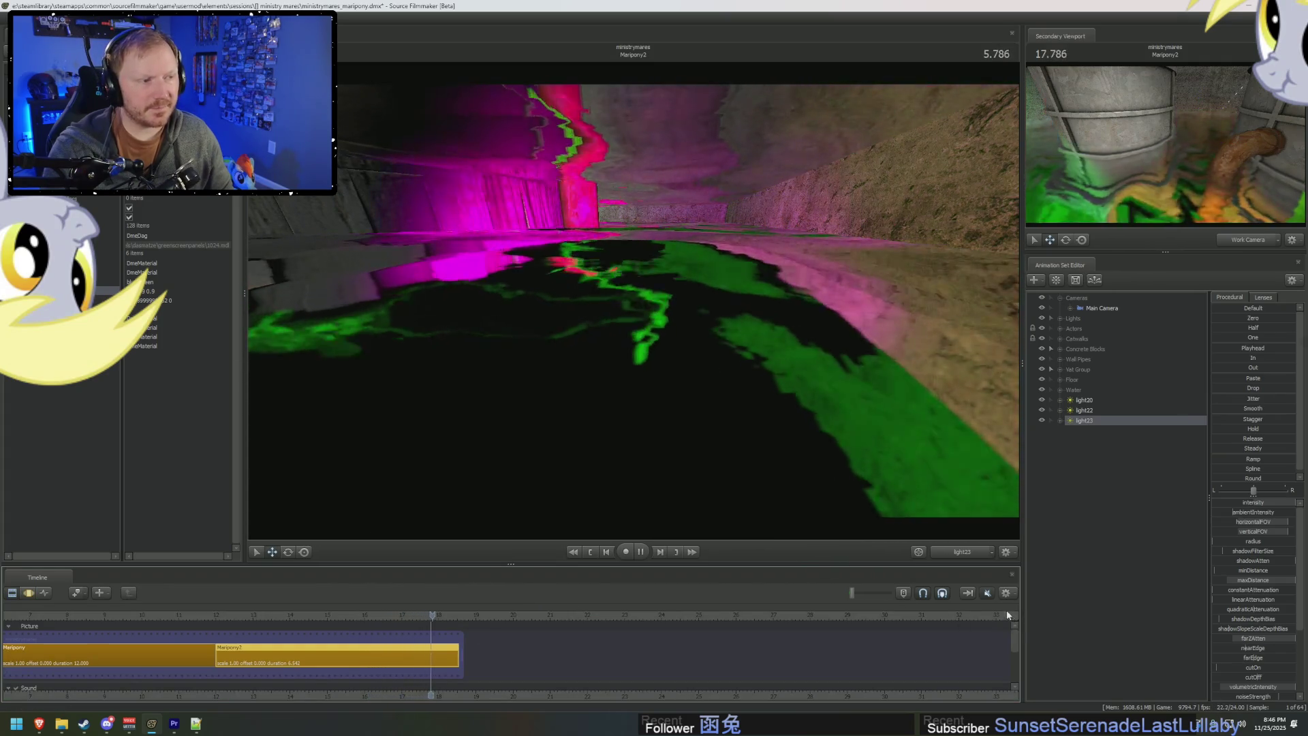
Stop playback at 6.125 and add a new light, light24, to the scene.
{"action": "key", "text": "space"}
{"action": "right_click", "coordinate": [1094, 542]}
{"action": "left_click", "coordinate": [1145, 600]}
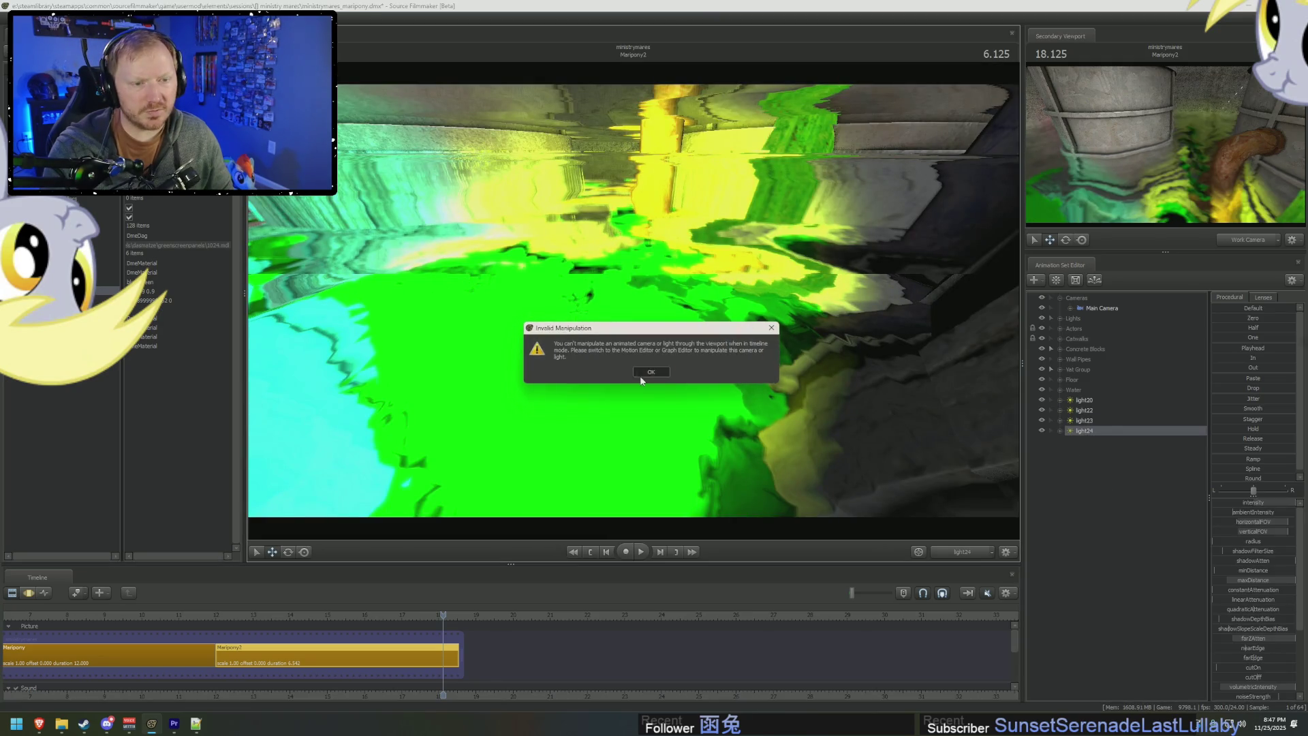
Aim light24 down the corridor so its cyan light pools on the water.
{"action": "key", "text": "ctrl+2"}
{"action": "left_click_drag", "start_coordinate": [690, 389], "coordinate": [717, 369]}
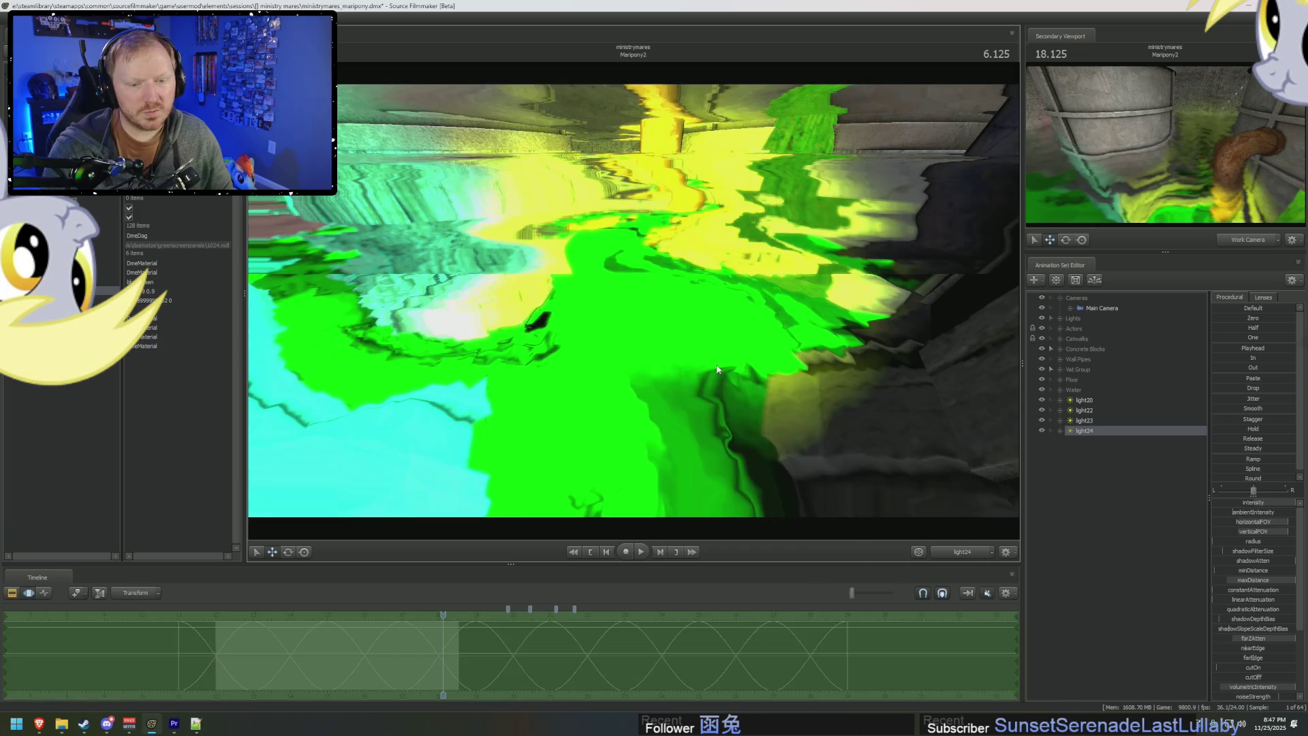
{"action": "mouse_move", "coordinate": [495, 641]}
{"action": "left_mouse_down"}
{"action": "mouse_move", "coordinate": [377, 648]}
{"action": "mouse_move", "coordinate": [414, 657]}
{"action": "left_mouse_up"}
{"action": "mouse_move", "coordinate": [695, 407]}
{"action": "left_mouse_down"}
{"action": "mouse_move", "coordinate": [593, 420]}
{"action": "mouse_move", "coordinate": [583, 403]}
{"action": "mouse_move", "coordinate": [593, 450]}
{"action": "left_mouse_up"}
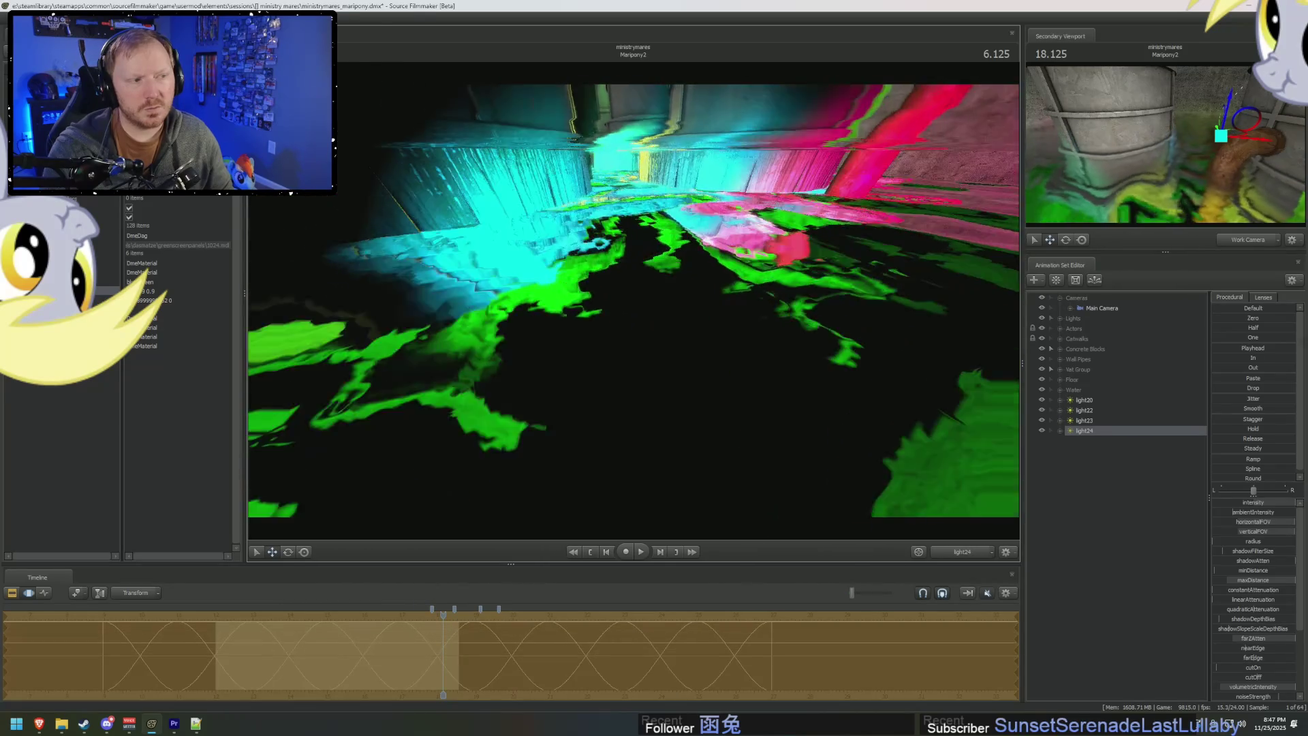
{"action": "left_click_drag", "start_coordinate": [593, 450], "coordinate": [623, 496]}
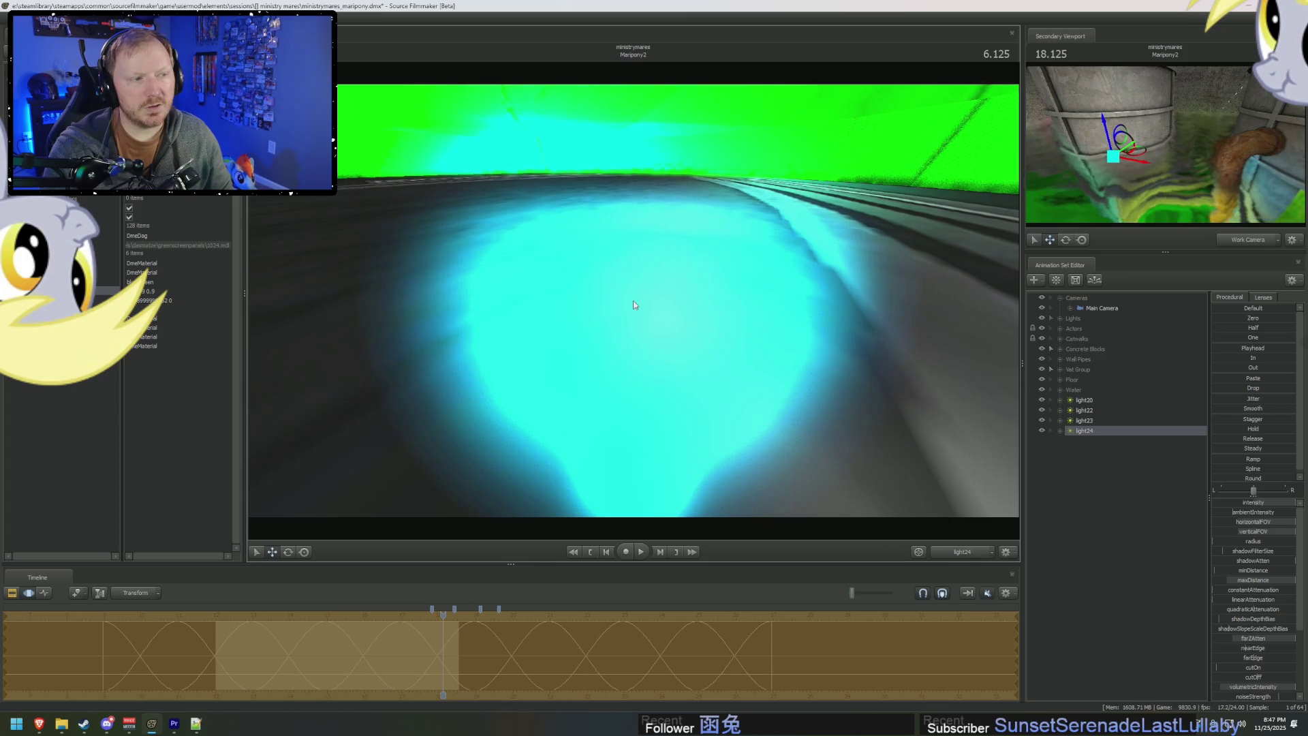
Create another new light, light25, and slide its keyed curves earlier in time.
{"action": "left_click_drag", "start_coordinate": [634, 305], "coordinate": [634, 305]}
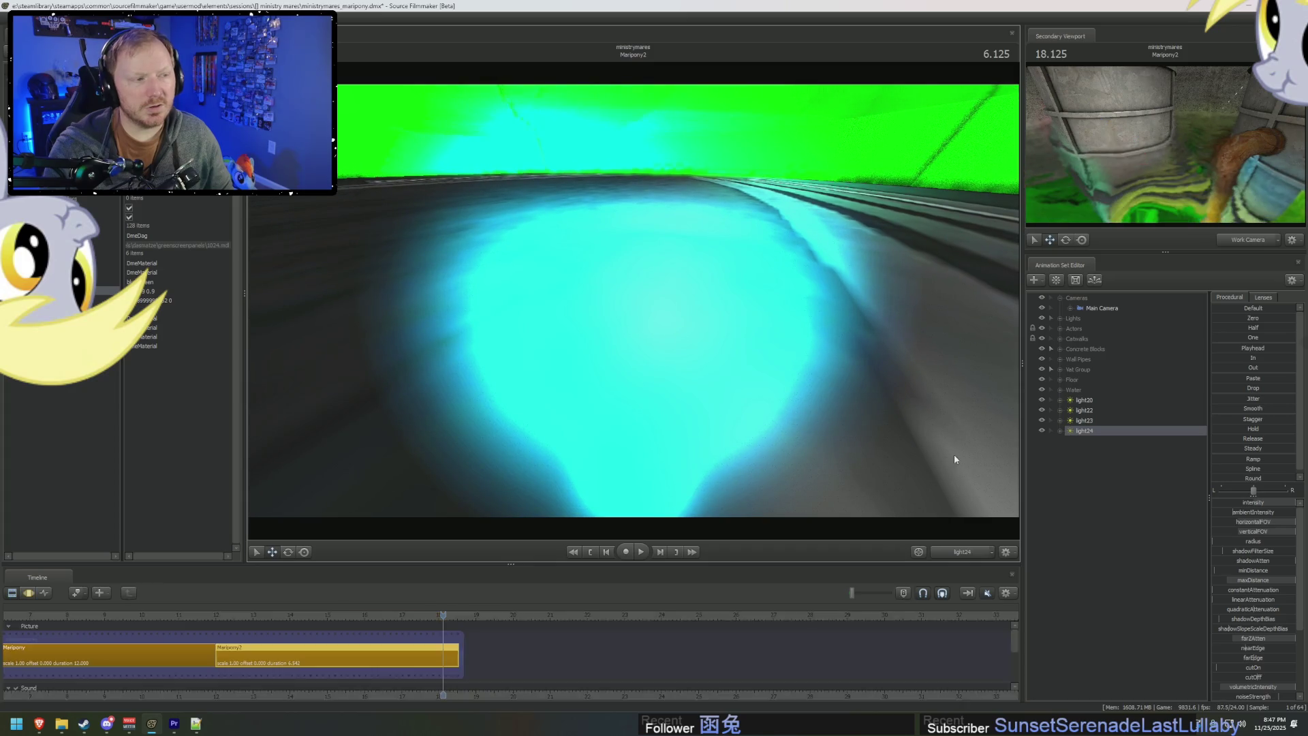
{"action": "right_click", "coordinate": [1123, 542]}
{"action": "left_click", "coordinate": [1161, 590]}
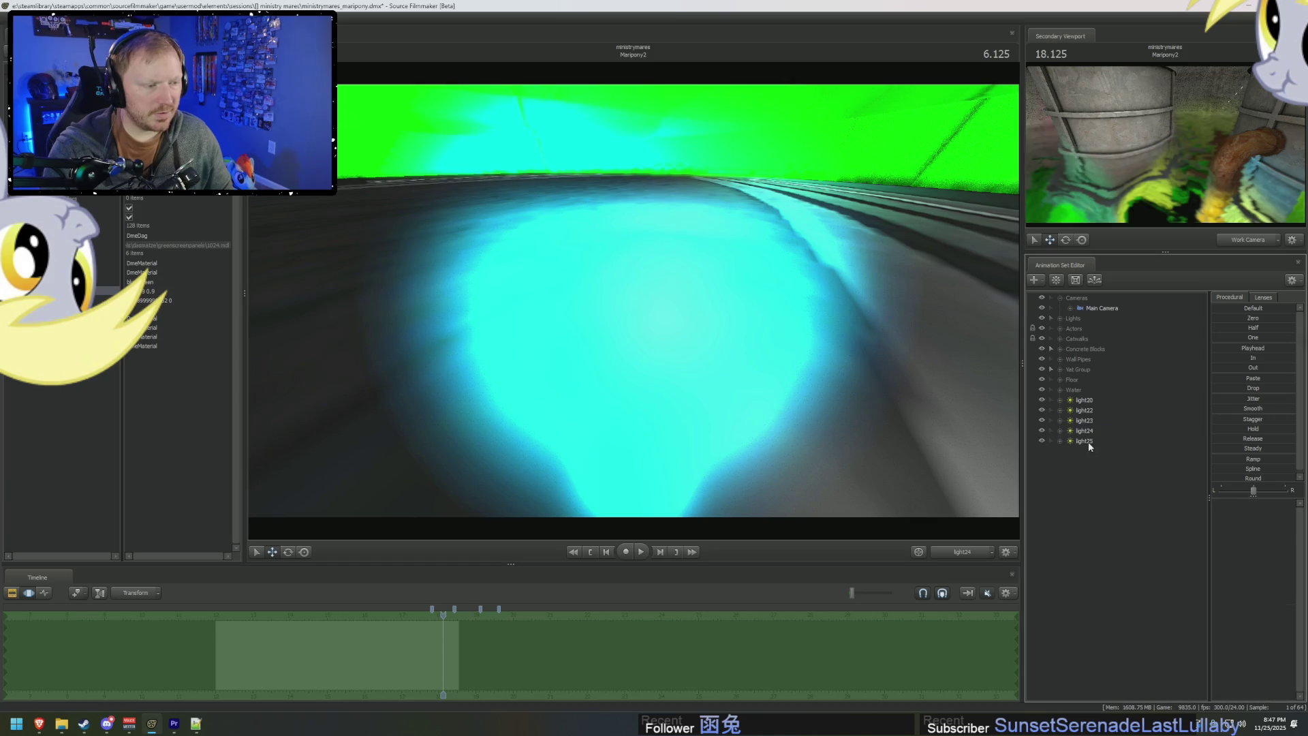
{"action": "mouse_move", "coordinate": [610, 670]}
{"action": "left_mouse_down"}
{"action": "mouse_move", "coordinate": [391, 672]}
{"action": "mouse_move", "coordinate": [447, 684]}
{"action": "left_mouse_up"}
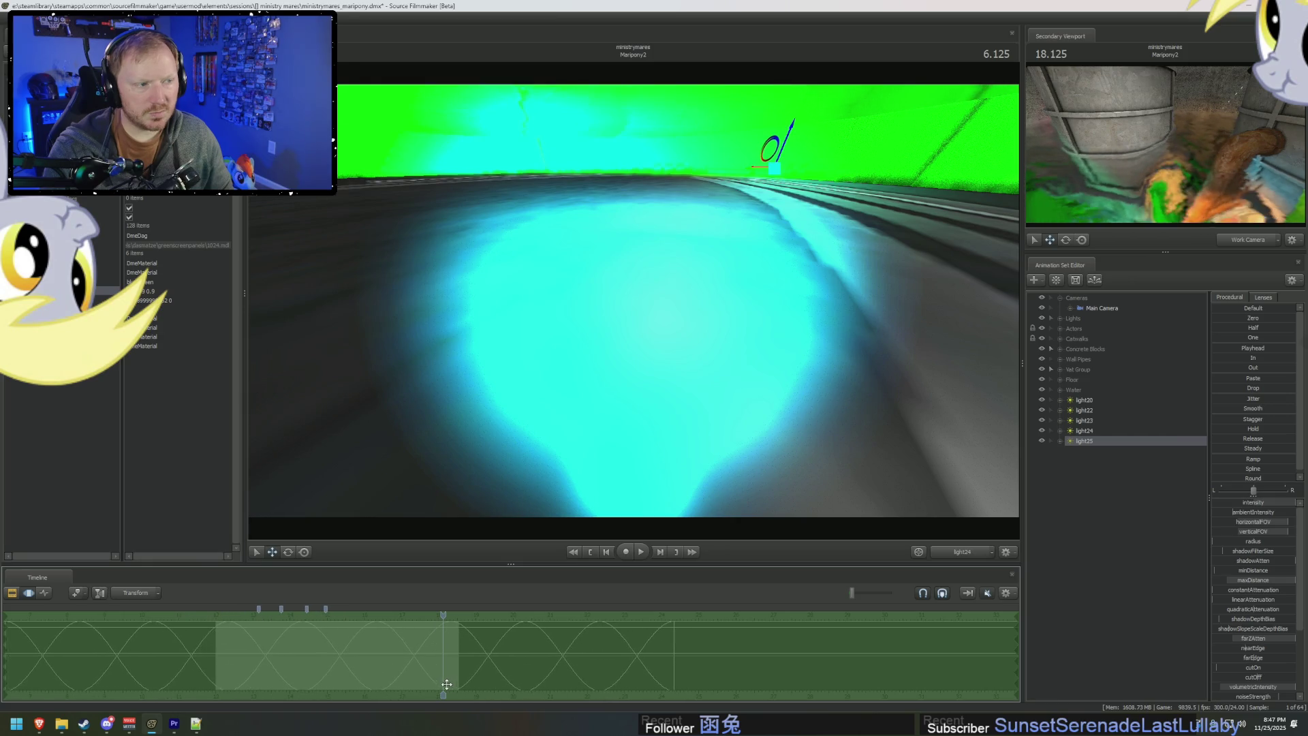
Aim light25 over the green vat through its view, then preview the shot.
{"action": "double_click", "coordinate": [1094, 439]}
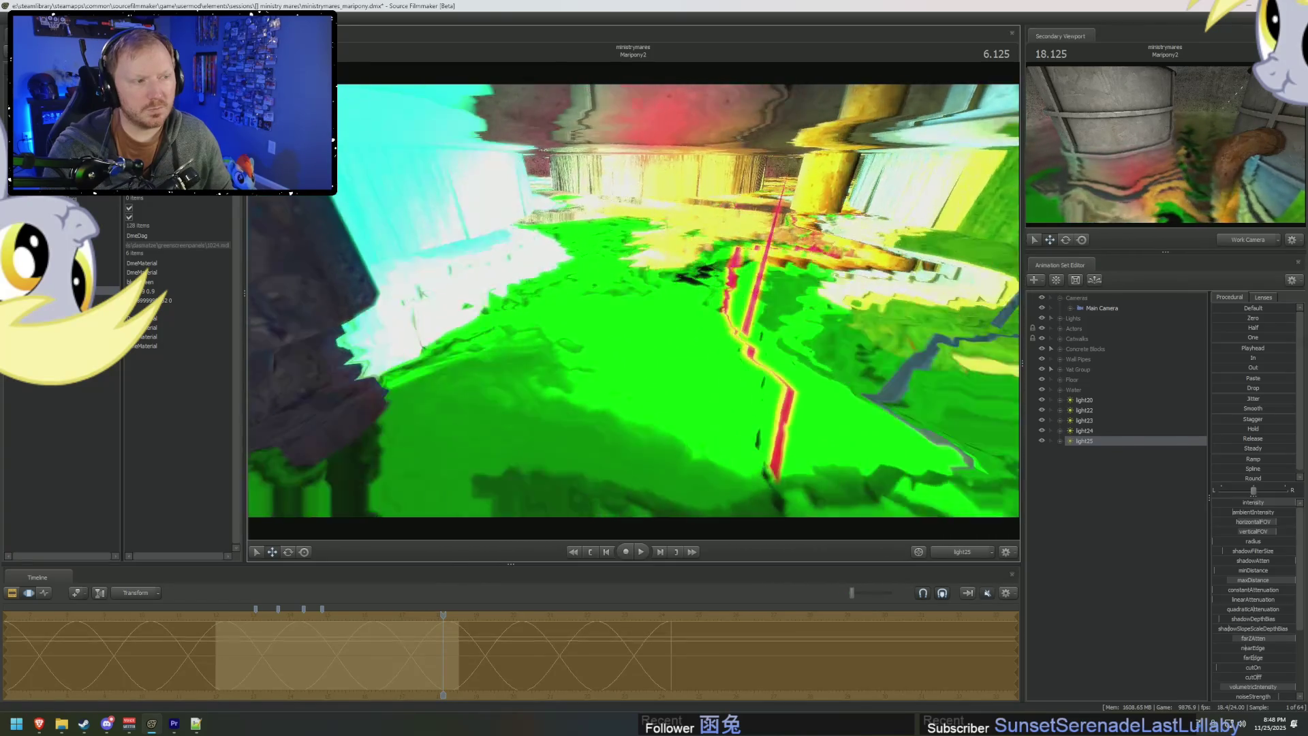
{"action": "key", "text": "space"}
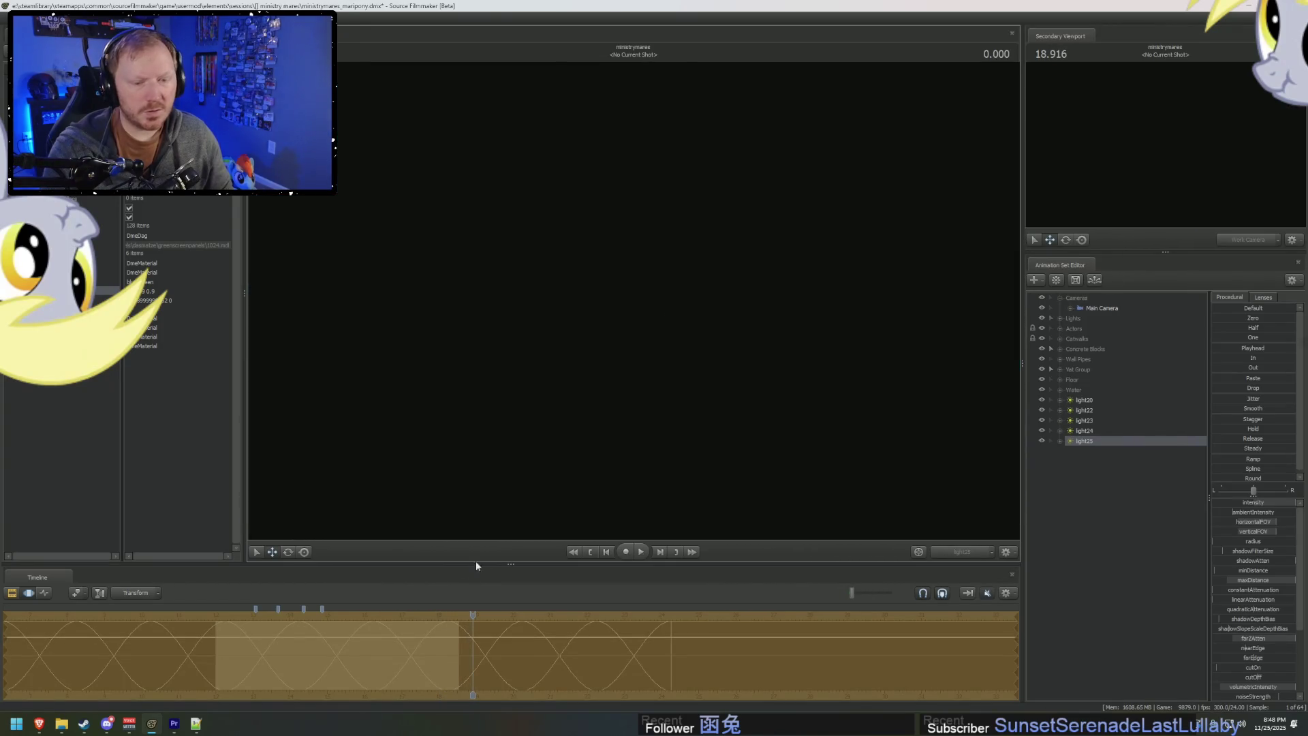
{"action": "key", "text": "F2"}
{"action": "left_click", "coordinate": [222, 615]}
Replay the shot on the work camera, settle at 16.208, and swing the view onto the water.
{"action": "left_click", "coordinate": [969, 555]}
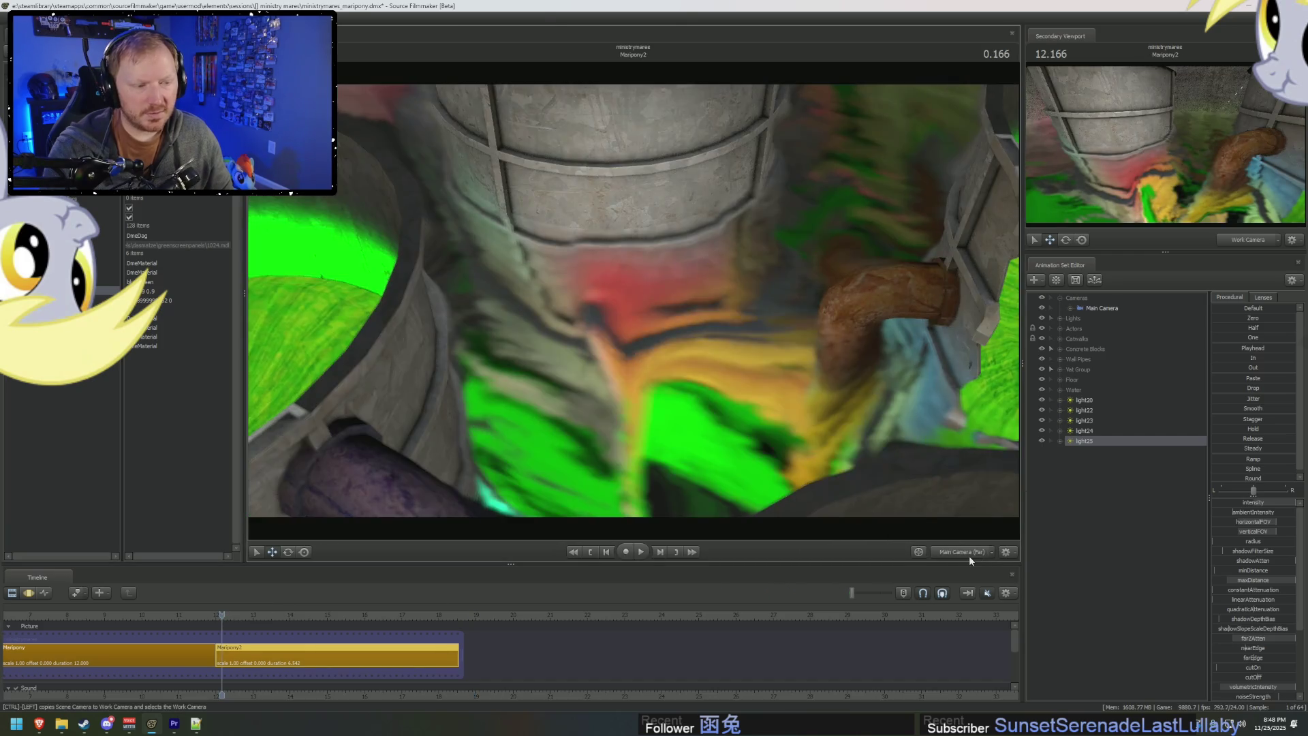
{"action": "left_click", "coordinate": [969, 554], "text": "ctrl"}
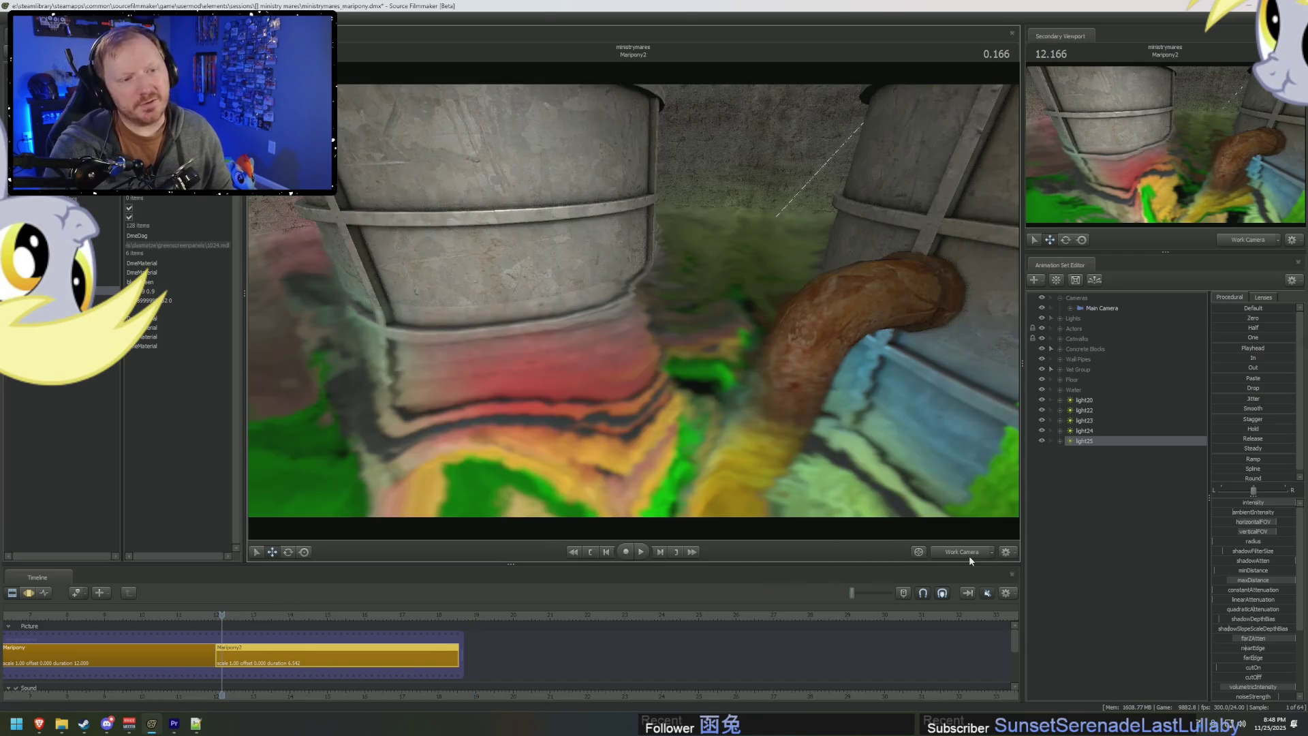
{"action": "key", "text": "space"}
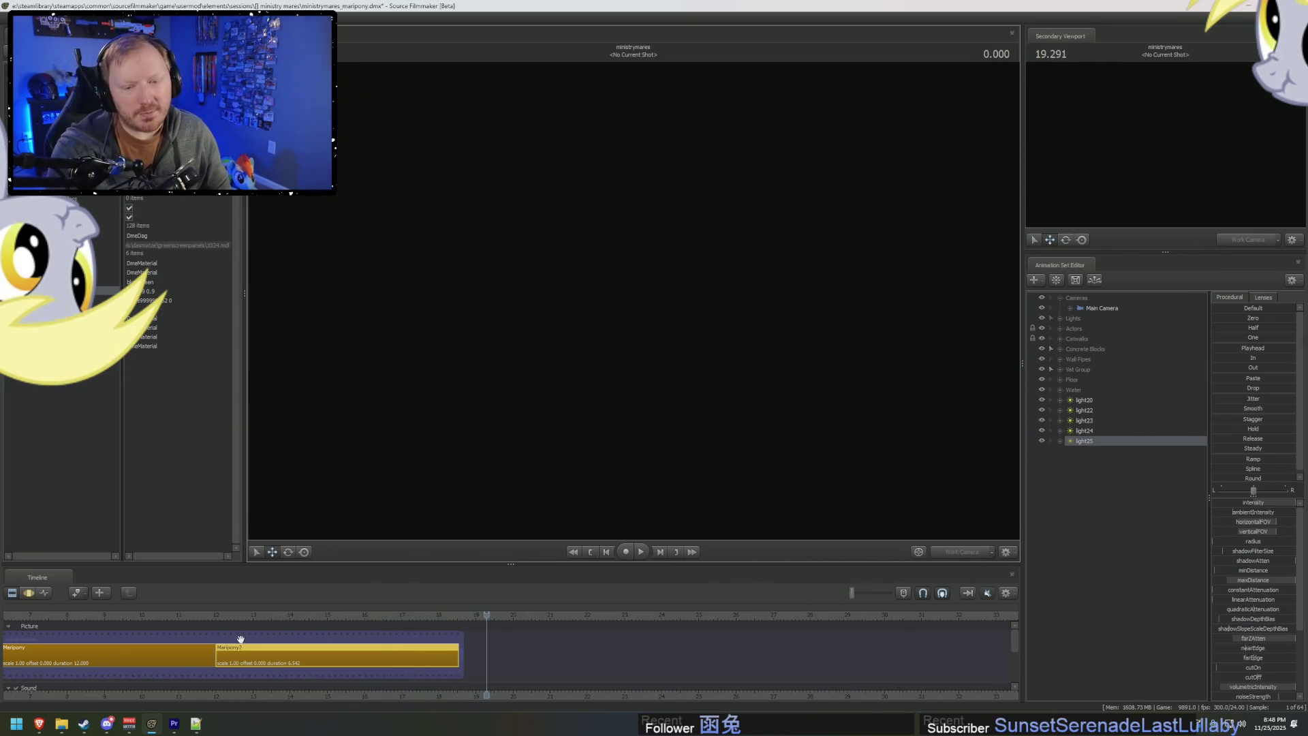
{"action": "left_click", "coordinate": [239, 619]}
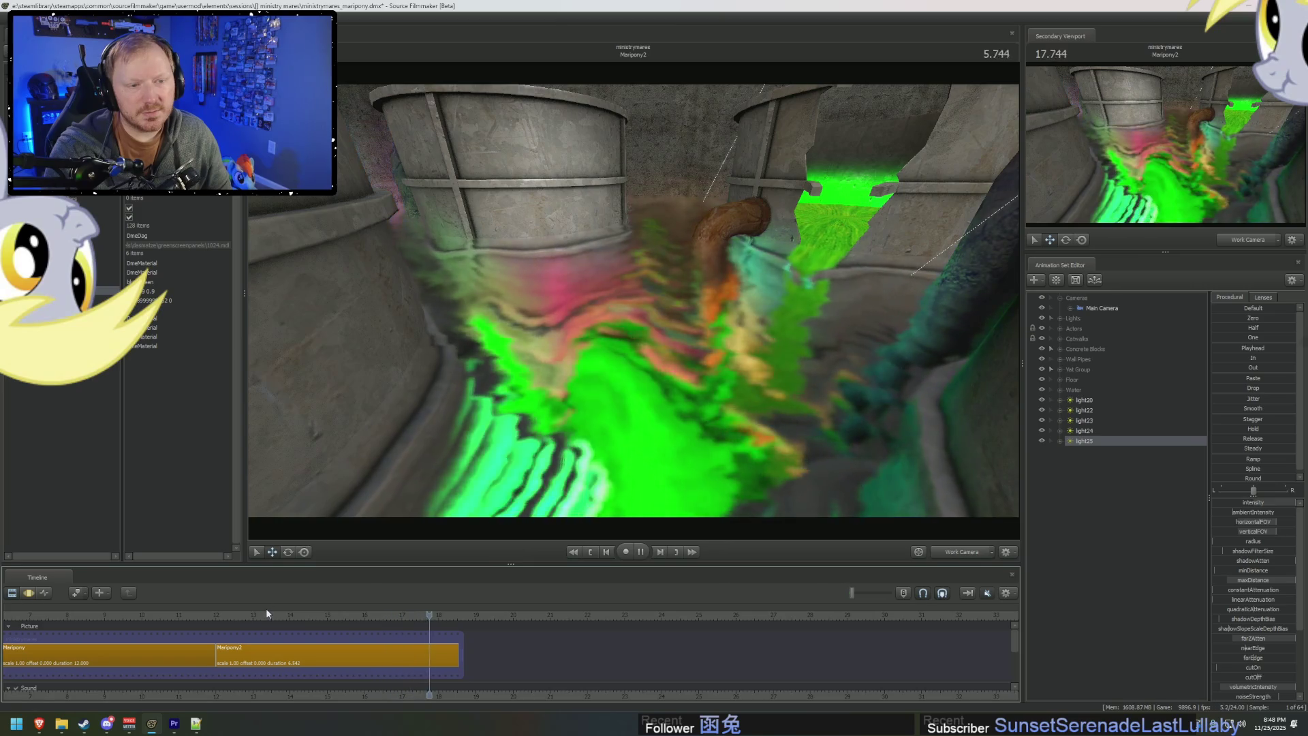
{"action": "left_click", "coordinate": [324, 631]}
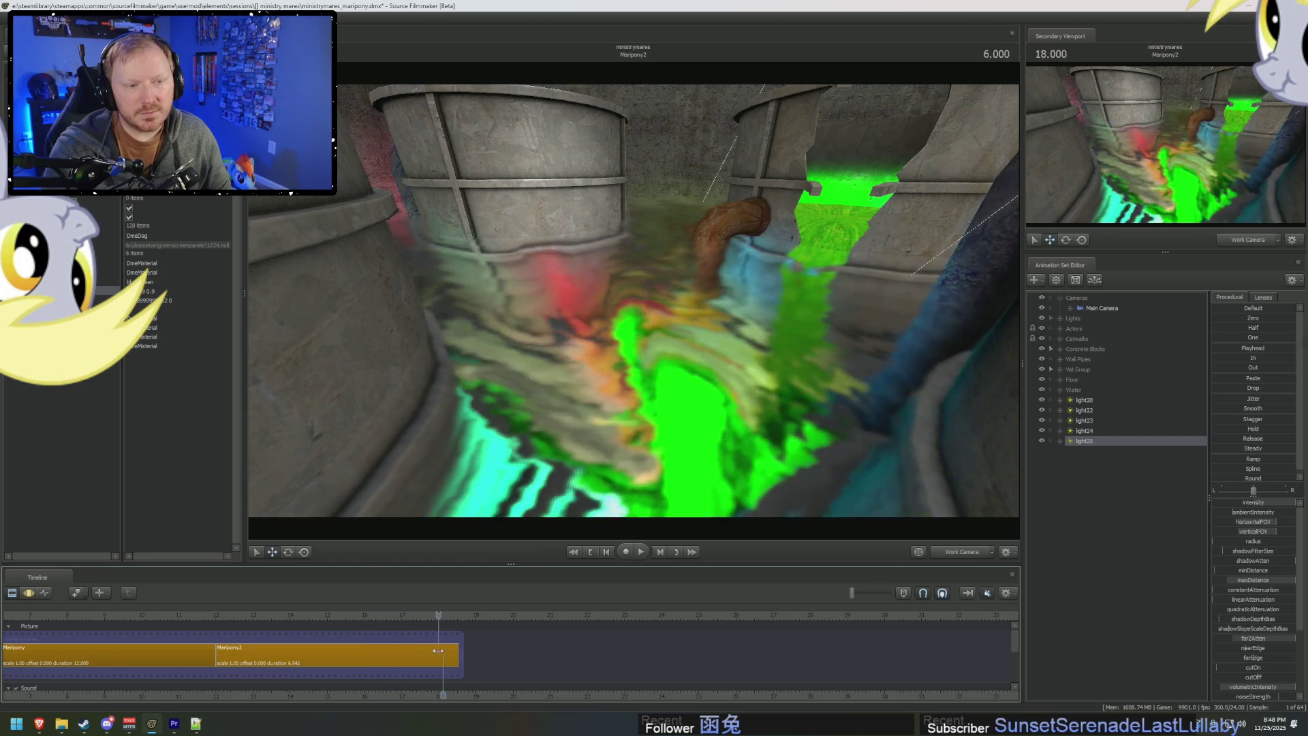
{"action": "mouse_move", "coordinate": [389, 648]}
{"action": "left_mouse_down"}
{"action": "mouse_move", "coordinate": [361, 644]}
{"action": "mouse_move", "coordinate": [372, 648]}
{"action": "left_mouse_up"}
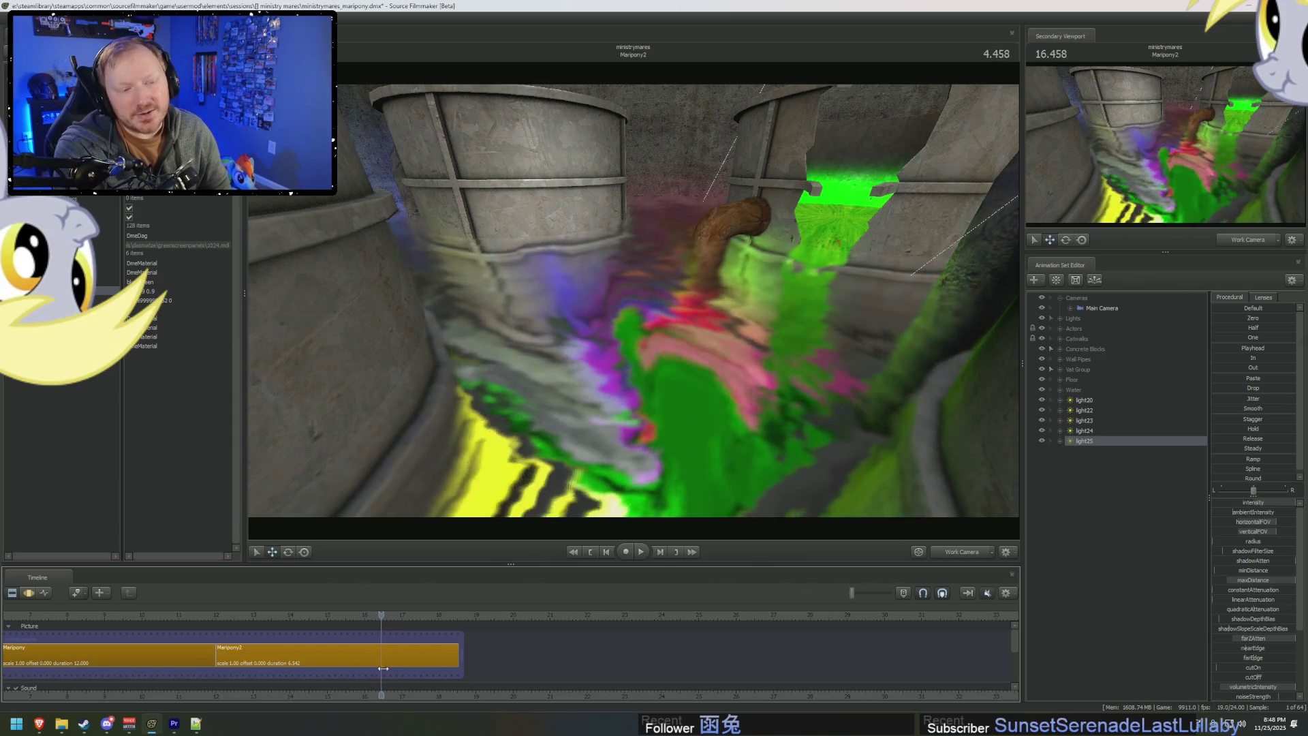
{"action": "left_click_drag", "start_coordinate": [383, 669], "coordinate": [379, 673]}
{"action": "mouse_move", "coordinate": [634, 300]}
{"action": "left_mouse_down"}
{"action": "mouse_move", "coordinate": [647, 272]}
{"action": "mouse_move", "coordinate": [613, 245]}
{"action": "mouse_move", "coordinate": [545, 272]}
{"action": "mouse_move", "coordinate": [915, 398]}
{"action": "left_mouse_up"}
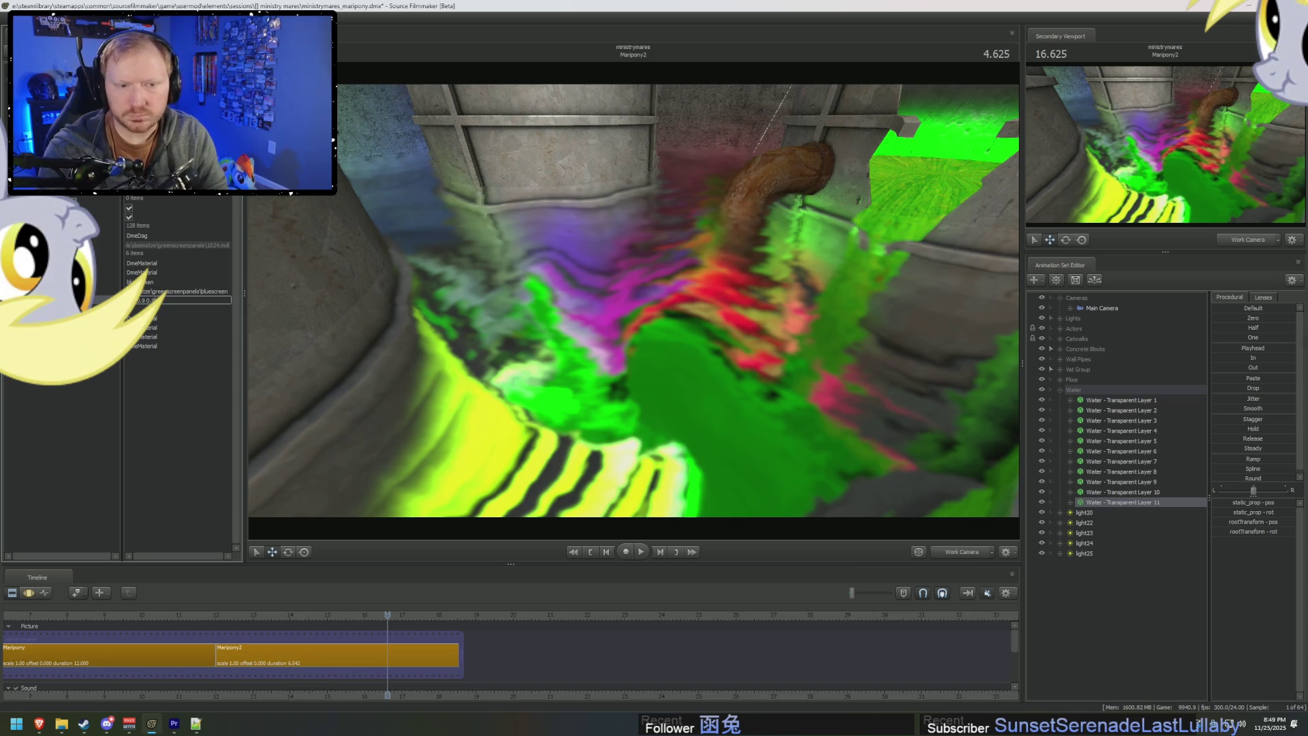
{"action": "key", "text": "Return"}
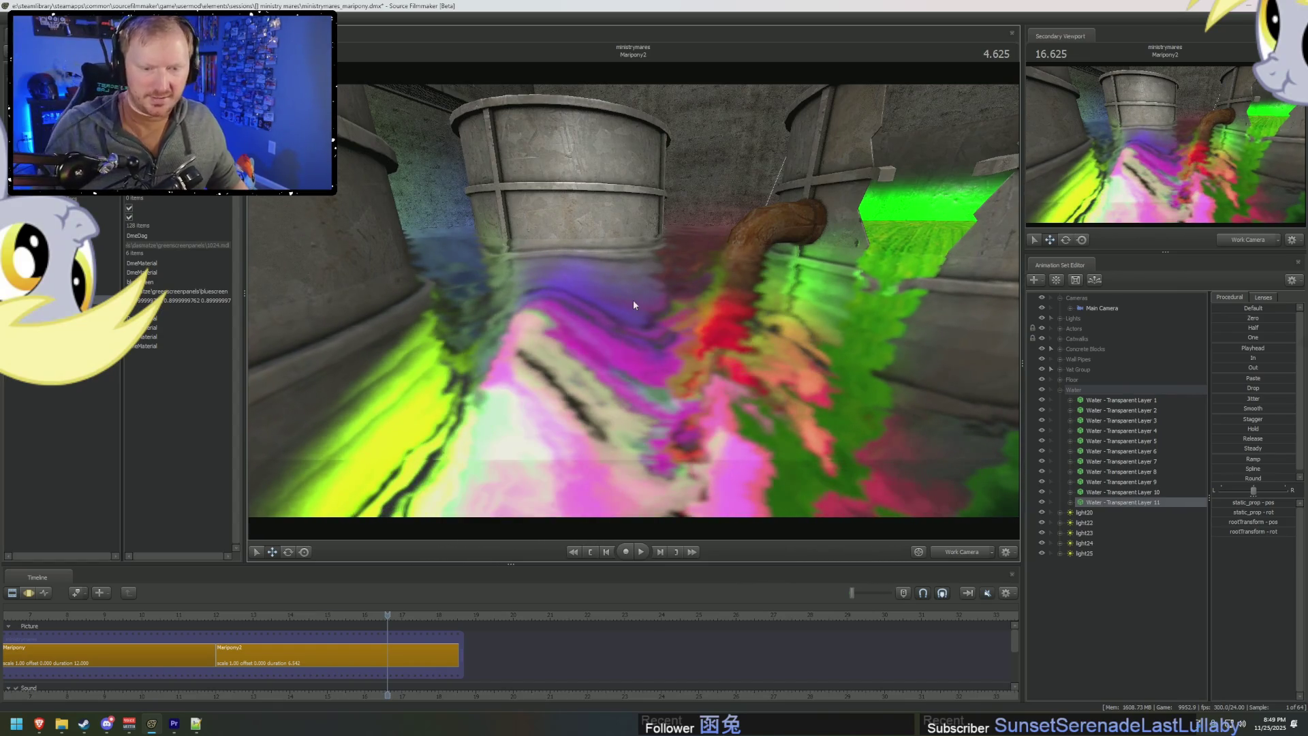
{"action": "left_click_drag", "start_coordinate": [262, 614], "coordinate": [242, 625]}
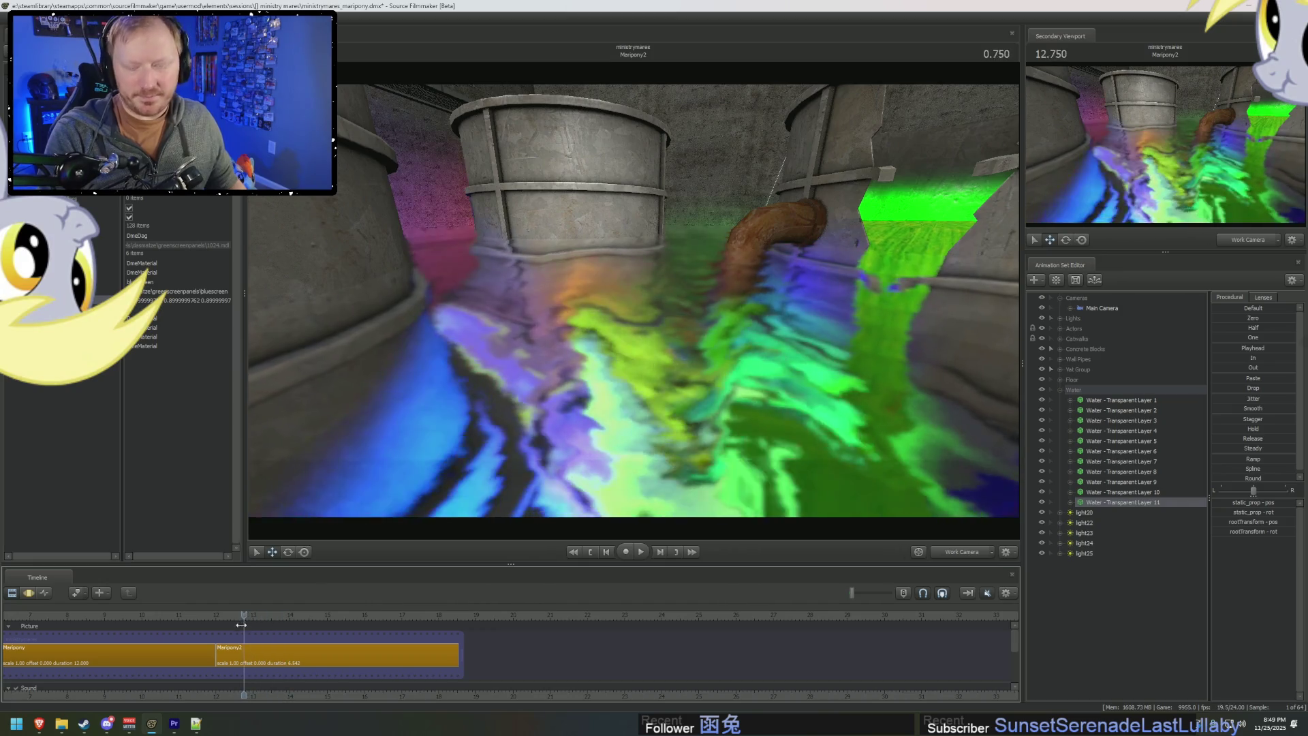
{"action": "scroll", "coordinate": [365, 695], "scroll_direction": "up", "scroll_amount": 5}
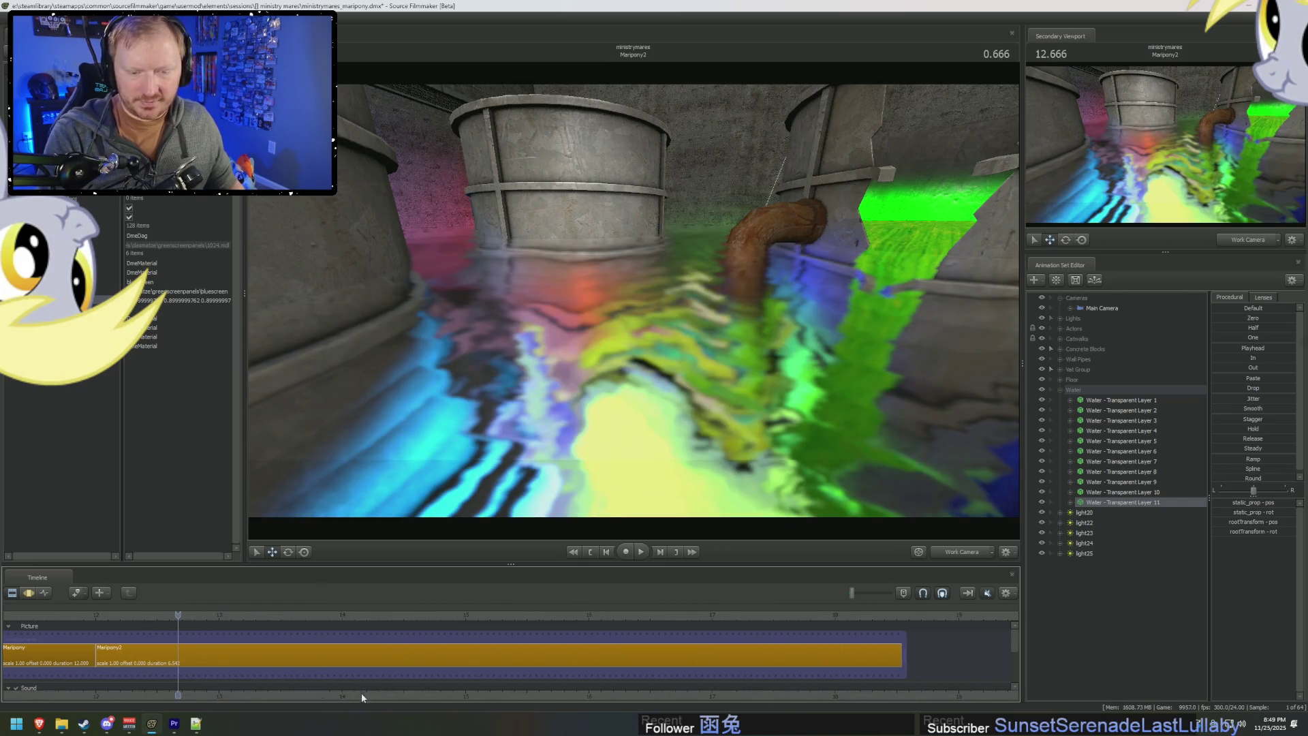
{"action": "left_click_drag", "start_coordinate": [413, 698], "coordinate": [279, 693]}
{"action": "scroll", "coordinate": [387, 697], "scroll_direction": "up", "scroll_amount": 2}
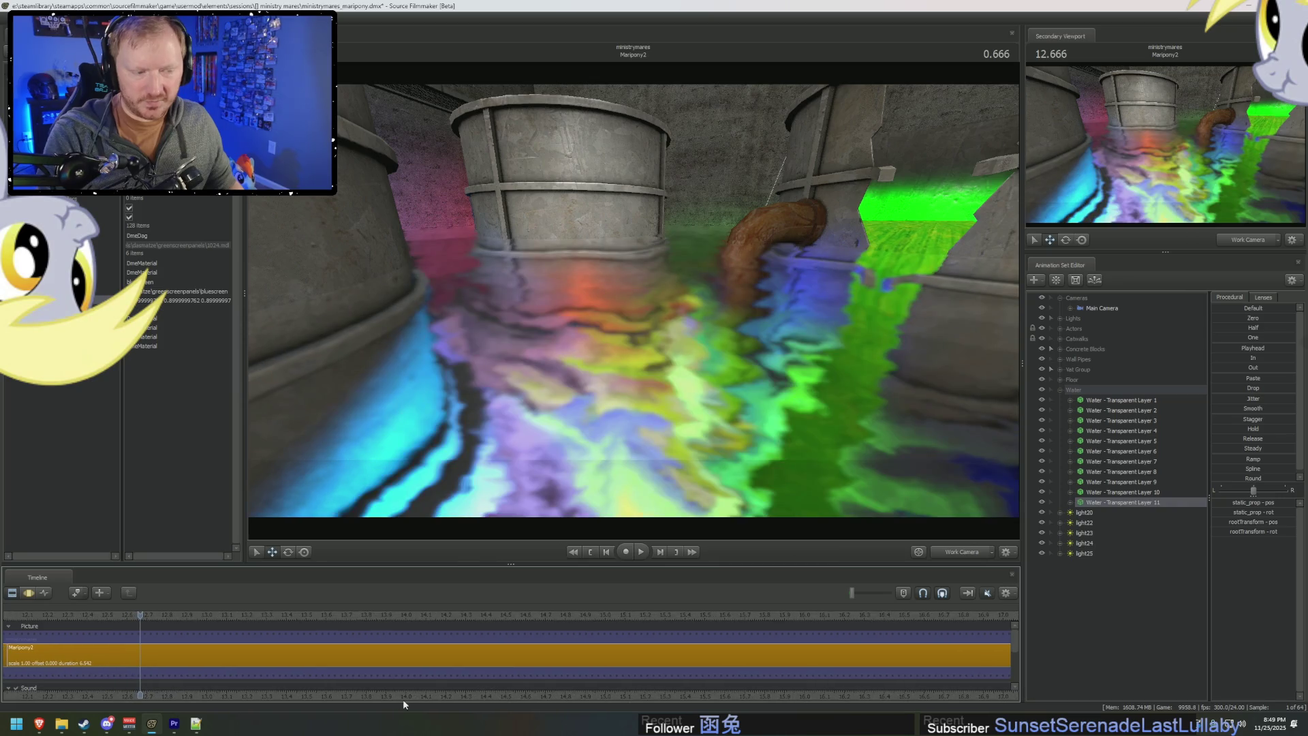
{"action": "left_click_drag", "start_coordinate": [444, 698], "coordinate": [415, 698]}
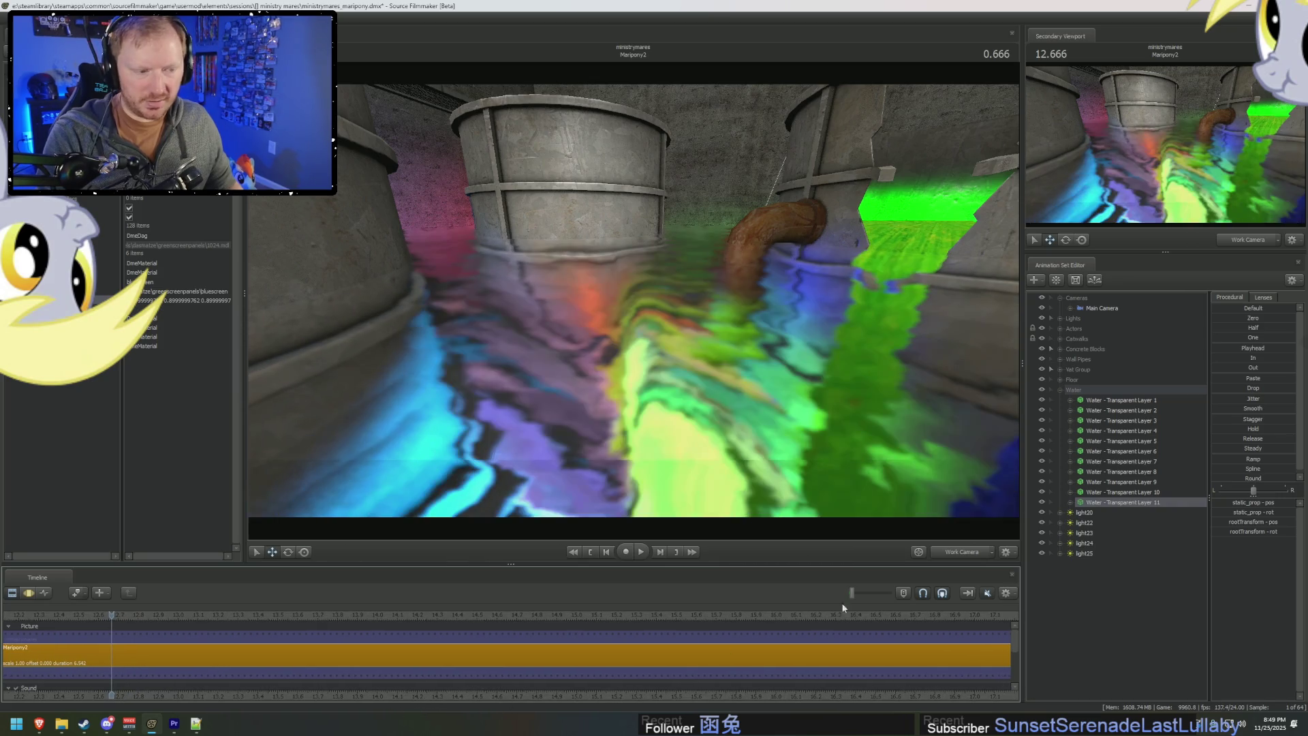
{"action": "key", "text": "space"}
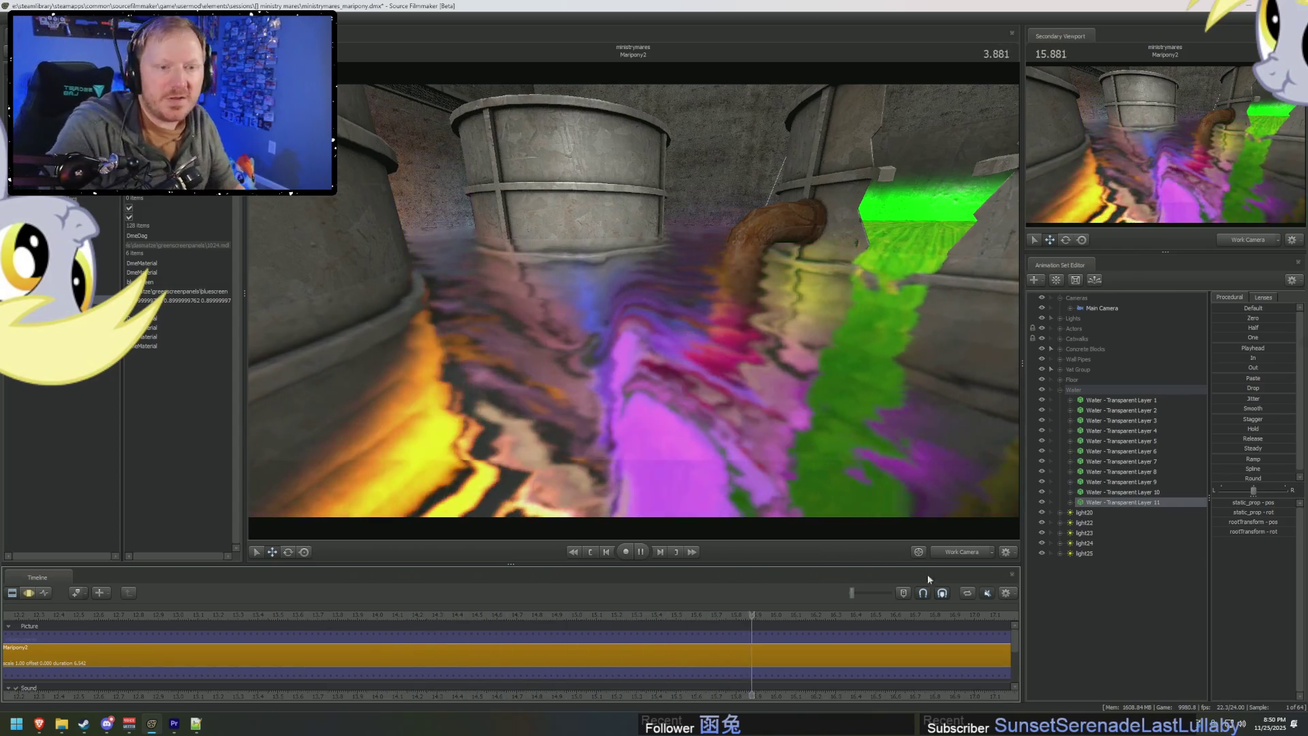
{"action": "key", "text": "space"}
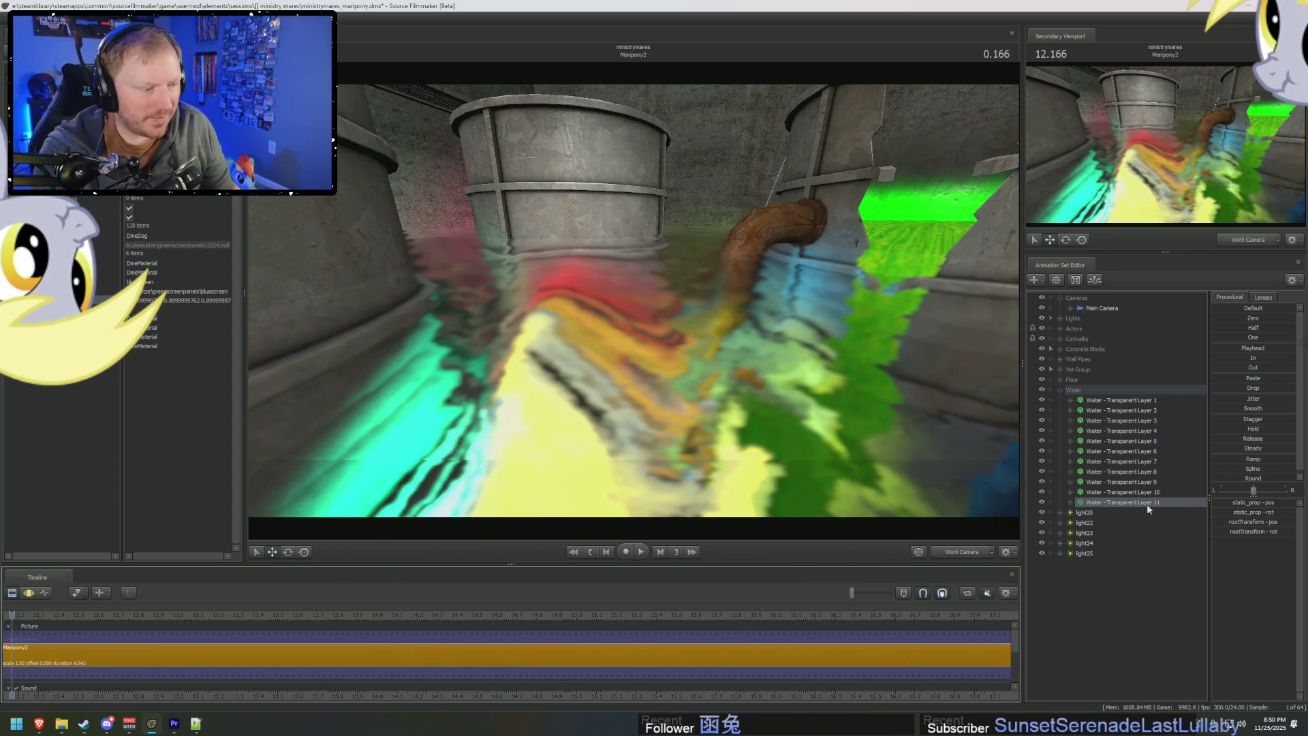
Look through light20 and re-aim it within the chamber.
{"action": "double_click", "coordinate": [1087, 513]}
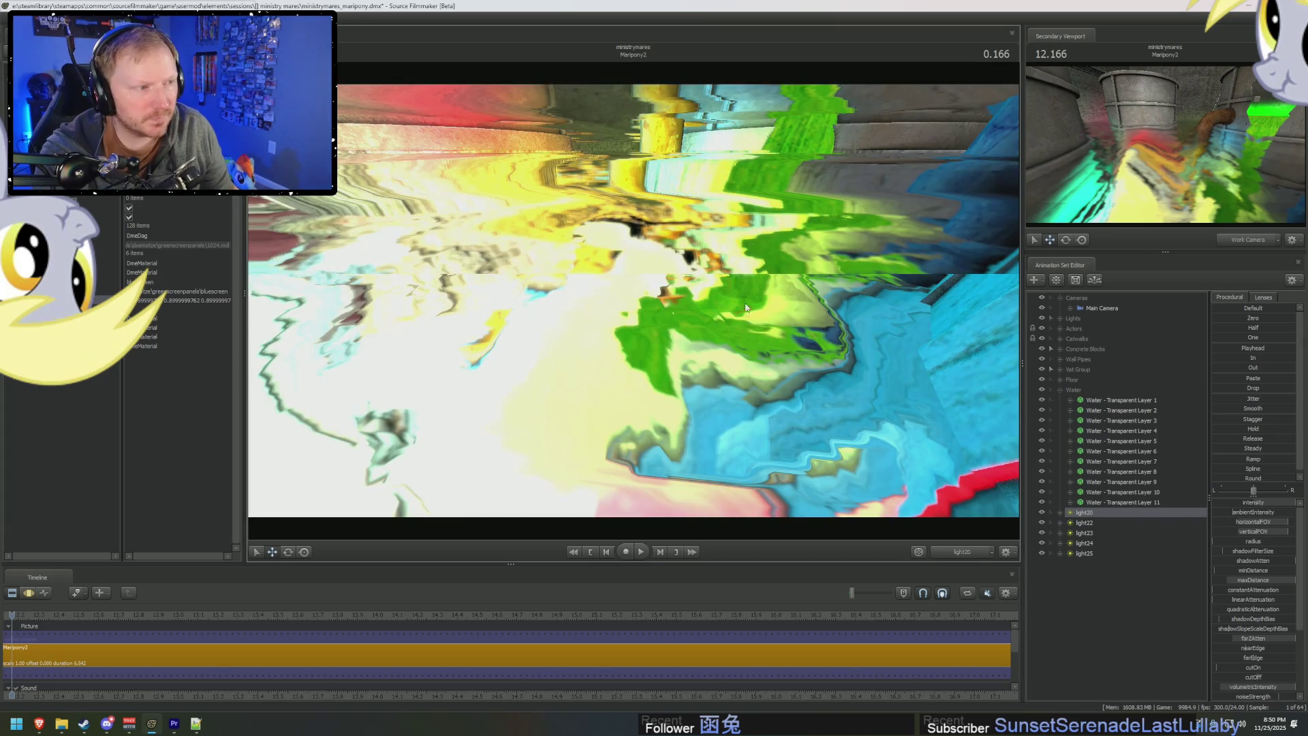
{"action": "left_click", "coordinate": [746, 307]}
{"action": "left_click", "coordinate": [692, 373]}
{"action": "left_click_drag", "start_coordinate": [692, 374], "coordinate": [709, 388]}
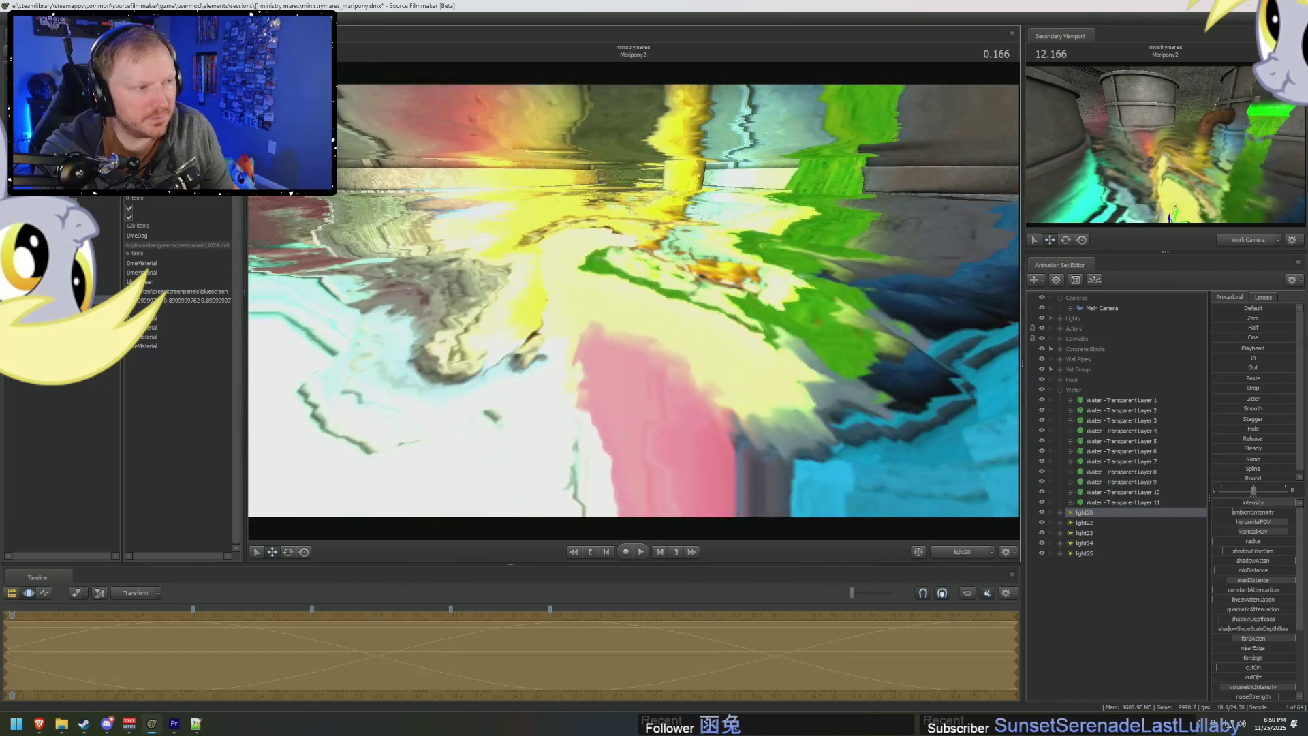
Check the coverage of light22, light23 and light24 by viewing through each.
{"action": "left_click", "coordinate": [1131, 522]}
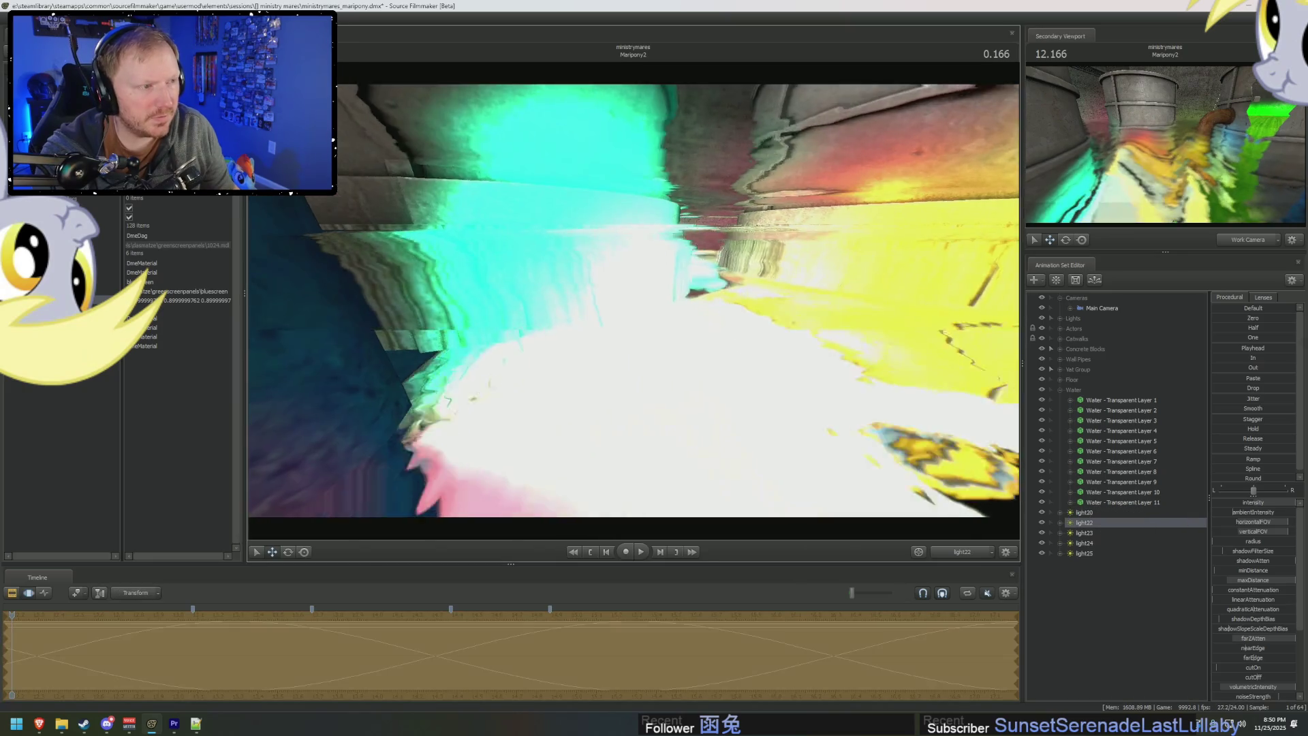
{"action": "left_click", "coordinate": [781, 374]}
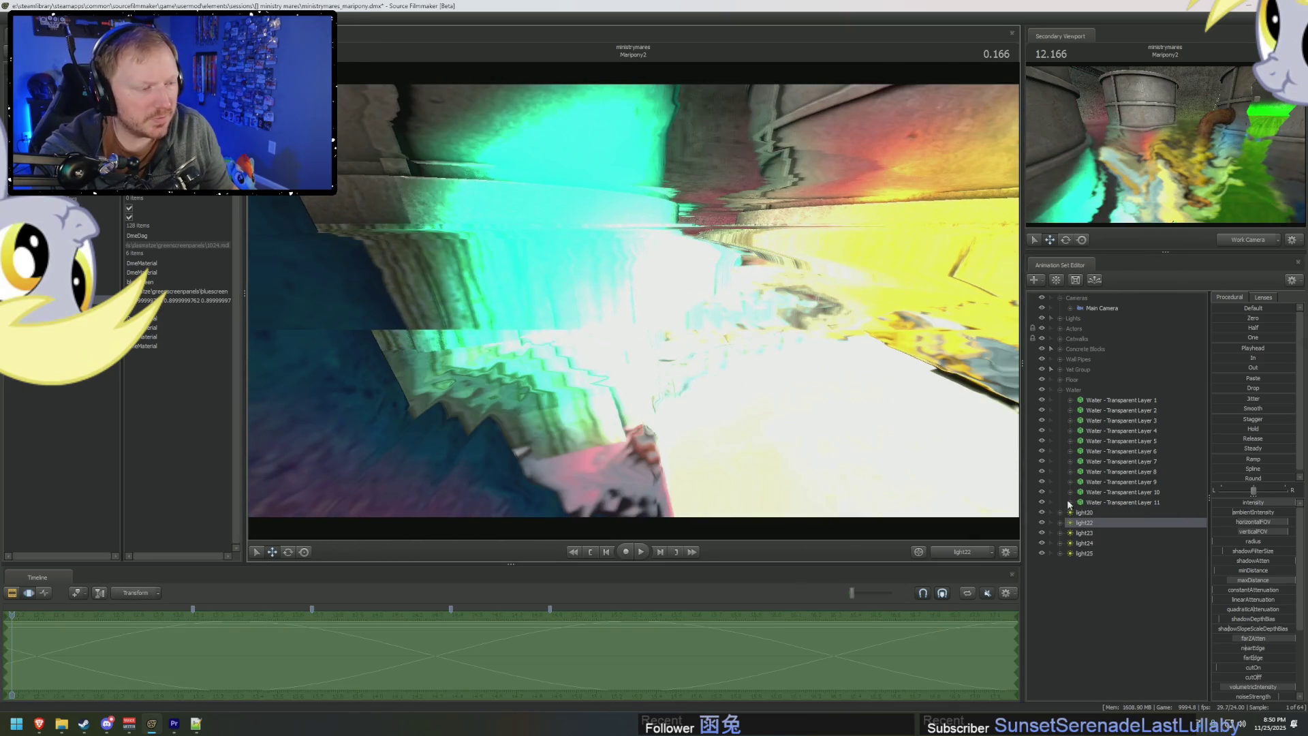
{"action": "left_click", "coordinate": [1092, 532]}
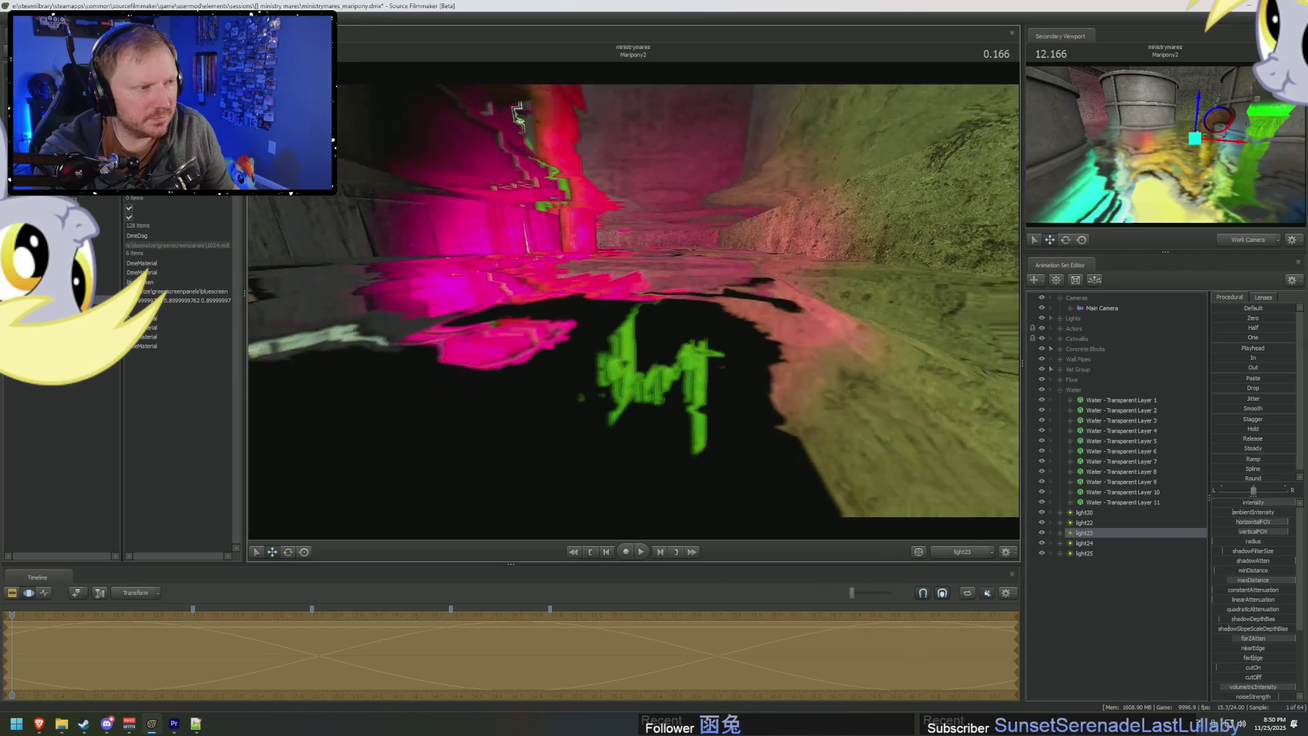
{"action": "left_click", "coordinate": [728, 366]}
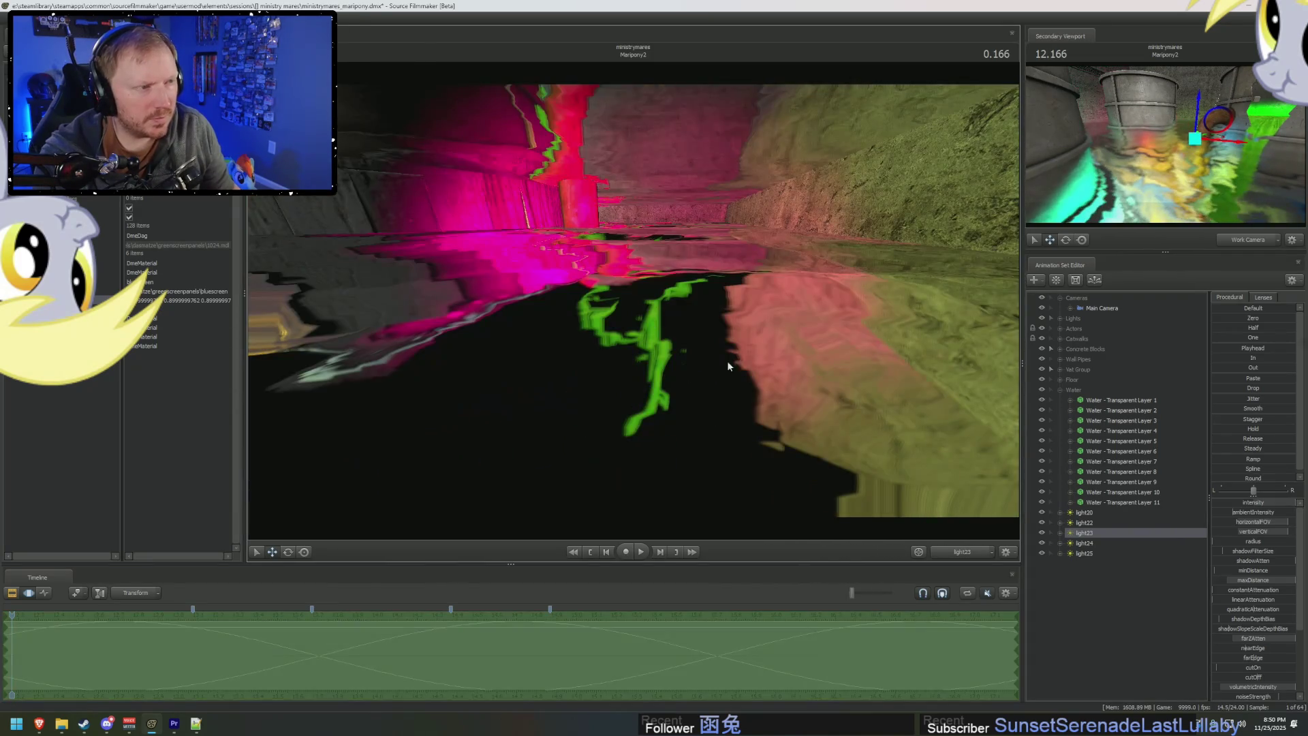
{"action": "left_click", "coordinate": [1080, 543]}
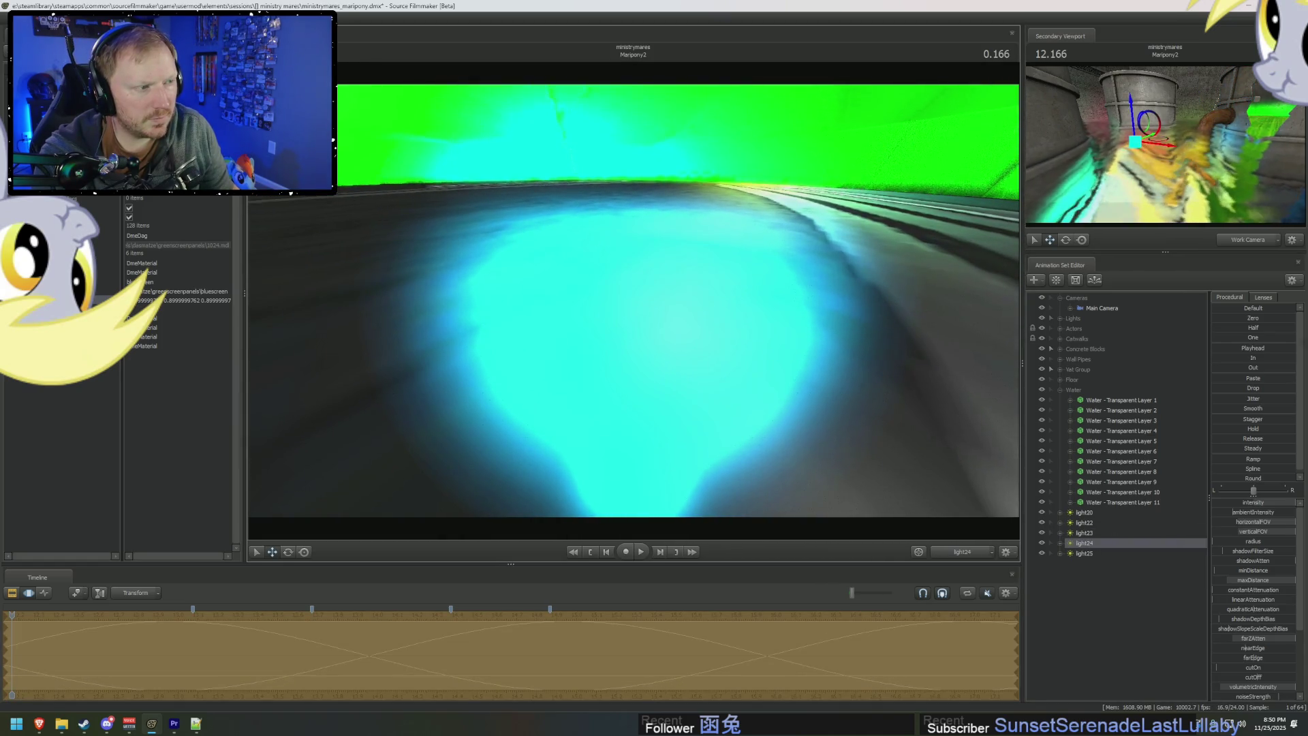
{"action": "left_click", "coordinate": [642, 311]}
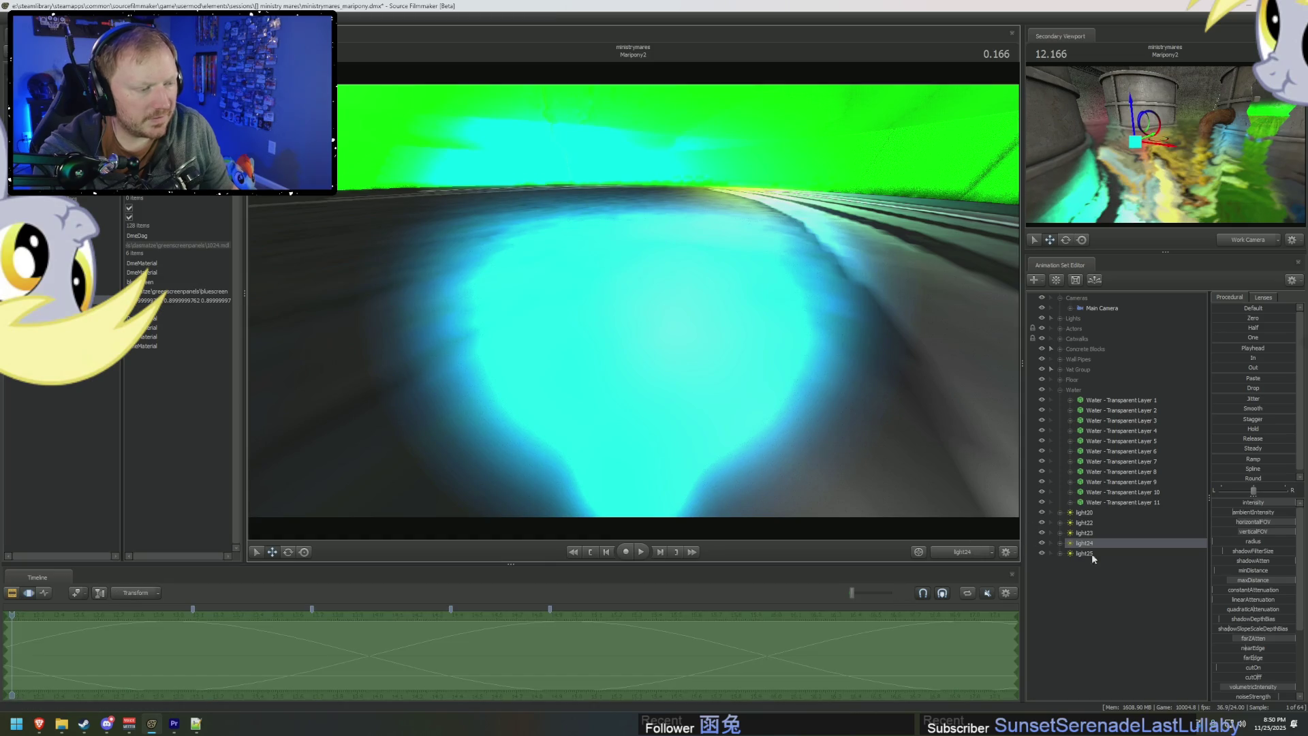
View through light25 and briefly play the shot to watch the light move.
{"action": "left_click", "coordinate": [1092, 553]}
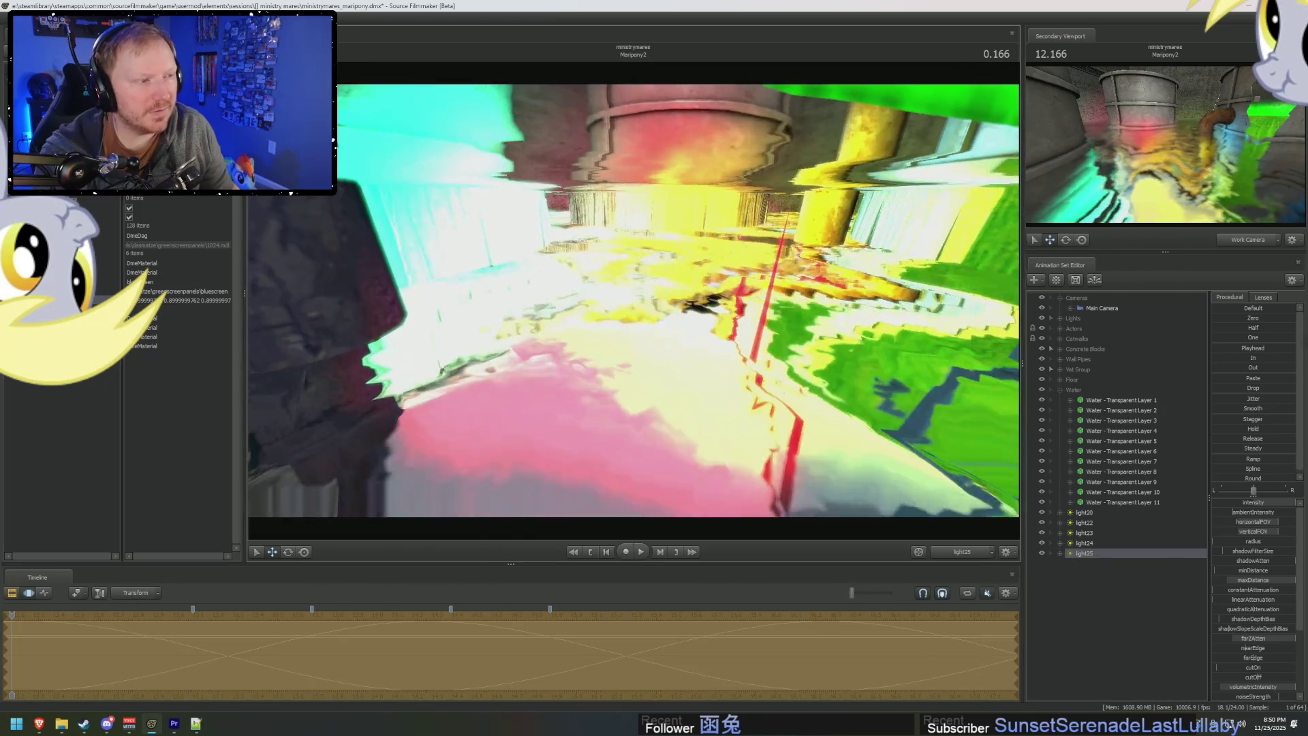
{"action": "key", "text": "F2"}
{"action": "key", "text": "space"}
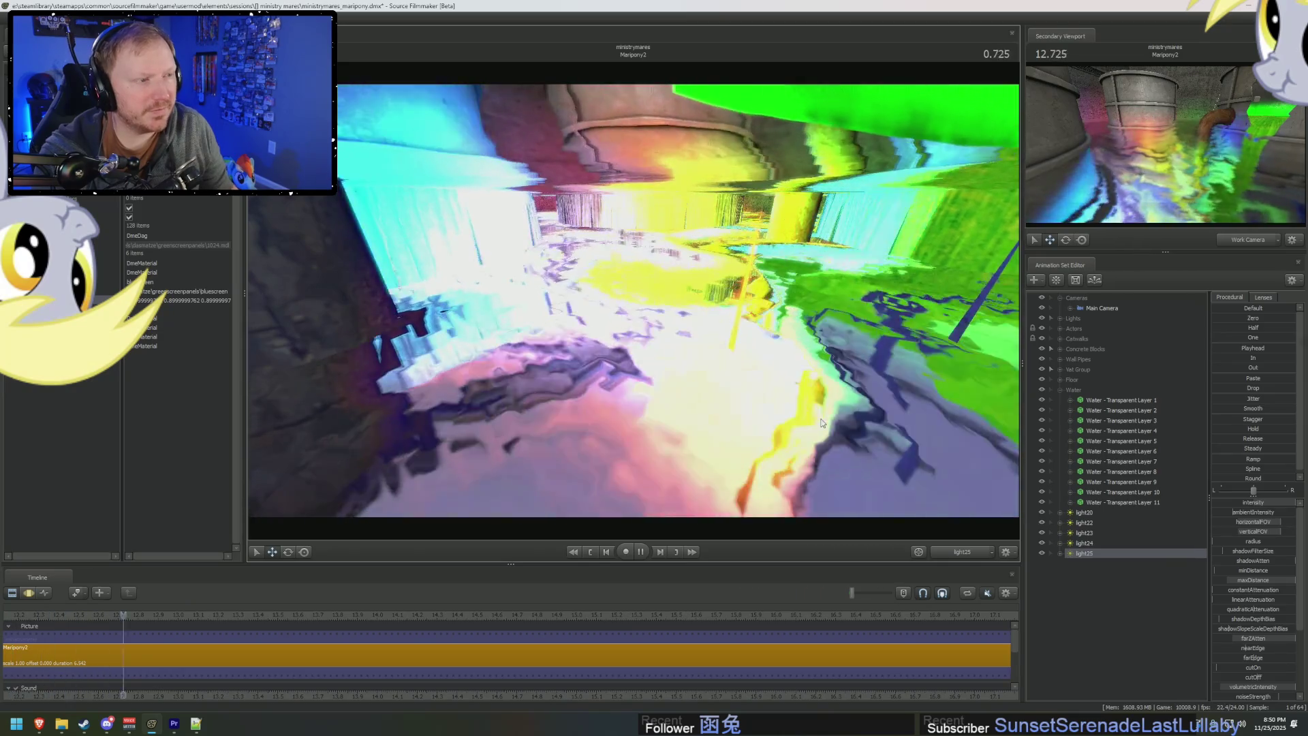
{"action": "key", "text": "space"}
Return to the work camera and play the shot while orbiting over the slime vats.
{"action": "left_click", "coordinate": [942, 554]}
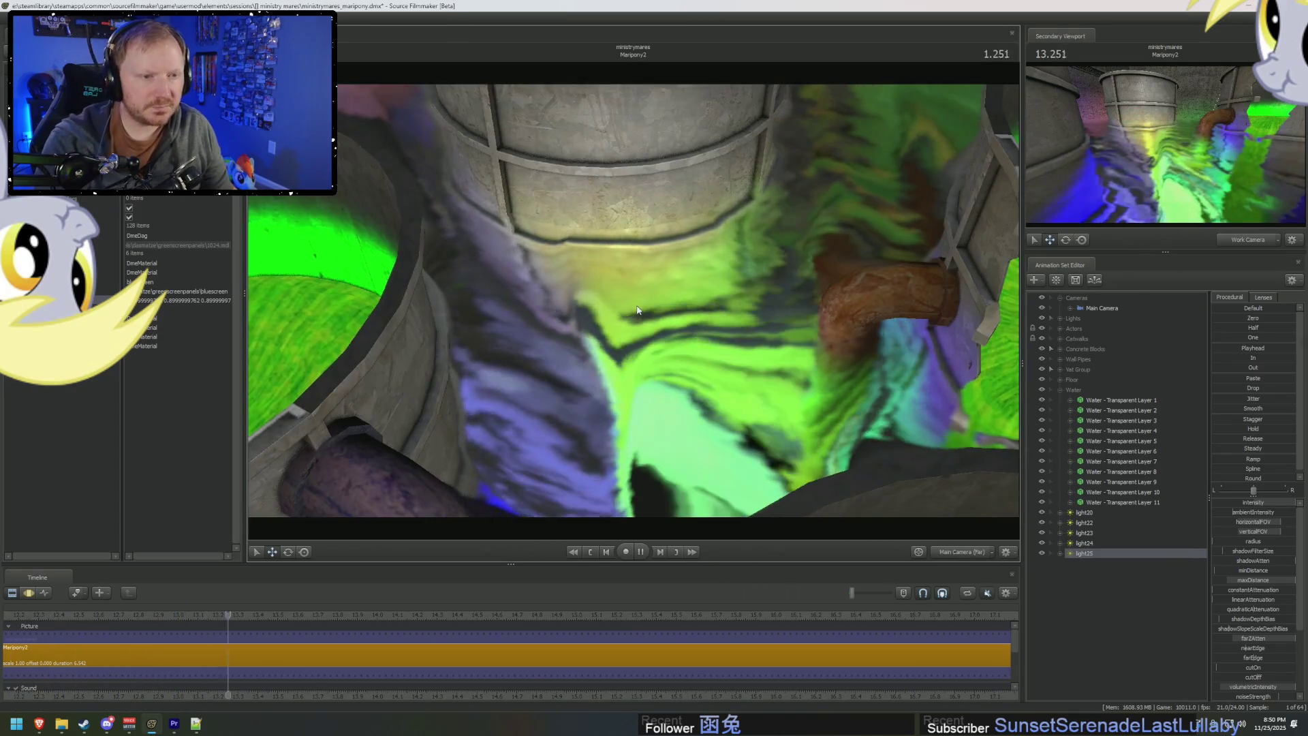
{"action": "key", "text": "space"}
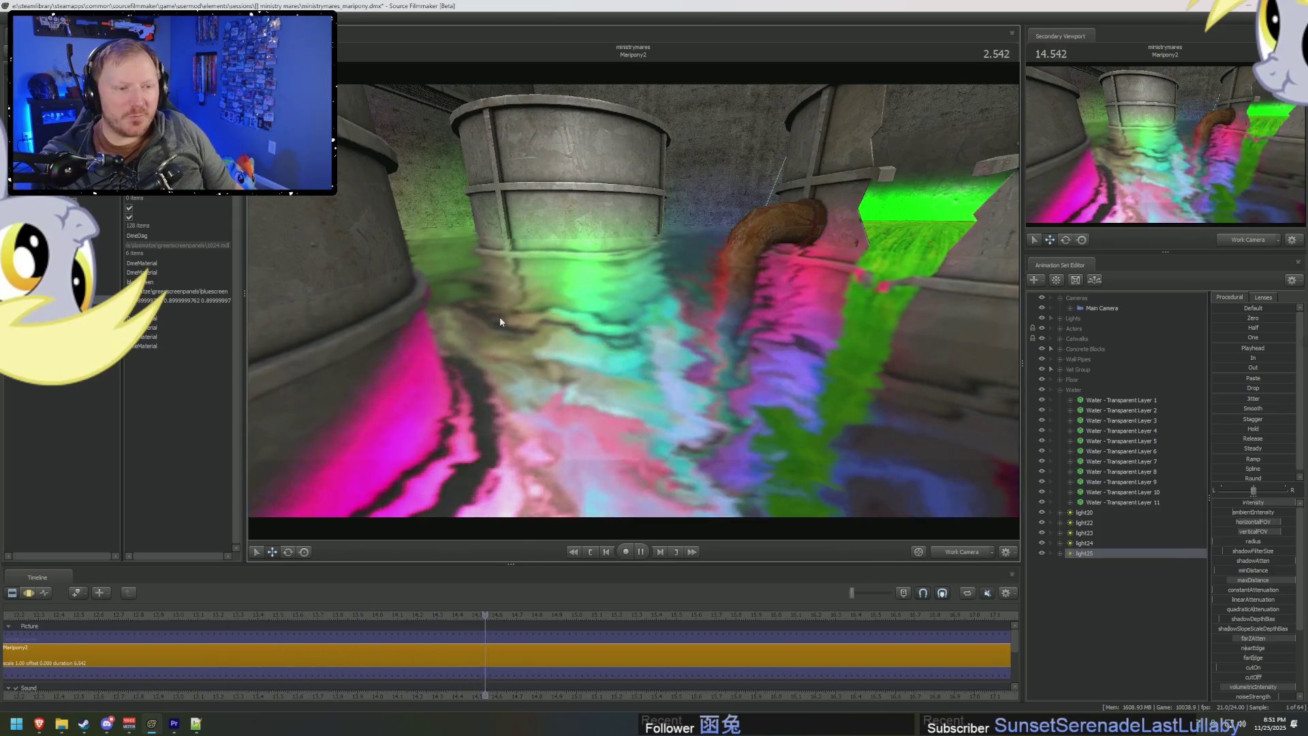
{"action": "mouse_move", "coordinate": [501, 316]}
{"action": "left_mouse_down"}
{"action": "mouse_move", "coordinate": [494, 368]}
{"action": "mouse_move", "coordinate": [494, 344]}
{"action": "mouse_move", "coordinate": [494, 368]}
{"action": "mouse_move", "coordinate": [633, 297]}
{"action": "mouse_move", "coordinate": [686, 310]}
{"action": "mouse_move", "coordinate": [685, 283]}
{"action": "mouse_move", "coordinate": [682, 301]}
{"action": "mouse_move", "coordinate": [712, 300]}
{"action": "left_mouse_up"}
{"action": "key", "text": "space"}
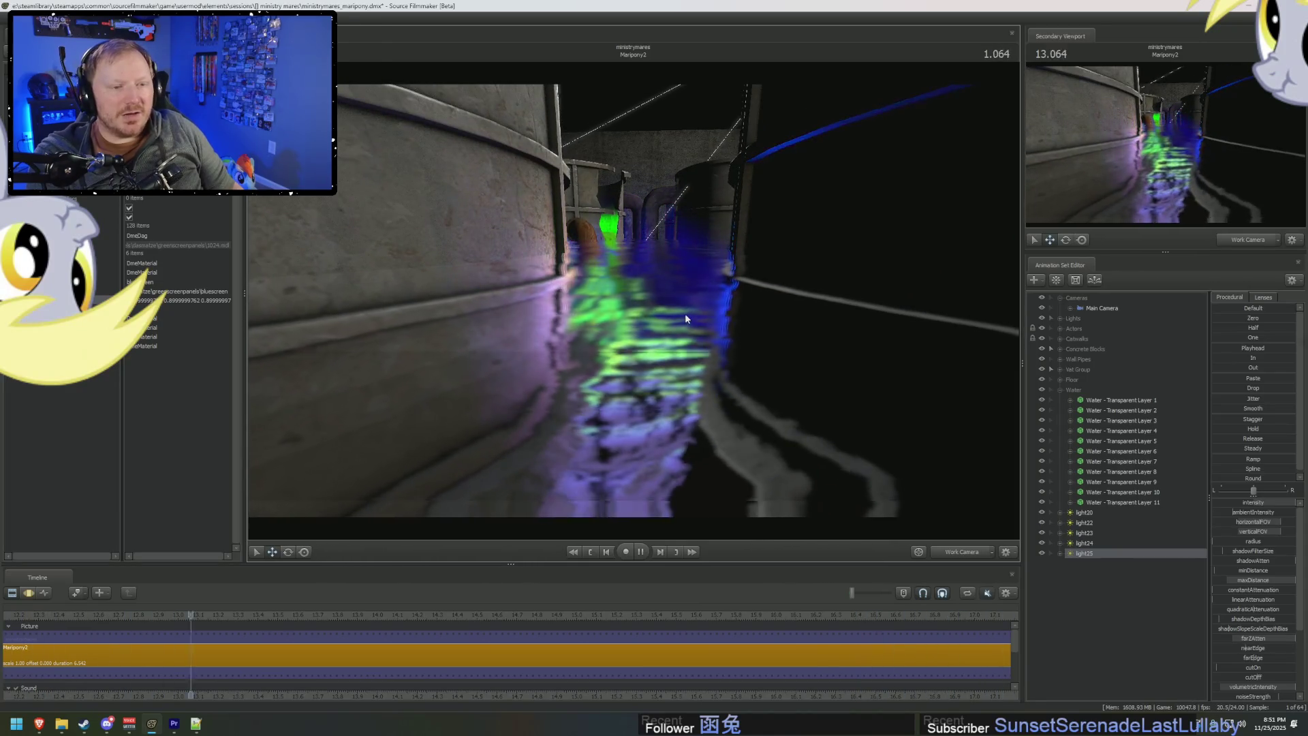
{"action": "key", "text": "space"}
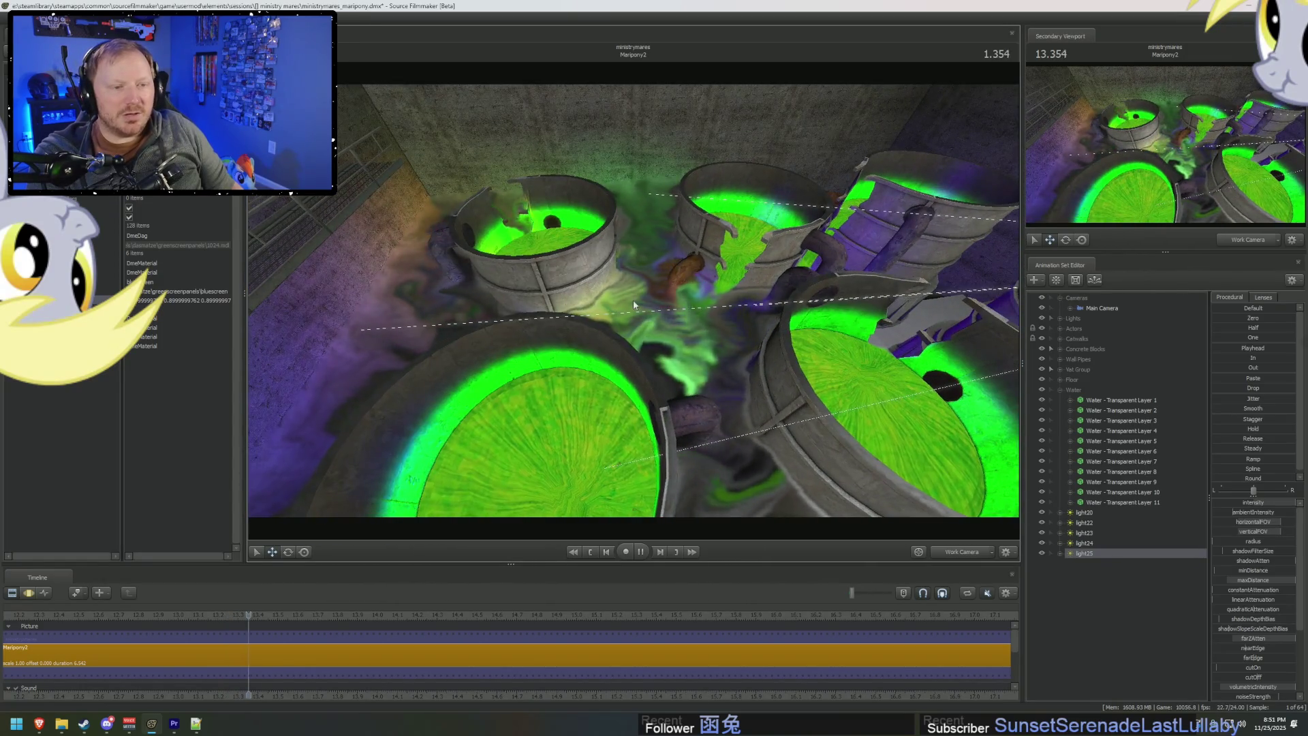
{"action": "left_click_drag", "start_coordinate": [797, 325], "coordinate": [797, 326]}
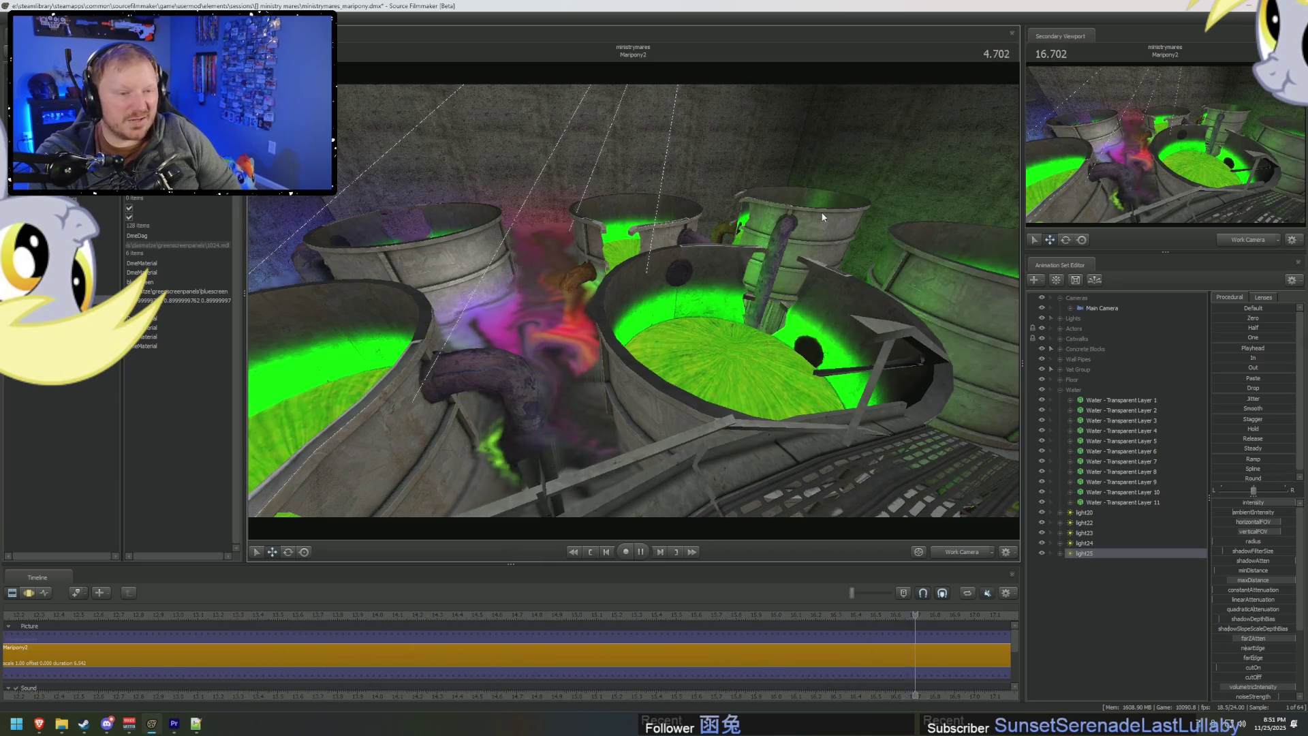
Set Water - Transparent Layer 1's material values to 0 and 0.01.
{"action": "key", "text": "space"}
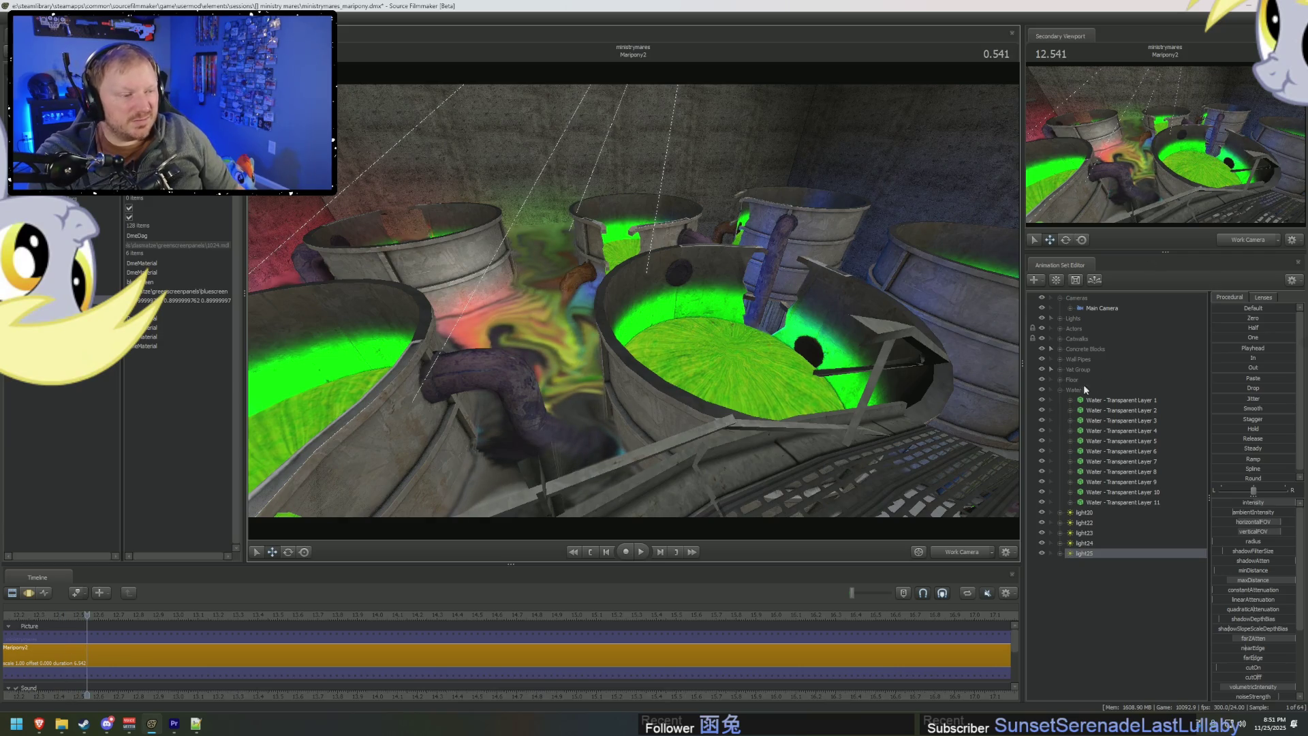
{"action": "left_click", "coordinate": [1109, 401]}
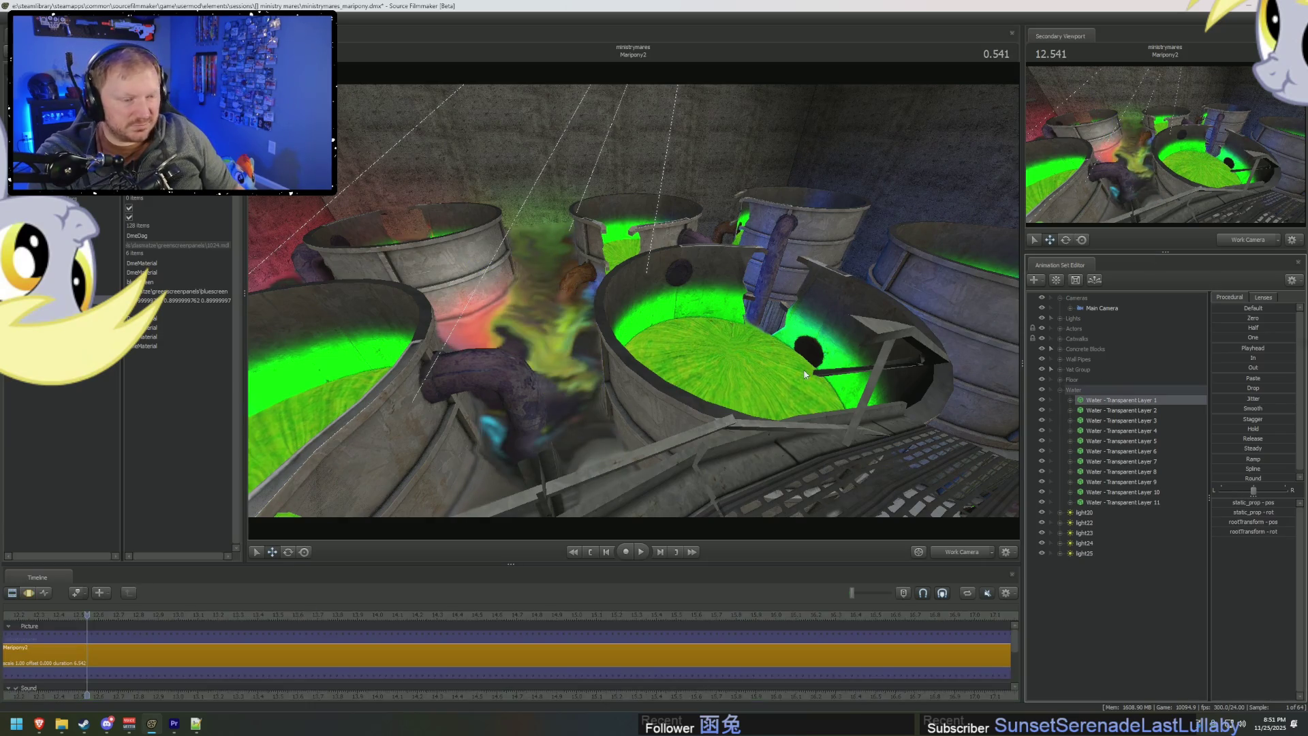
{"action": "mouse_move", "coordinate": [805, 374]}
{"action": "left_mouse_down"}
{"action": "mouse_move", "coordinate": [777, 327]}
{"action": "mouse_move", "coordinate": [784, 416]}
{"action": "mouse_move", "coordinate": [675, 347]}
{"action": "left_mouse_up"}
{"action": "right_click", "coordinate": [1136, 407]}
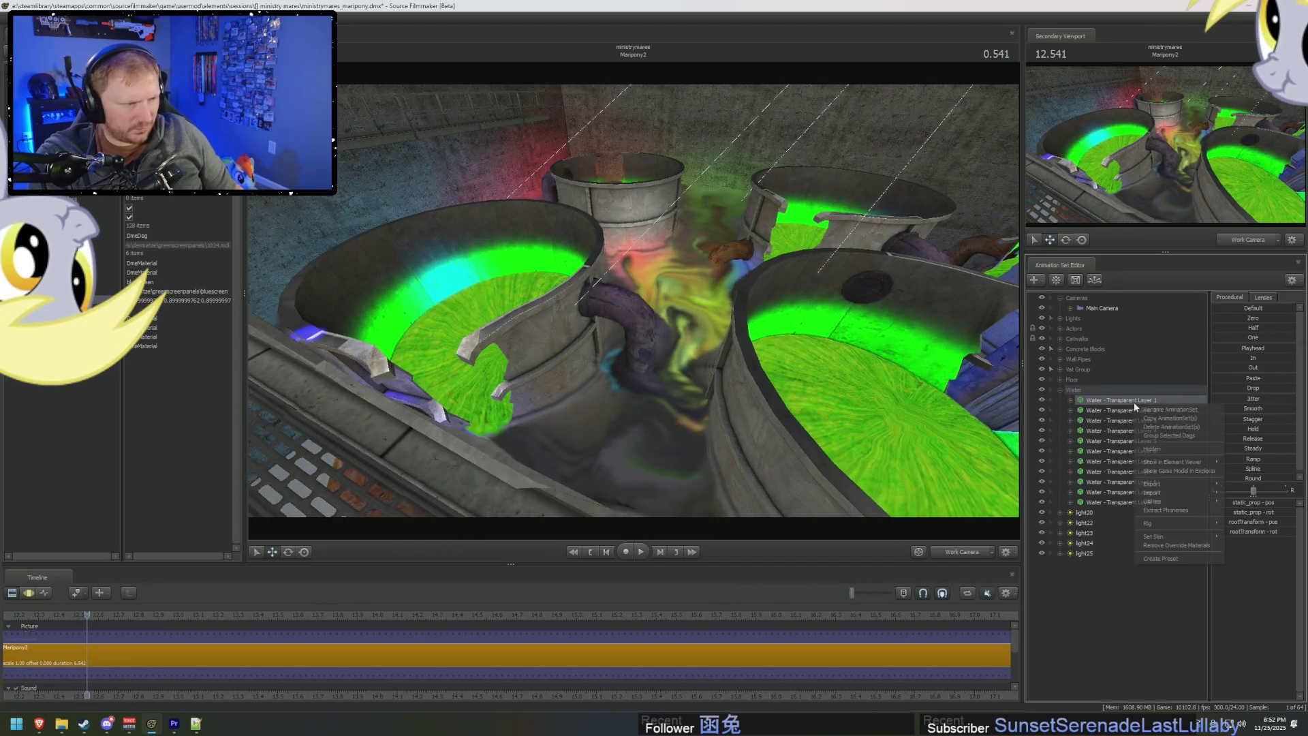
{"action": "left_click", "coordinate": [1265, 469]}
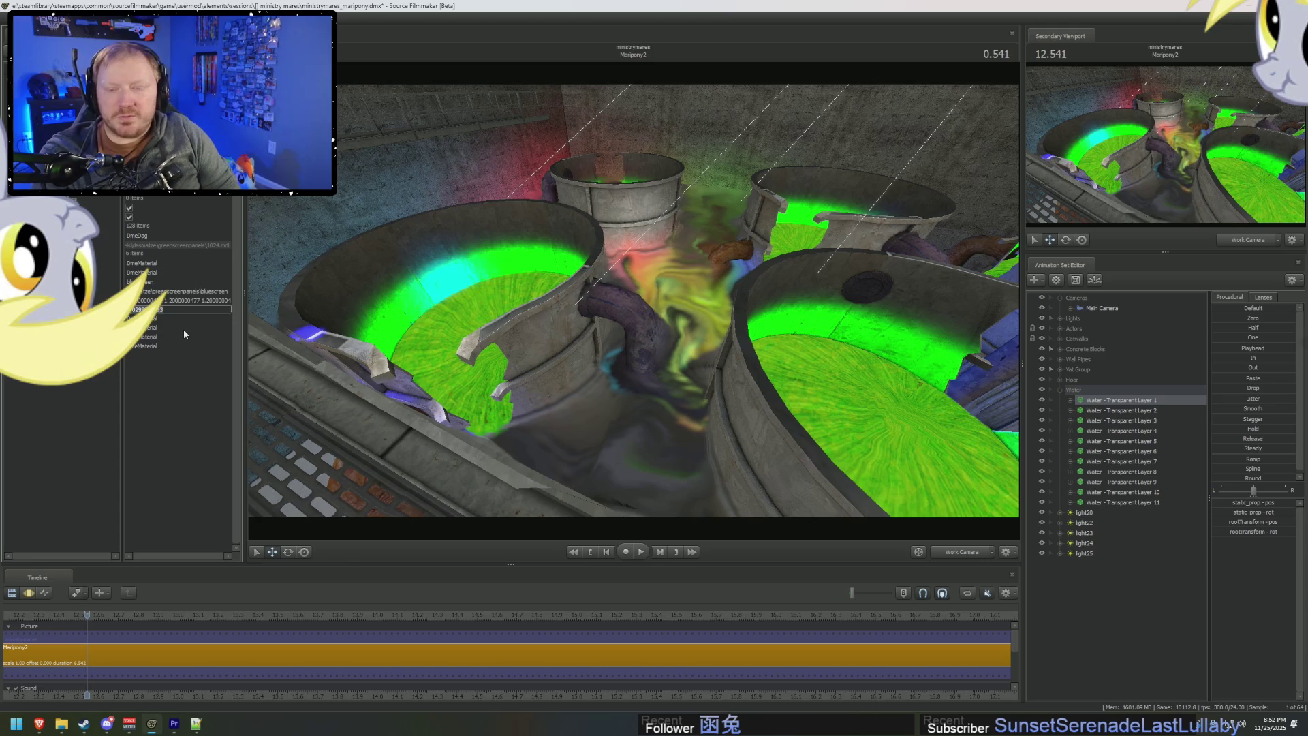
{"action": "type", "text": "0"}
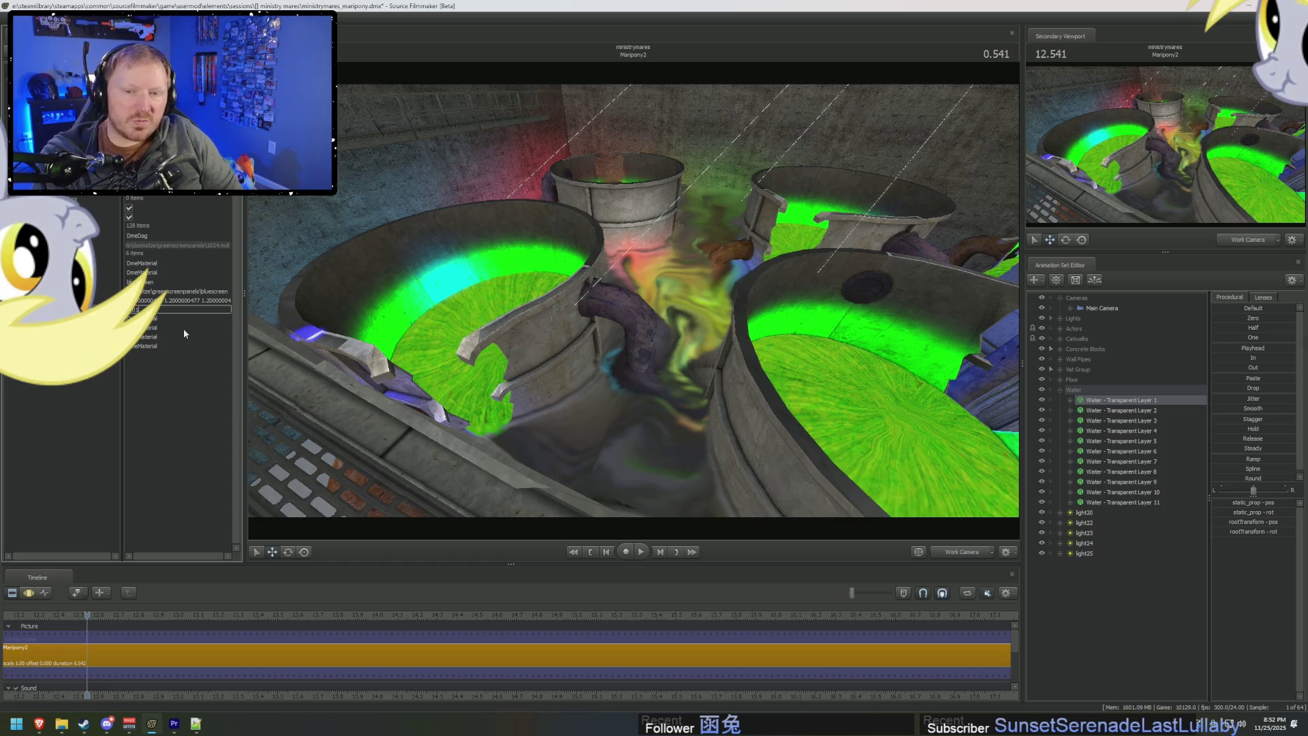
{"action": "key", "text": "Return"}
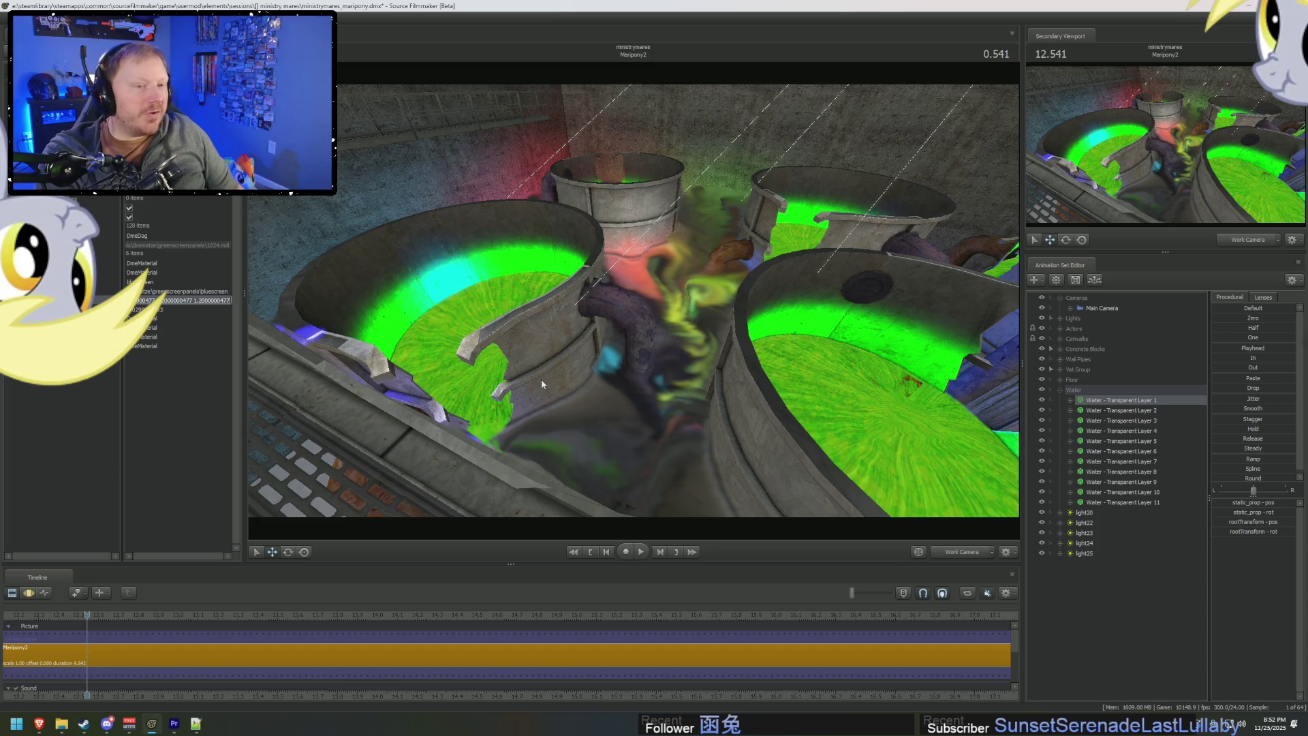
{"action": "double_click", "coordinate": [152, 310]}
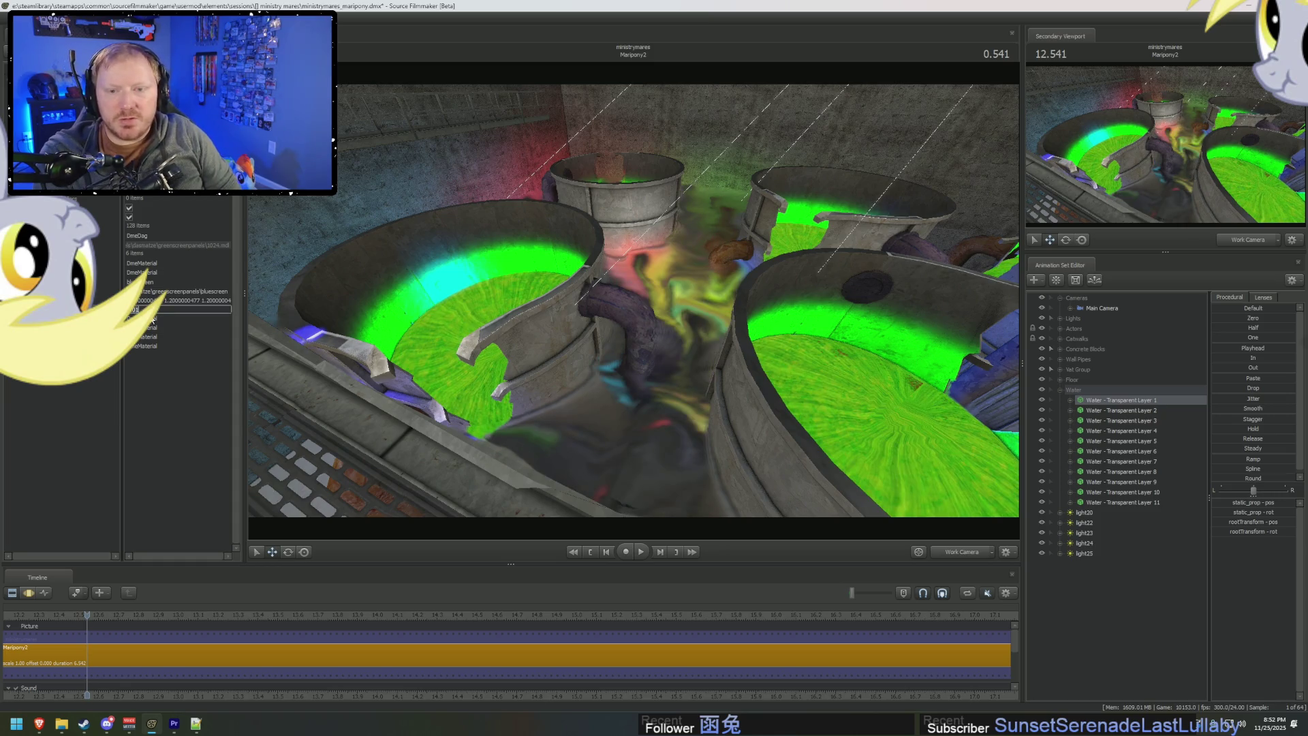
{"action": "key", "text": "Return"}
Open water layers 2 and 3 in the element viewer and commit layer 3's edited value.
{"action": "right_click", "coordinate": [1115, 409]}
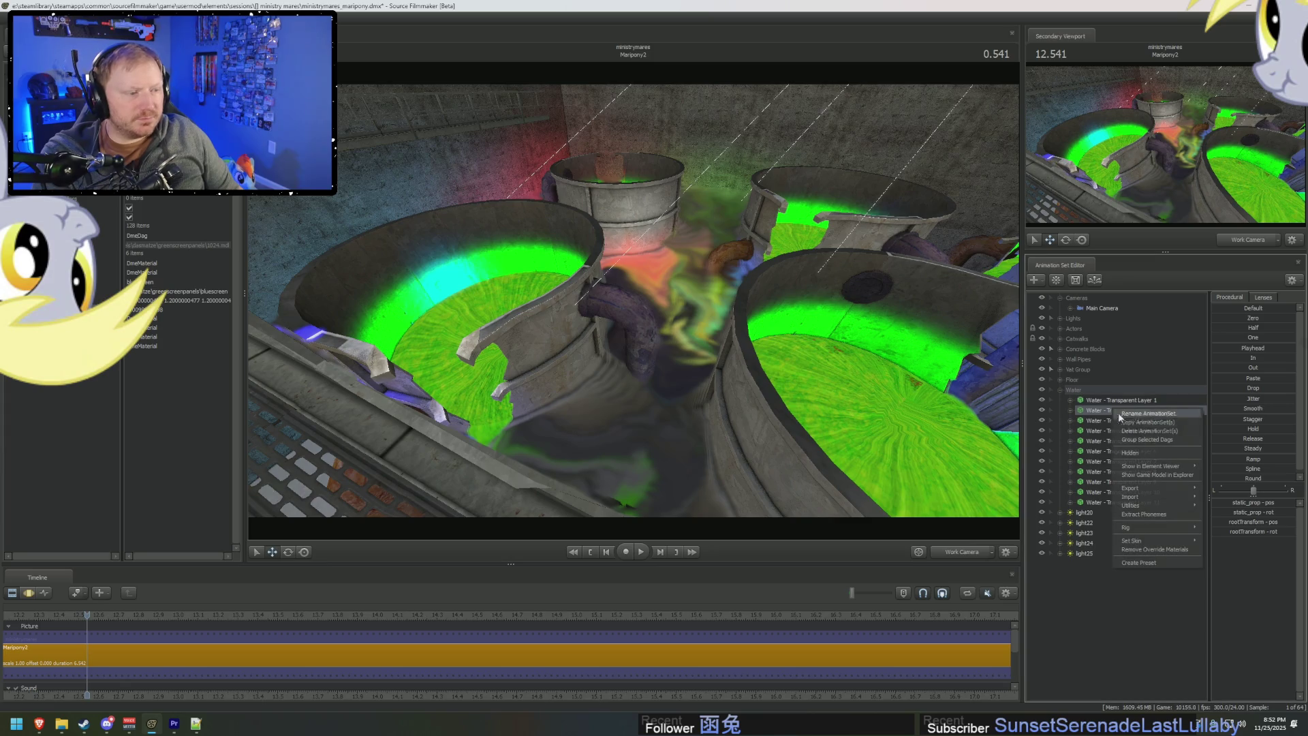
{"action": "left_click", "coordinate": [1221, 476]}
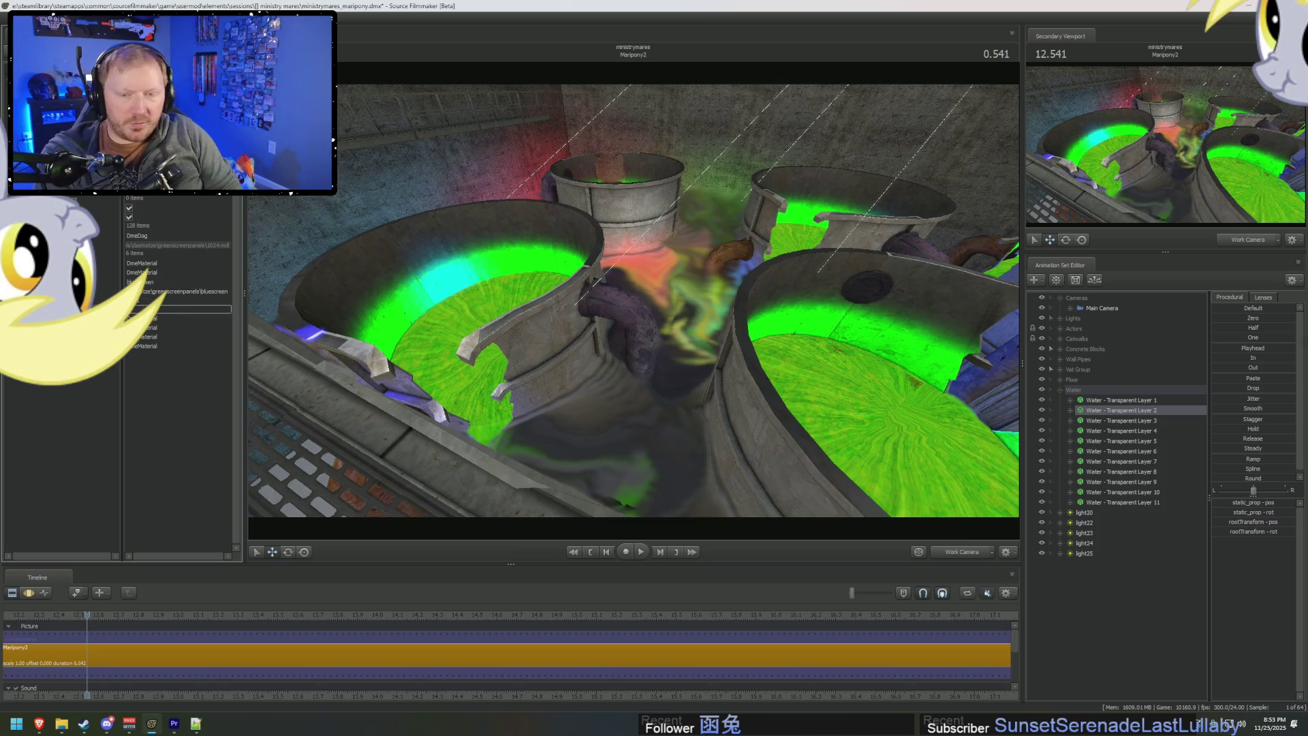
{"action": "left_click_drag", "start_coordinate": [704, 337], "coordinate": [704, 338]}
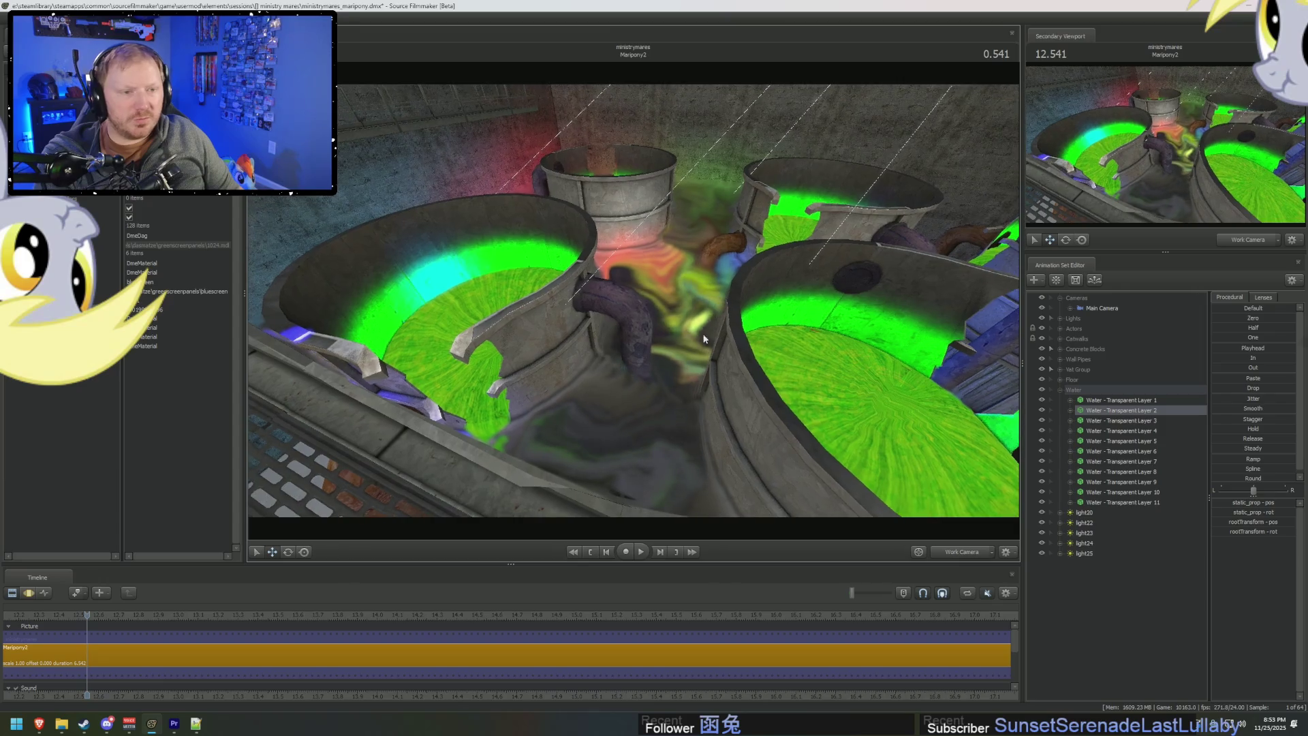
{"action": "right_click", "coordinate": [1135, 421]}
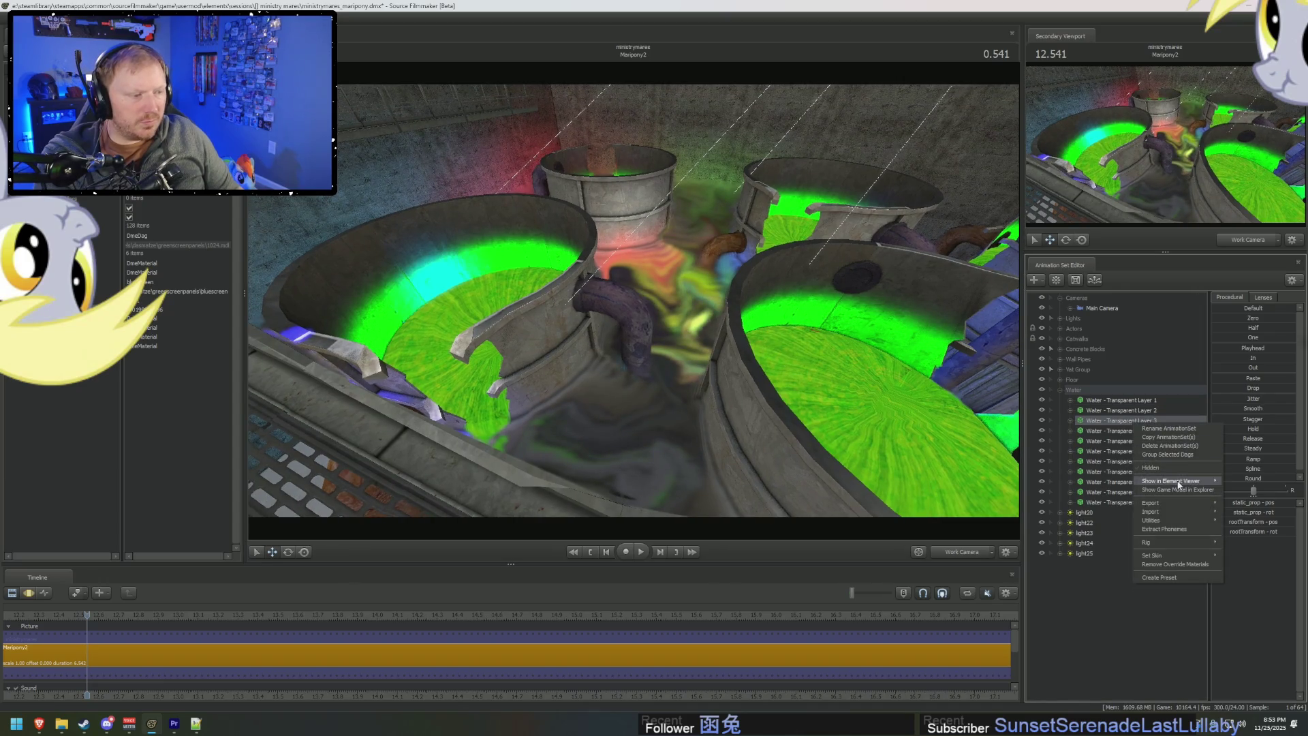
{"action": "left_click", "coordinate": [1242, 490]}
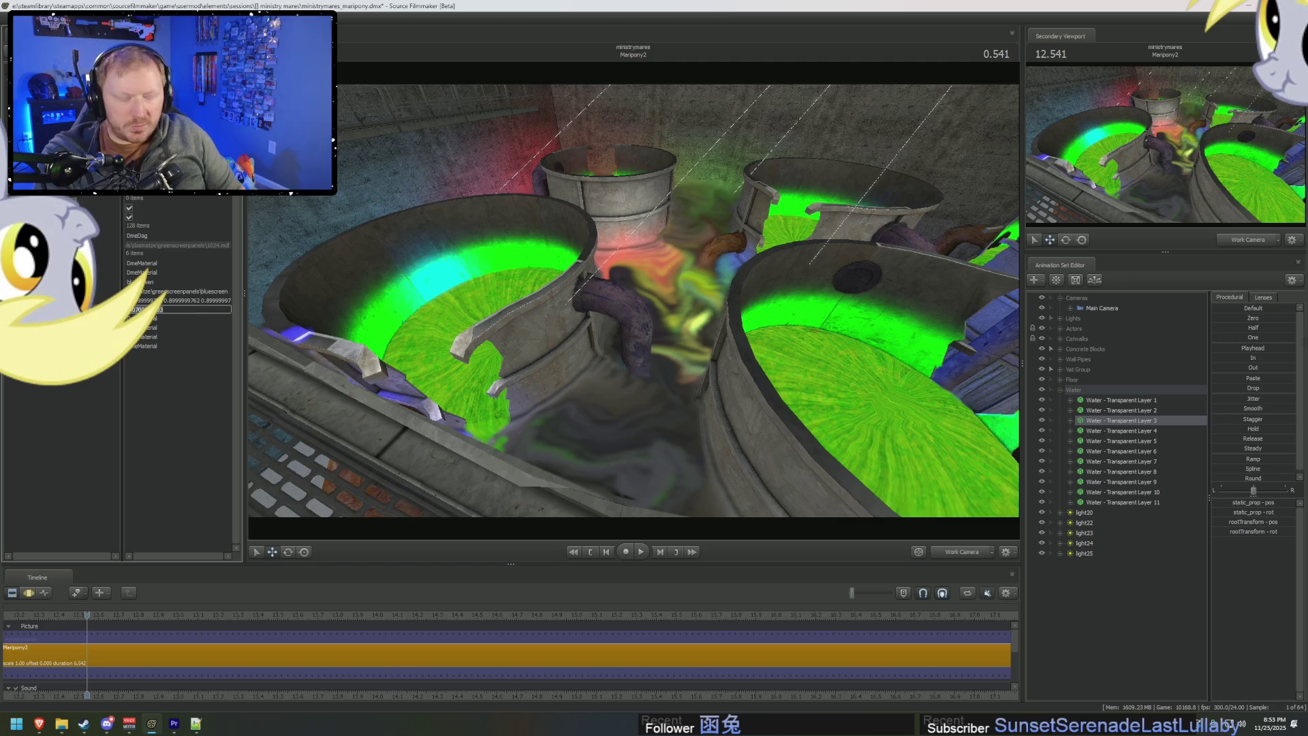
{"action": "key", "text": "Return"}
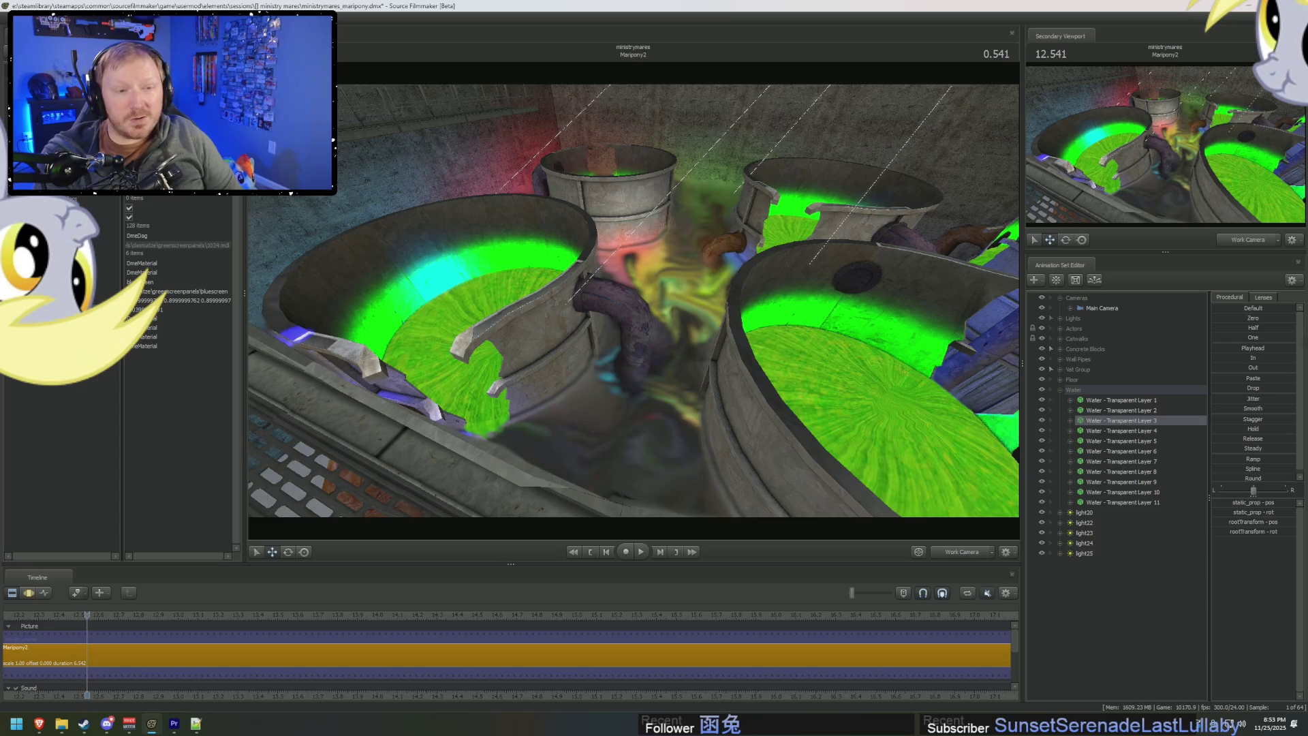
Inspect water layer 4 and set water layer 5's value to 0.05.
{"action": "right_click", "coordinate": [1139, 432]}
{"action": "left_click", "coordinate": [1257, 503]}
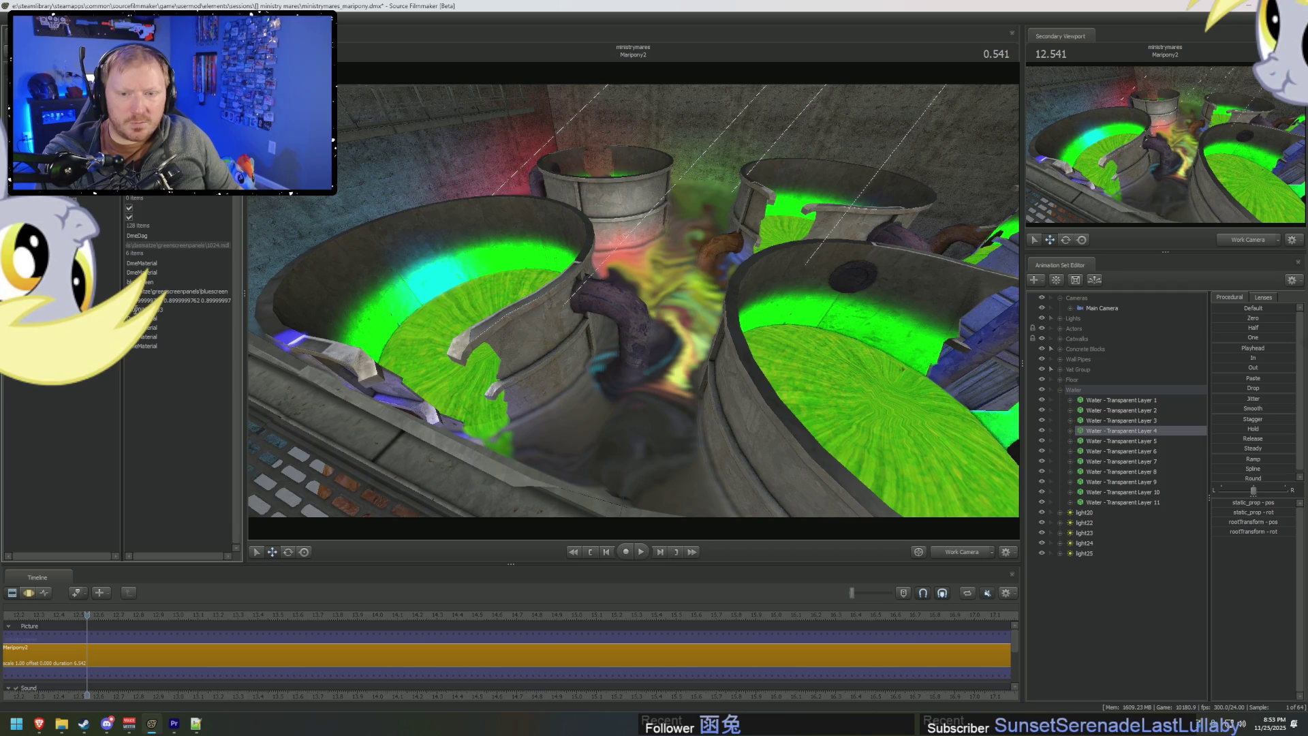
{"action": "right_click", "coordinate": [1098, 441]}
{"action": "left_click", "coordinate": [1229, 510]}
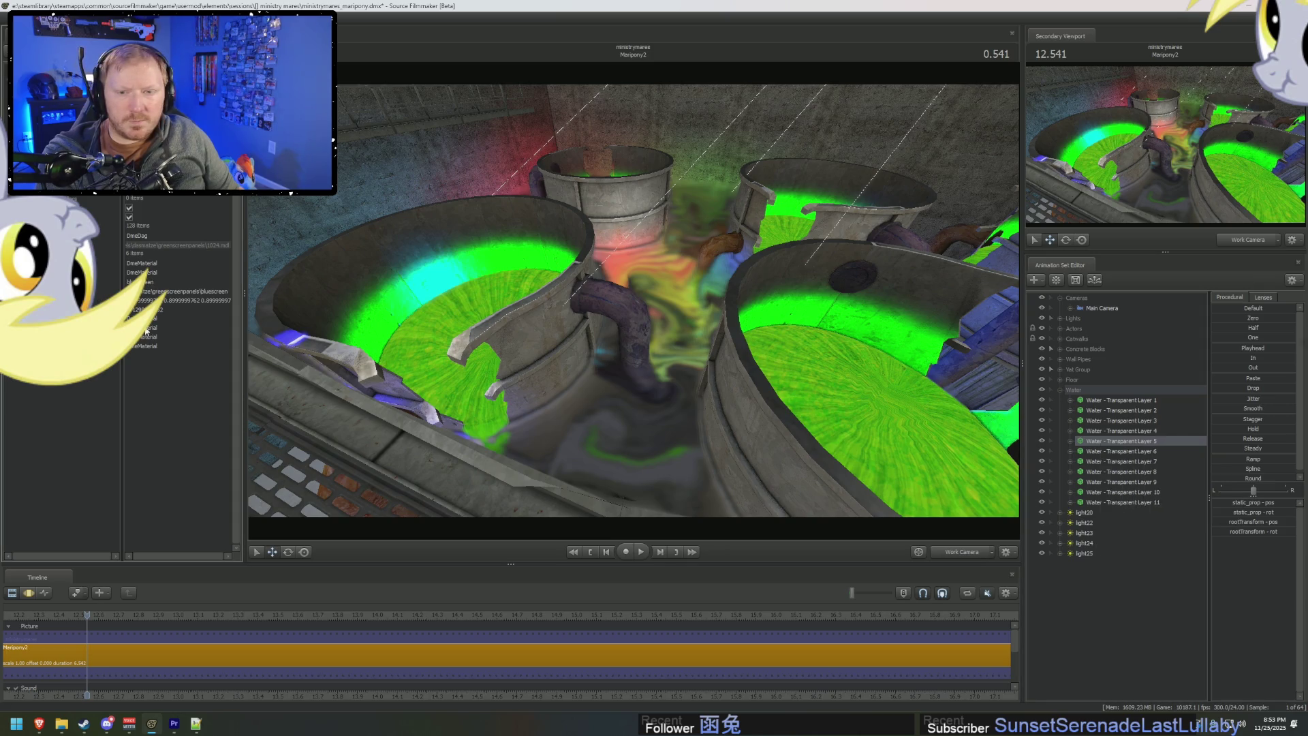
{"action": "type", "text": "0.05"}
{"action": "key", "text": "Return"}
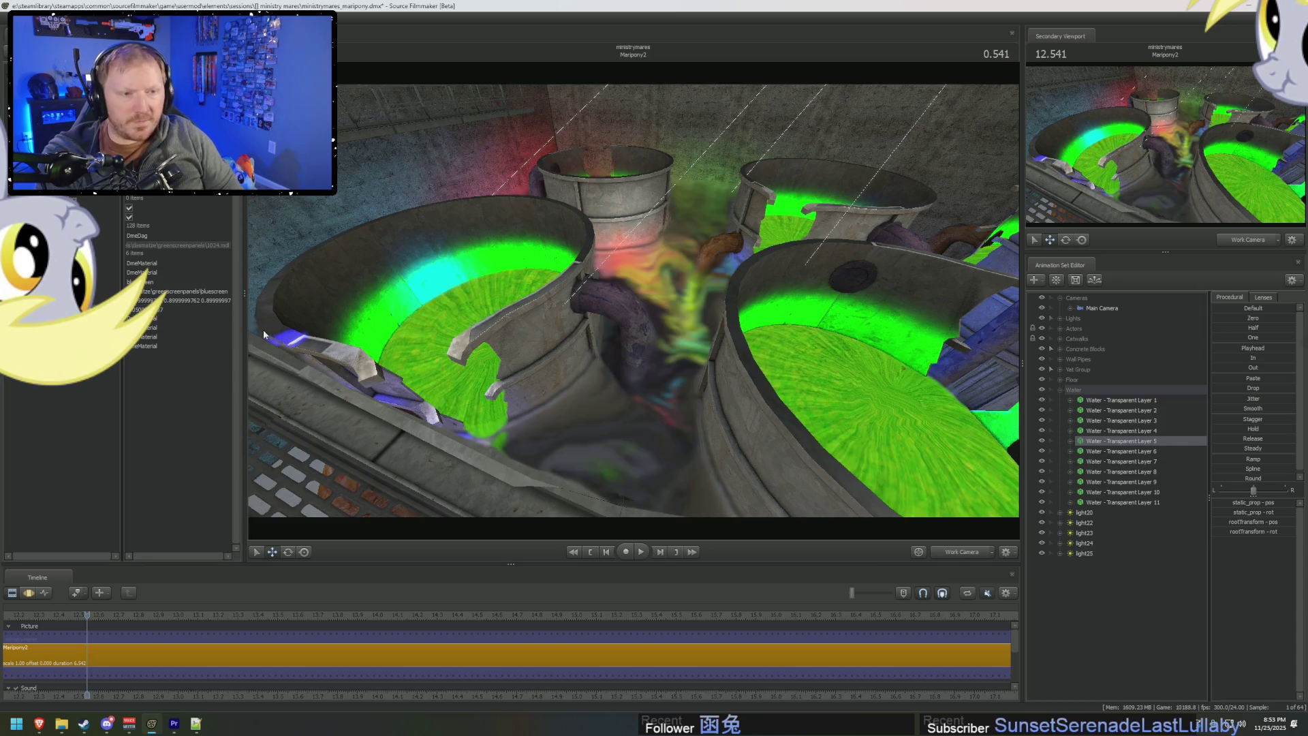
Inspect the model data of water layers 6 and 7.
{"action": "left_click_drag", "start_coordinate": [263, 329], "coordinate": [267, 330]}
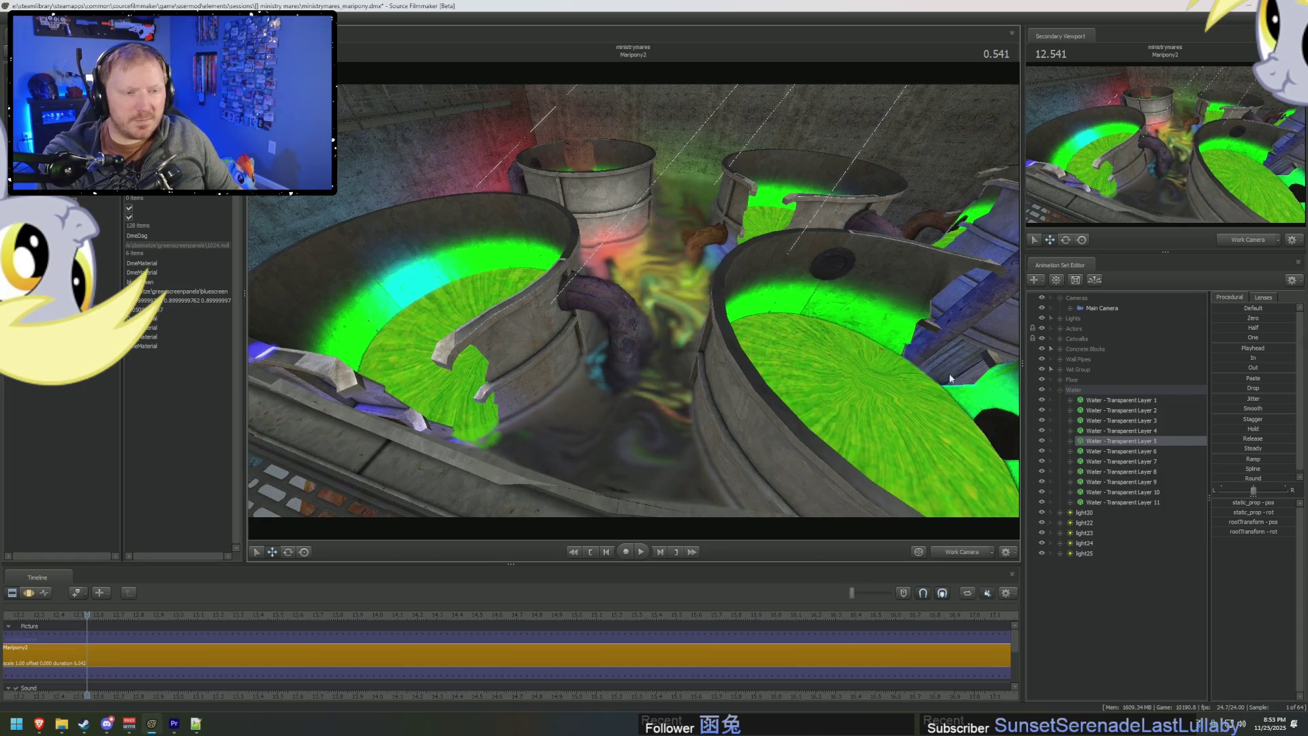
{"action": "right_click", "coordinate": [1140, 454]}
{"action": "left_click", "coordinate": [1152, 452]}
{"action": "right_click", "coordinate": [1151, 452]}
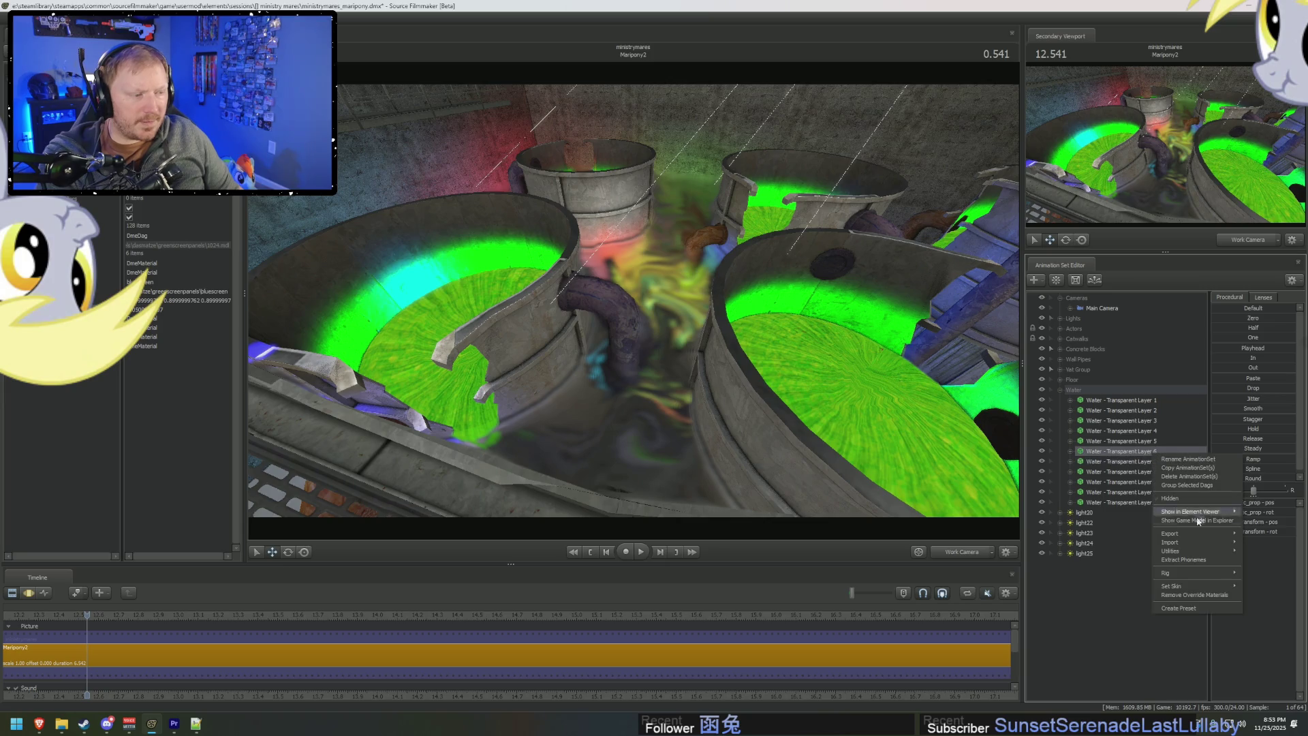
{"action": "left_click", "coordinate": [1259, 522]}
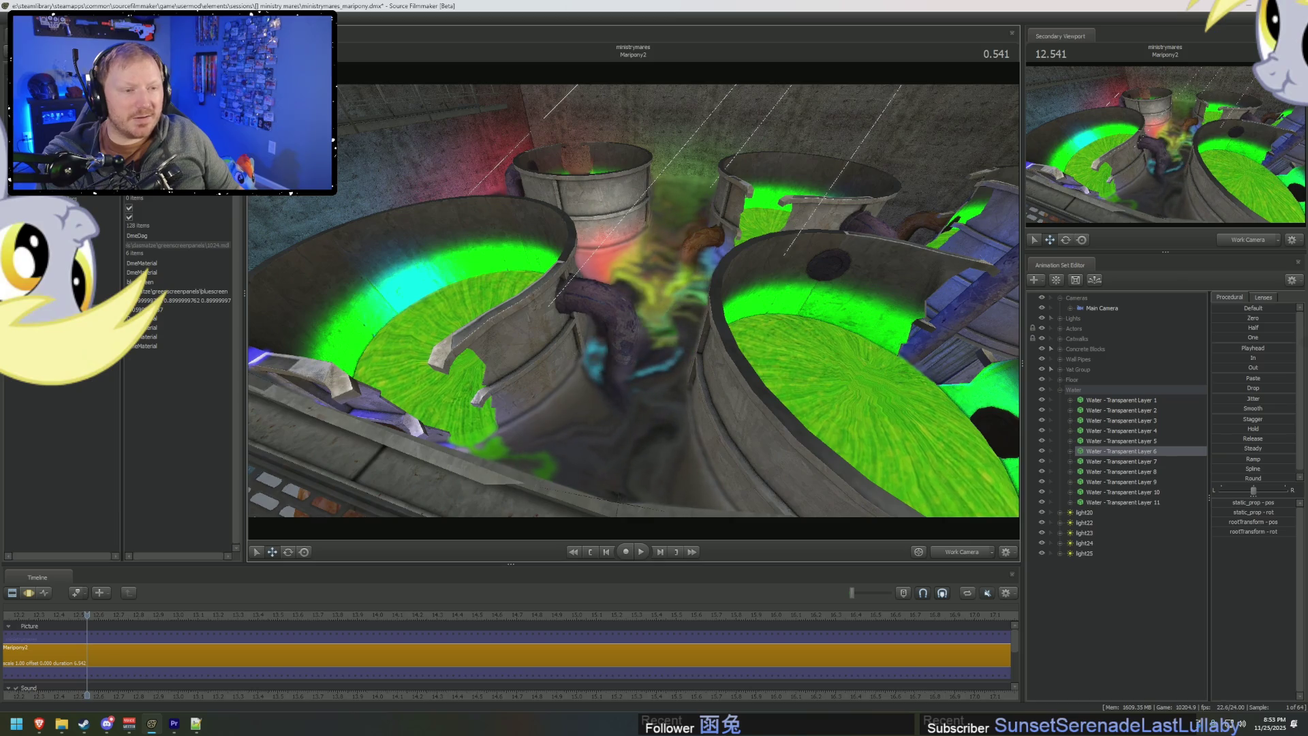
{"action": "right_click", "coordinate": [1144, 463]}
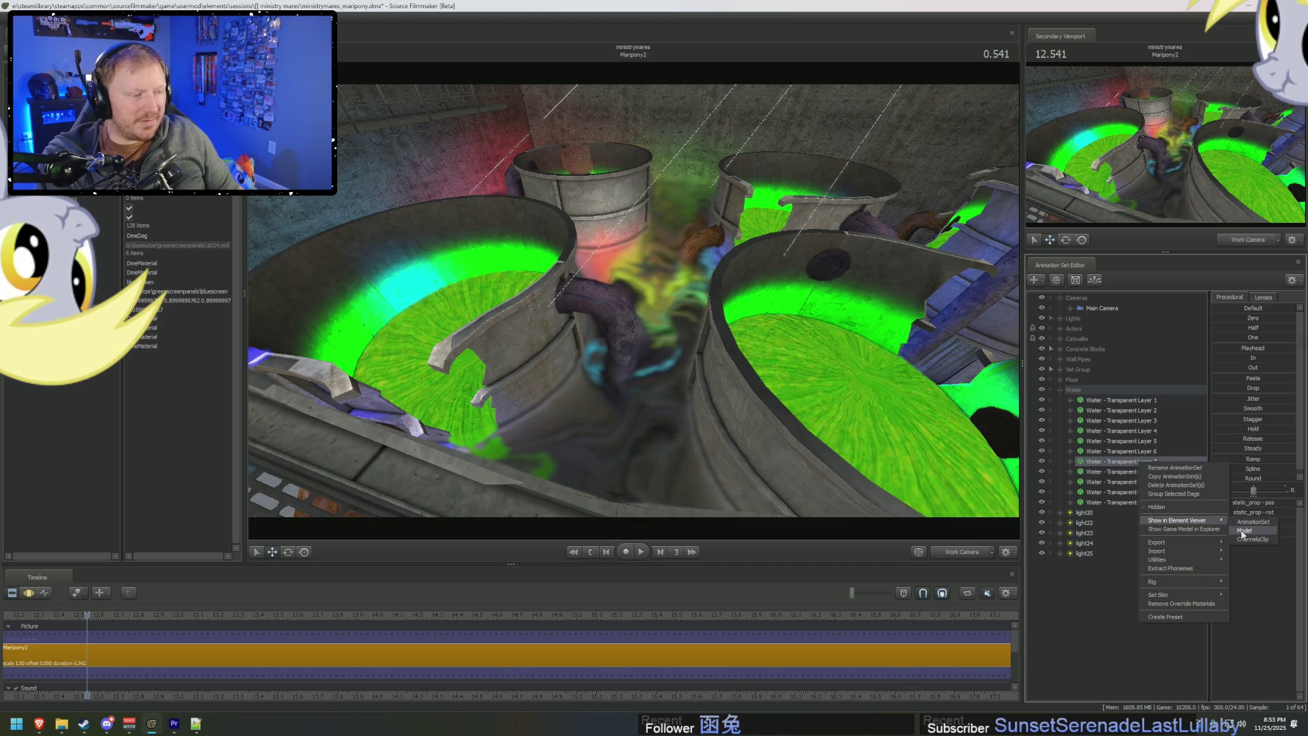
{"action": "left_click", "coordinate": [1244, 531]}
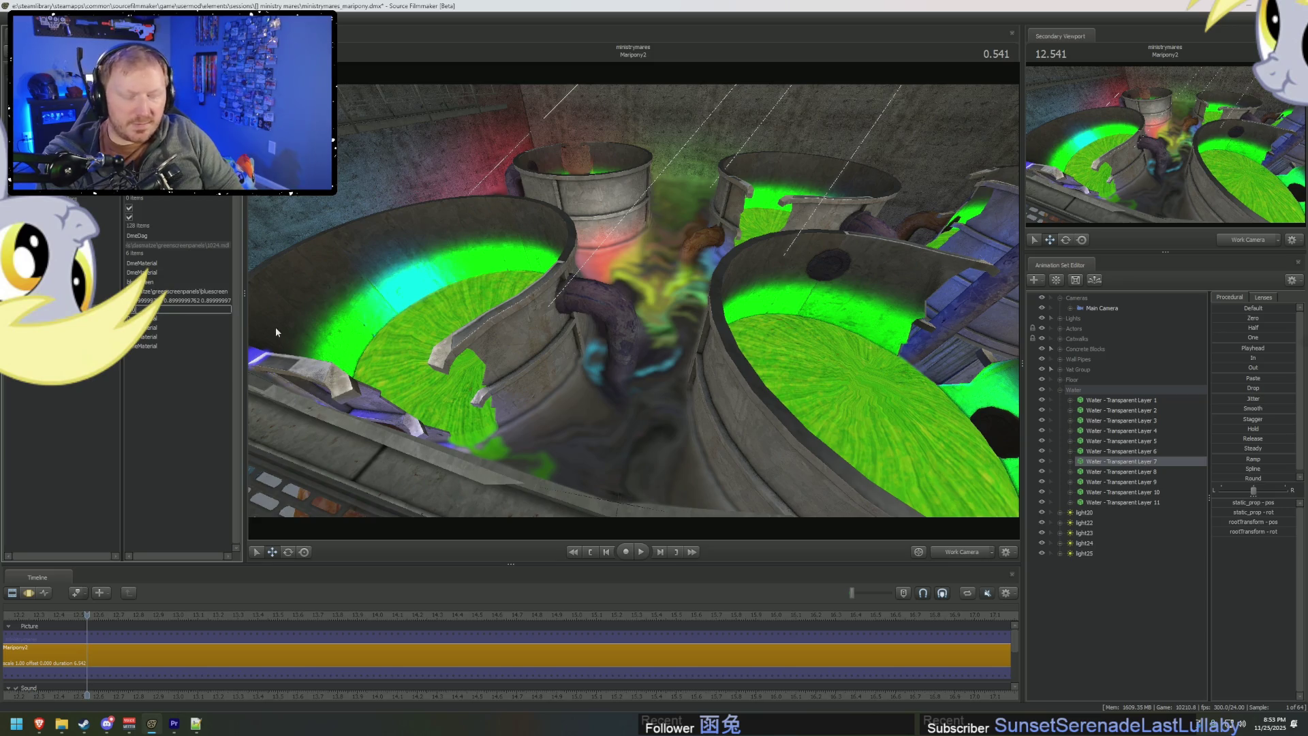
Set water layer 8's material value to 0.08.
{"action": "right_click", "coordinate": [1120, 474]}
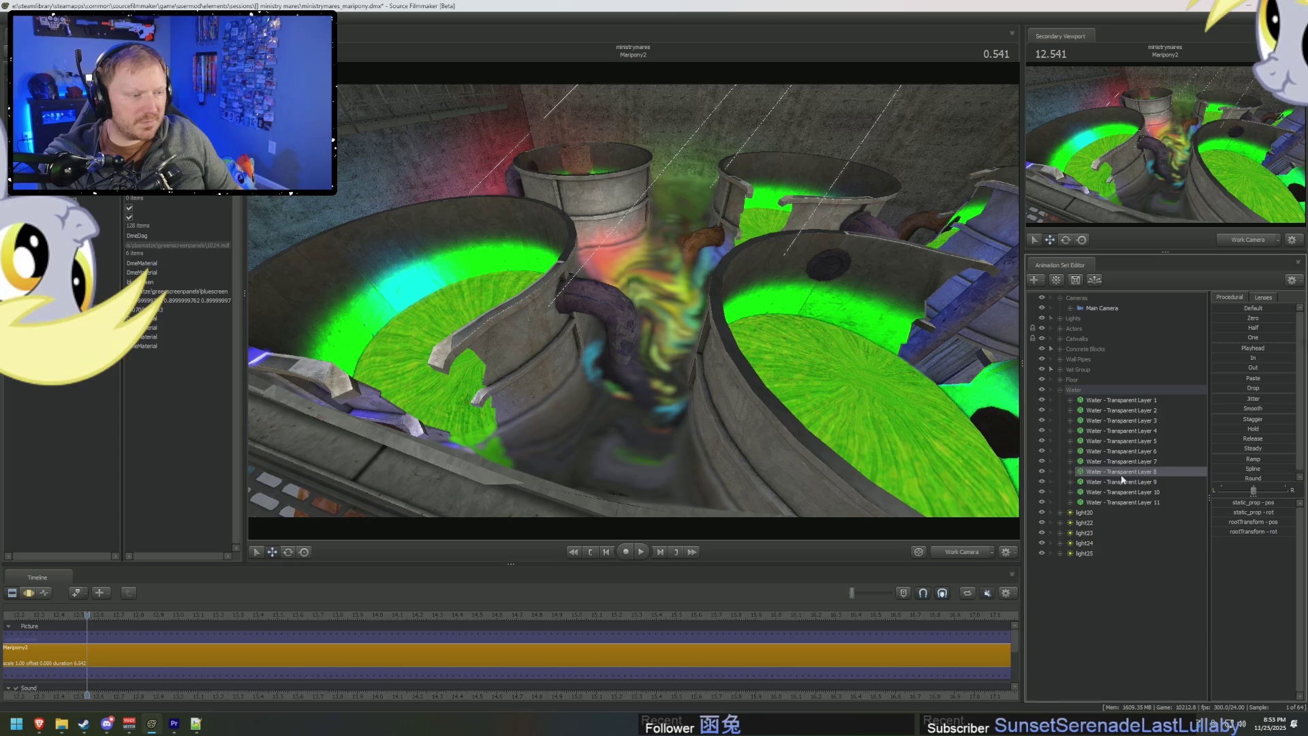
{"action": "mouse_move", "coordinate": [1203, 525]}
{"action": "left_click", "coordinate": [1237, 540]}
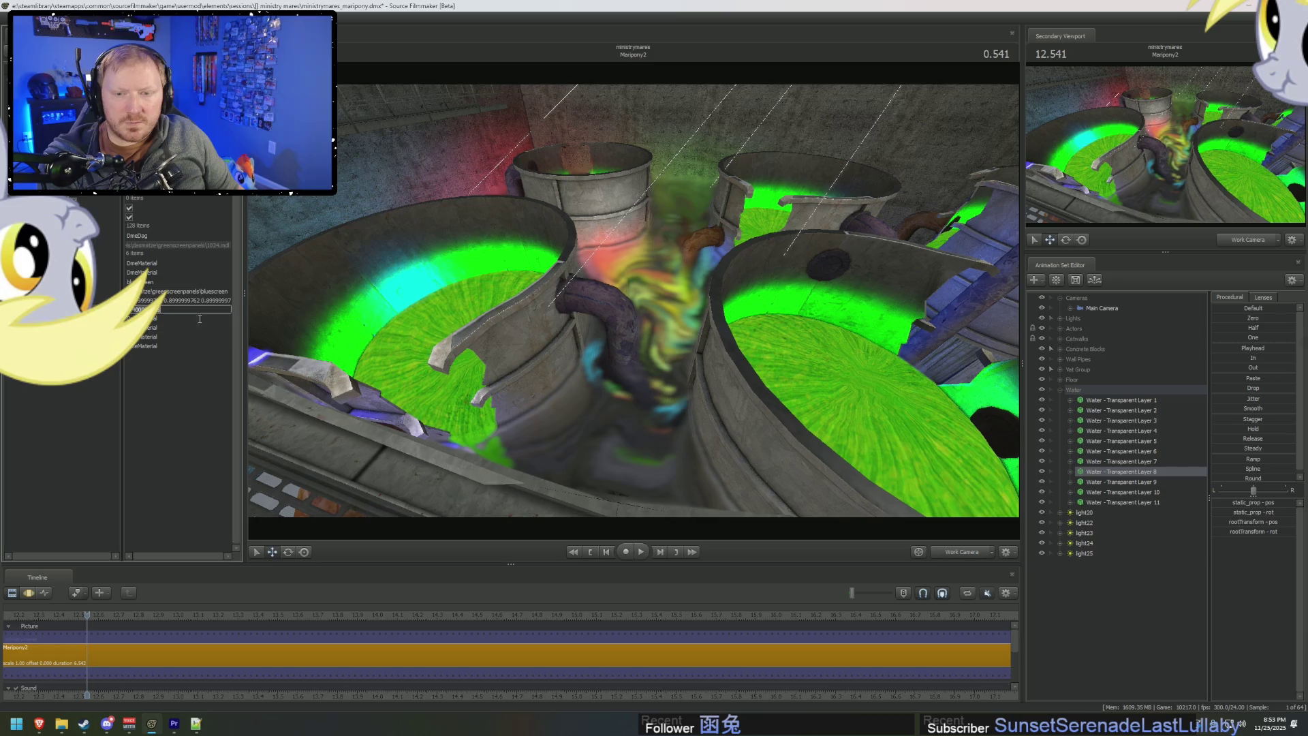
{"action": "type", "text": "0.08"}
{"action": "key", "text": "Return"}
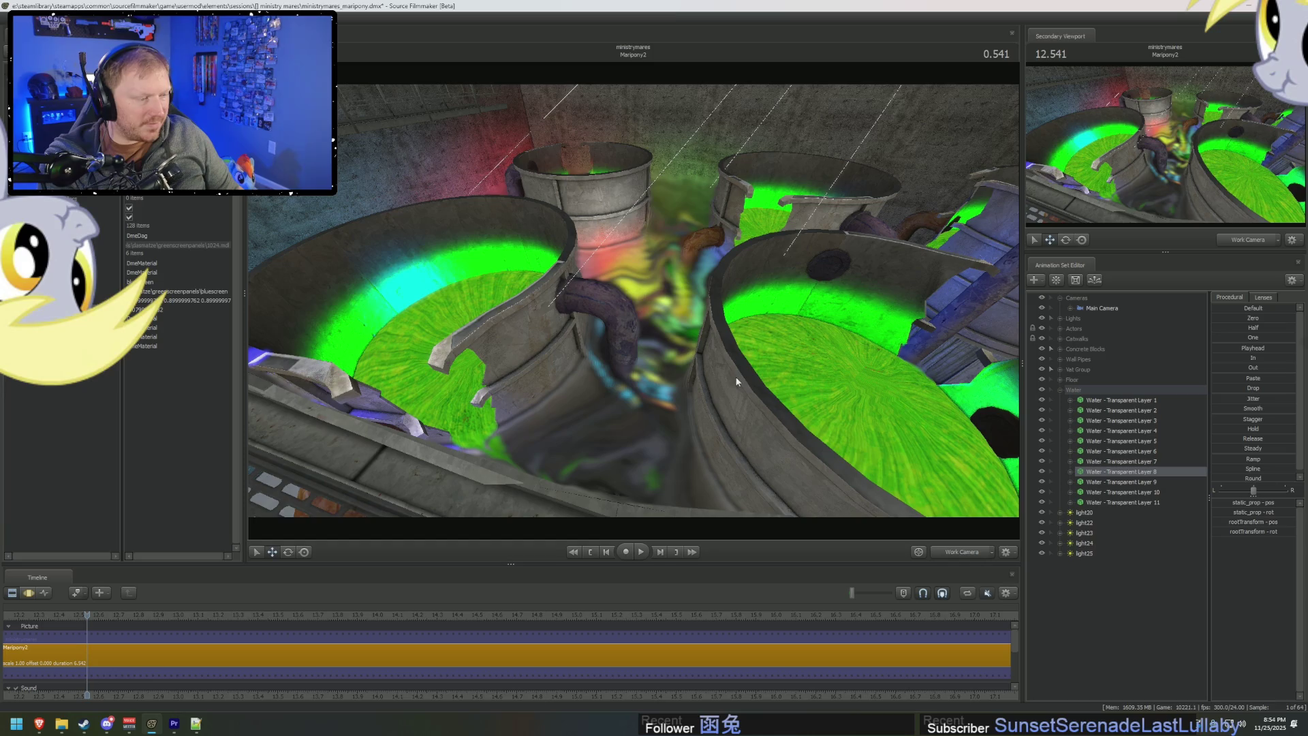
Commit a new value for water layer 9, inspect layer 10, and preview the water.
{"action": "right_click", "coordinate": [1126, 485]}
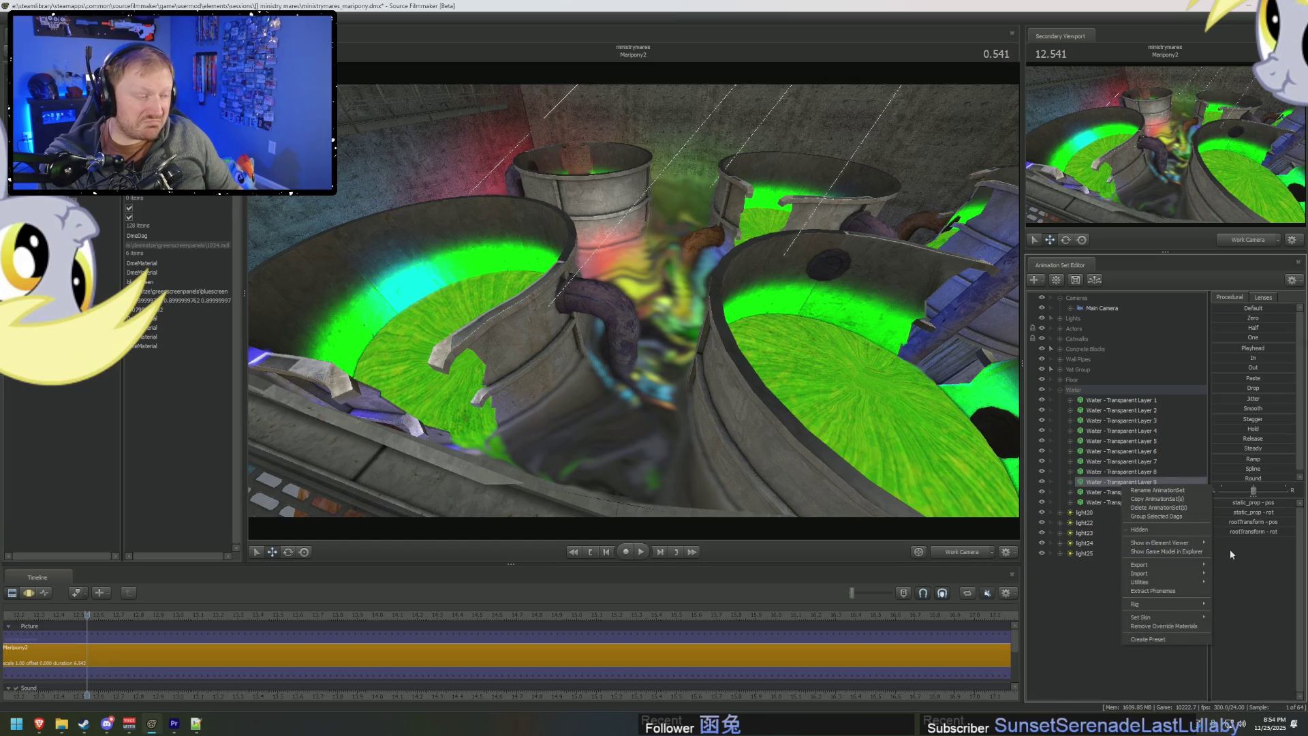
{"action": "mouse_move", "coordinate": [1169, 544]}
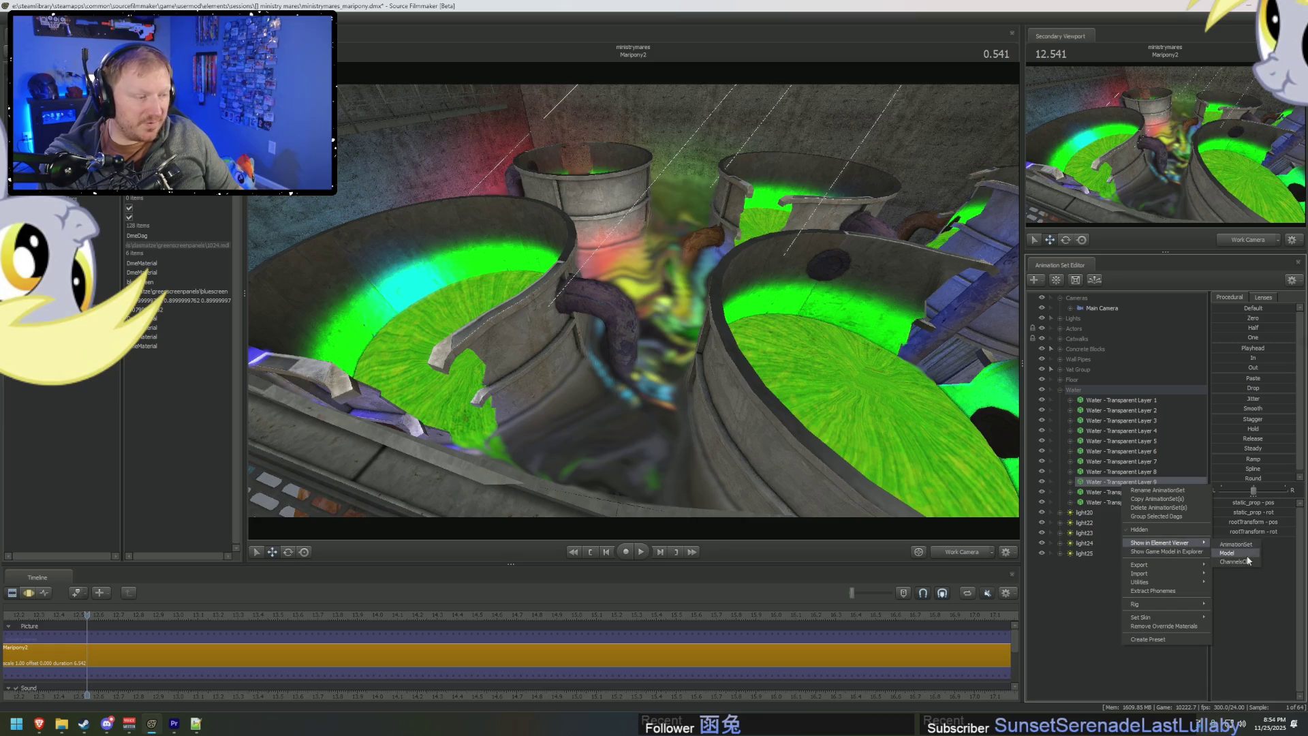
{"action": "left_click", "coordinate": [1247, 556]}
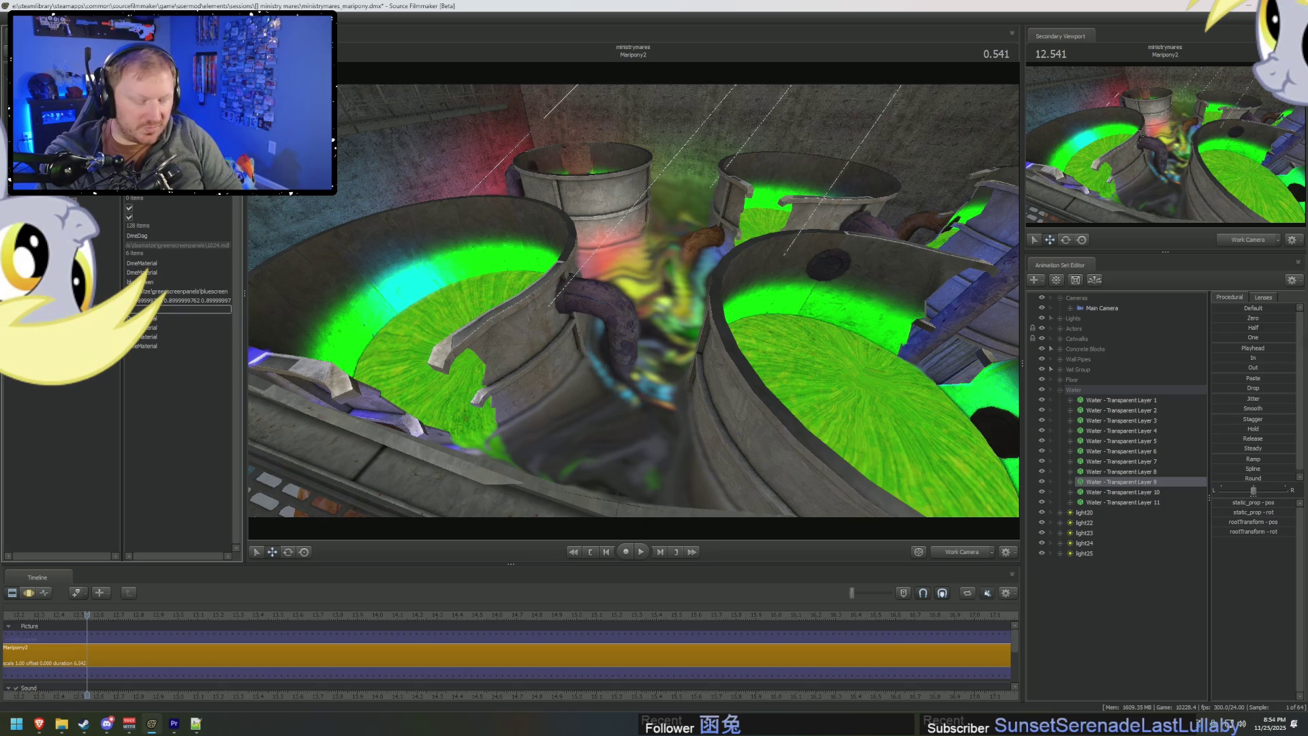
{"action": "key", "text": "Return"}
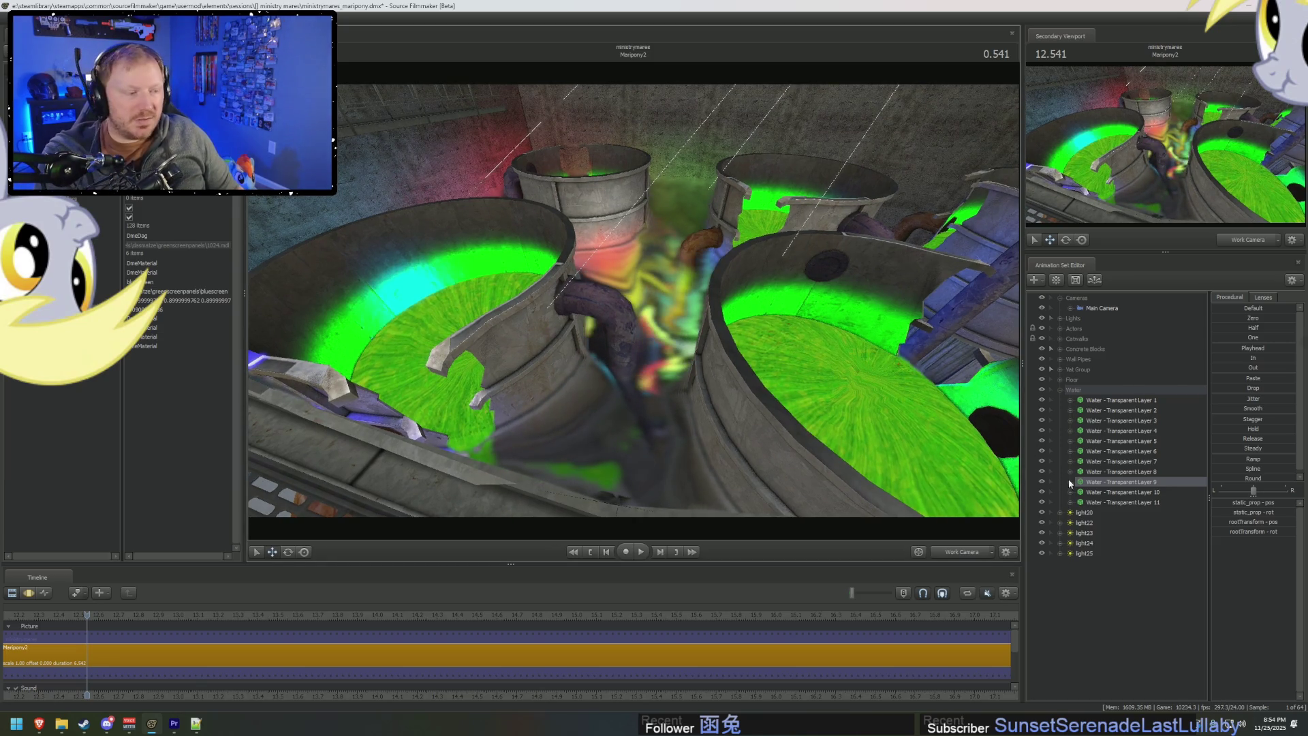
{"action": "right_click", "coordinate": [1135, 495]}
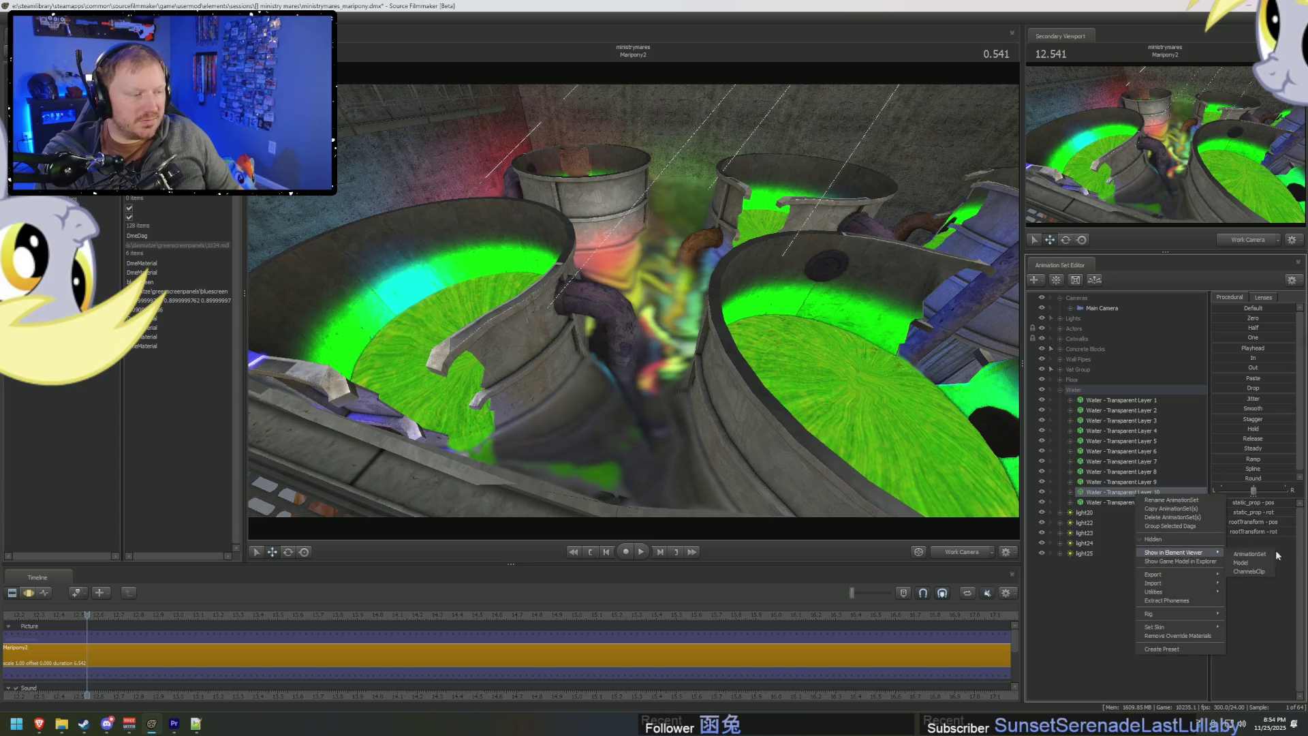
{"action": "left_click", "coordinate": [1258, 562]}
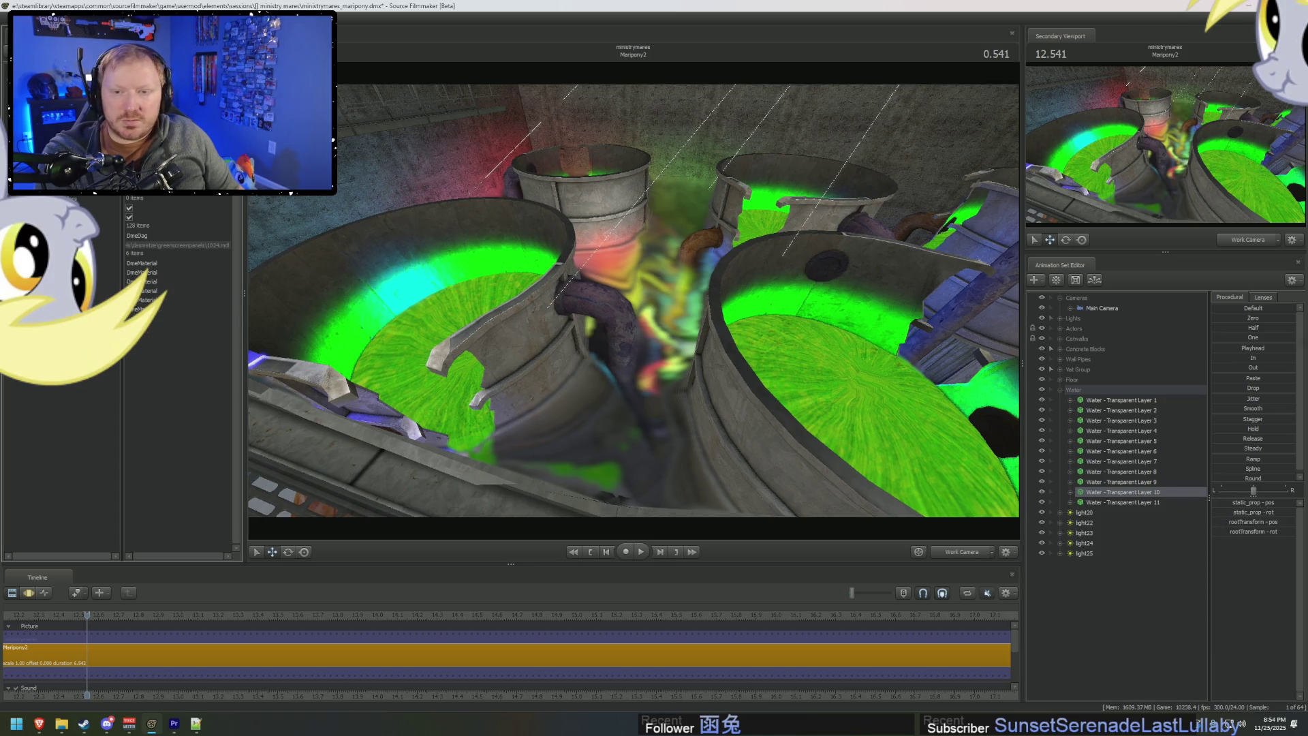
{"action": "key", "text": "space"}
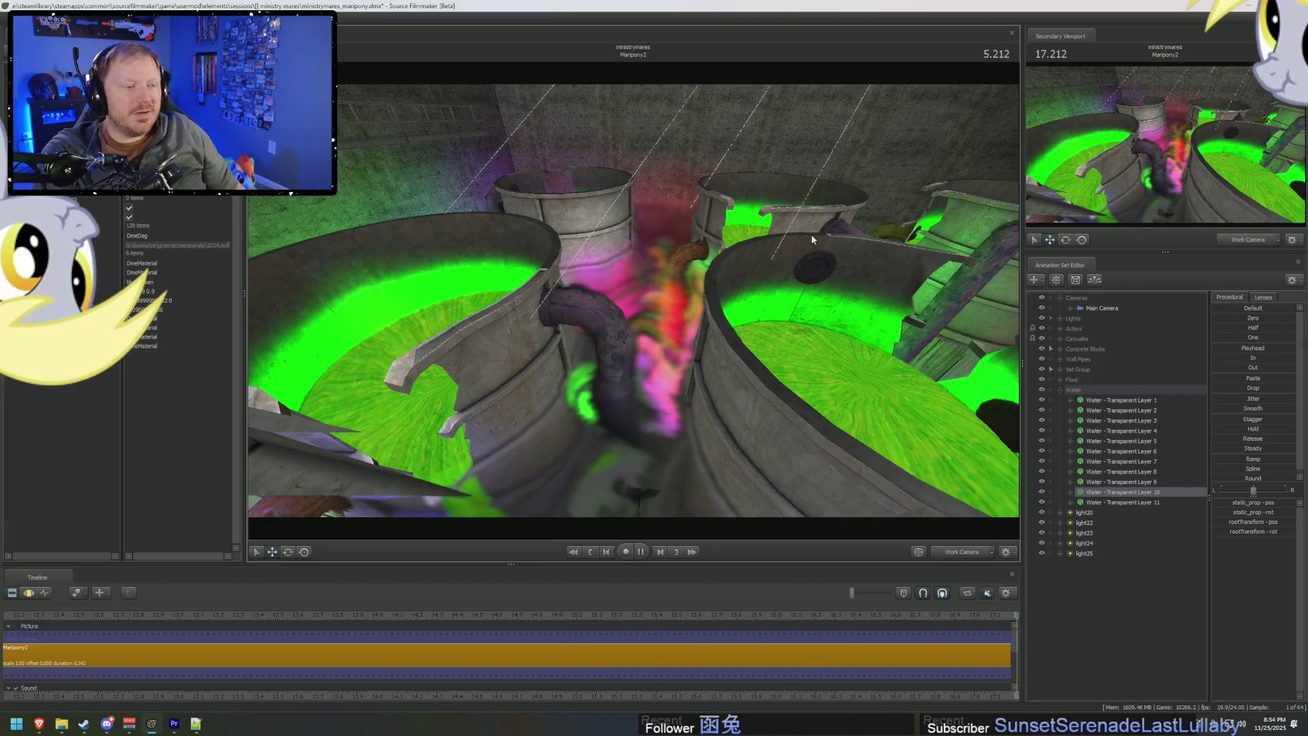
{"action": "key", "text": "space"}
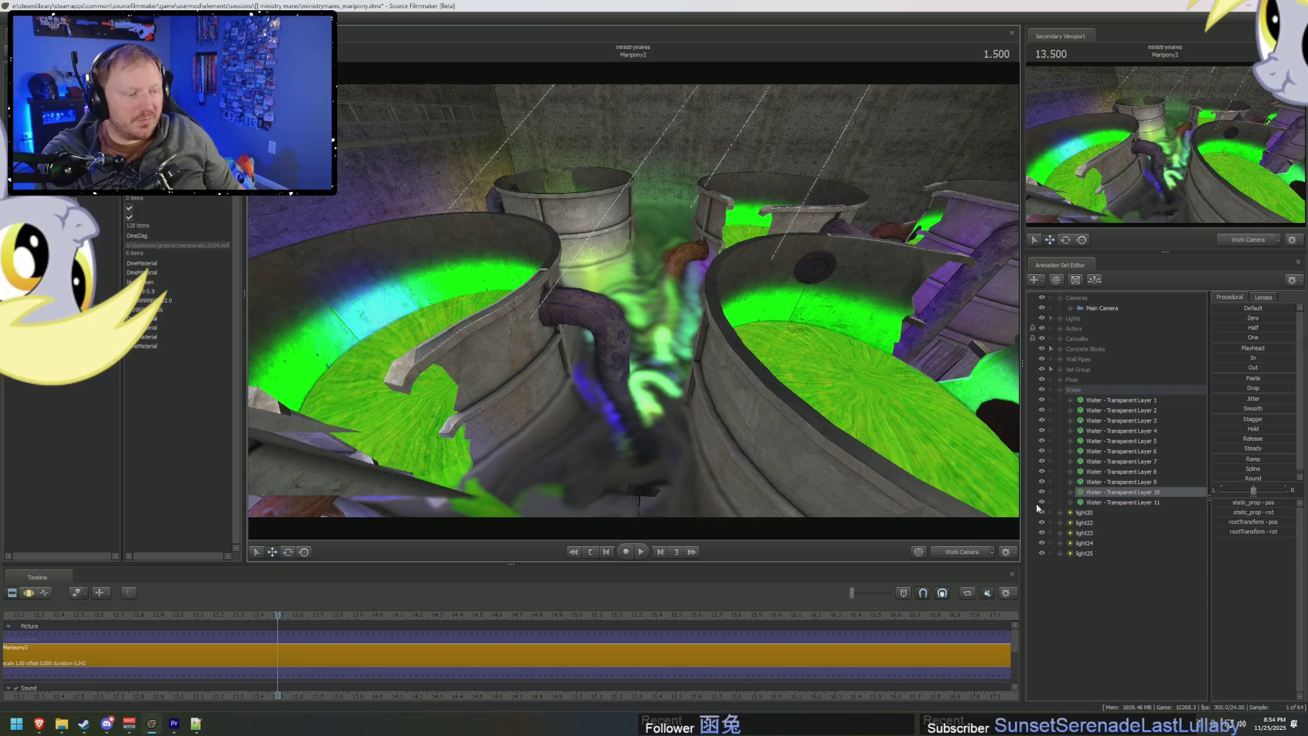
{"action": "left_click", "coordinate": [1047, 504]}
{"action": "left_click", "coordinate": [1042, 494]}
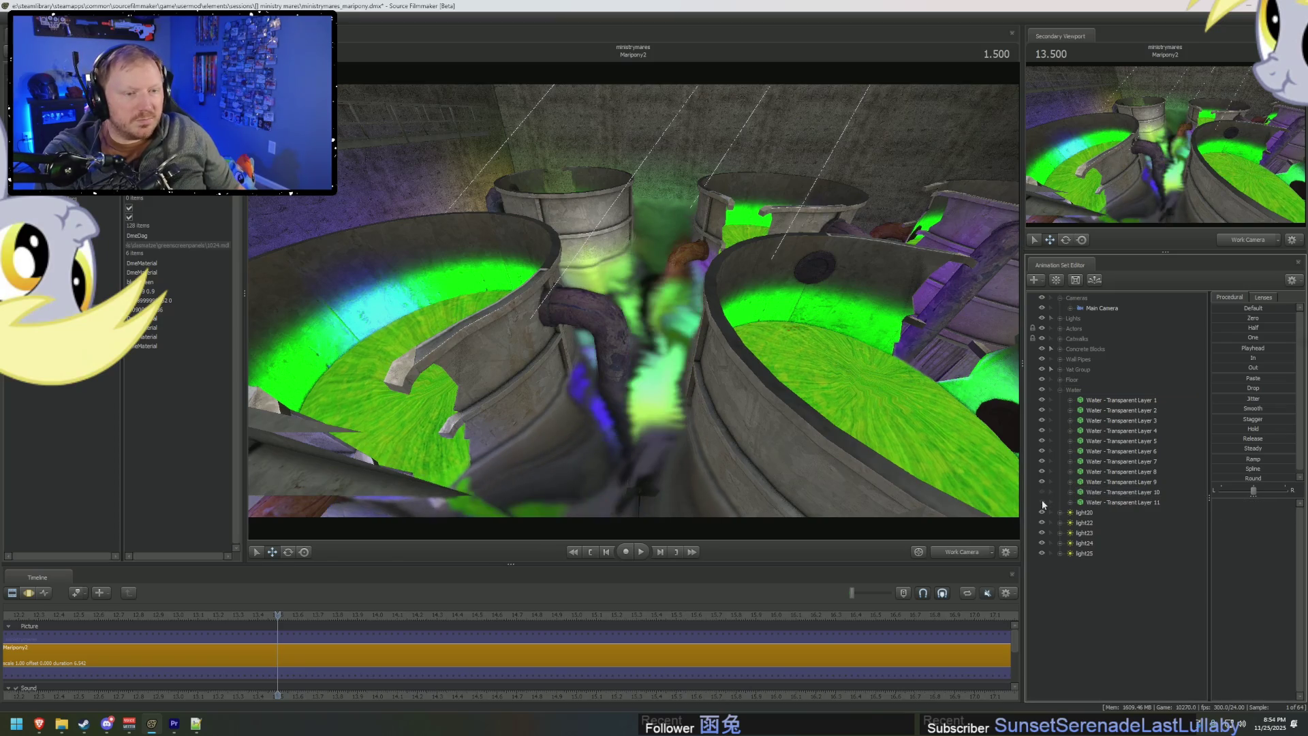
{"action": "left_click", "coordinate": [1042, 483]}
{"action": "left_click", "coordinate": [1042, 502]}
{"action": "key", "text": "space"}
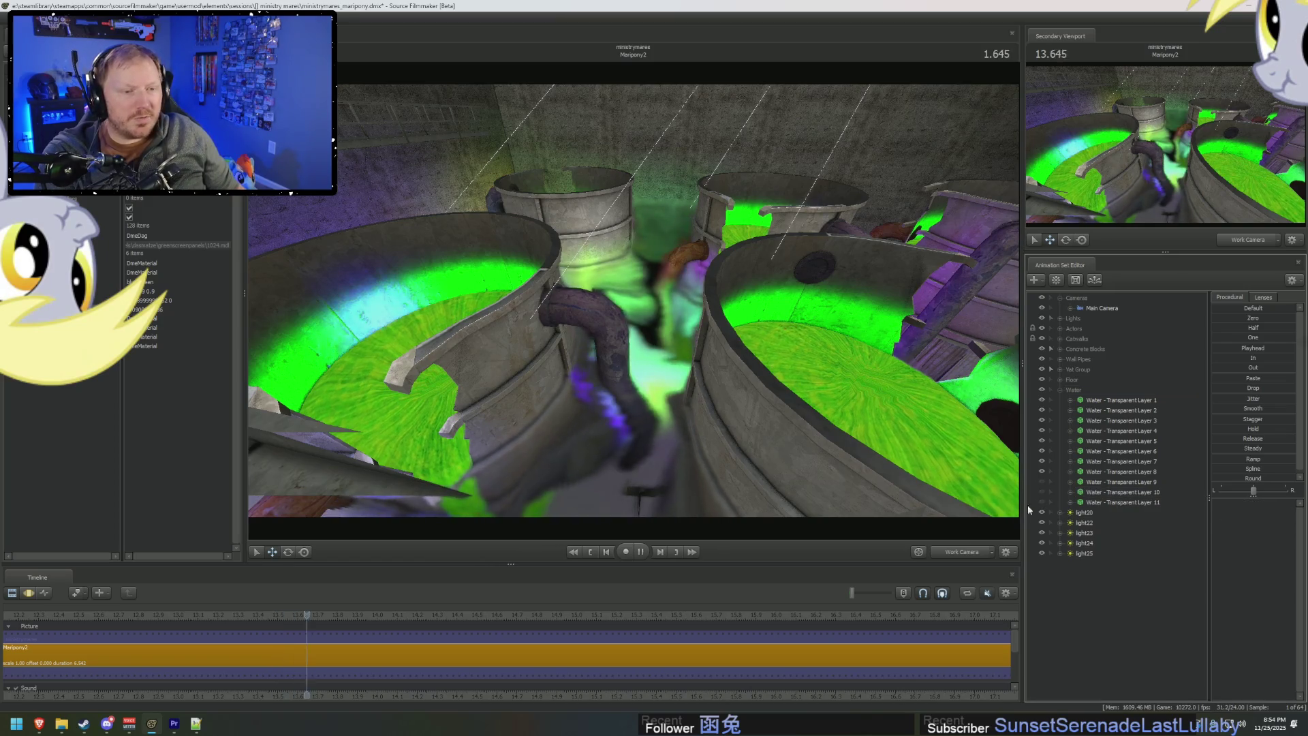
{"action": "key", "text": "space"}
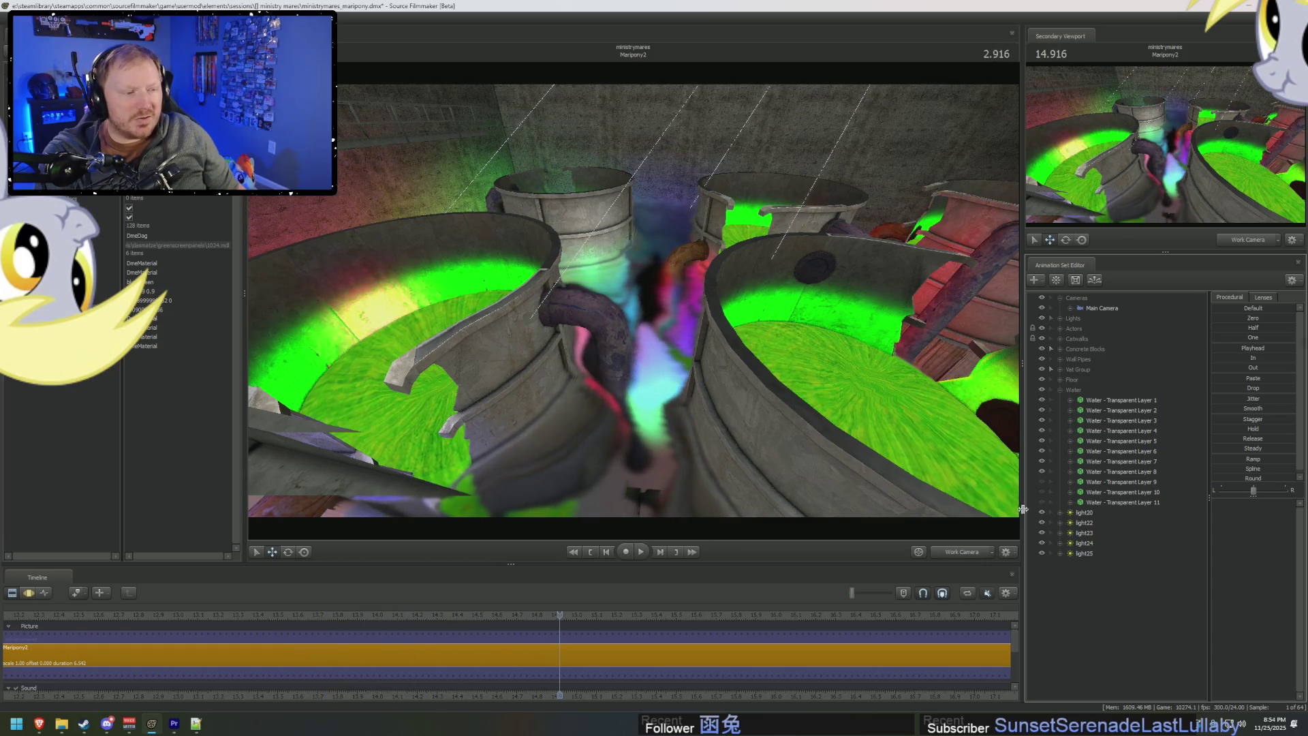
{"action": "left_click", "coordinate": [1042, 482]}
{"action": "left_click", "coordinate": [1042, 492]}
{"action": "left_click", "coordinate": [1042, 502]}
{"action": "key", "text": "space"}
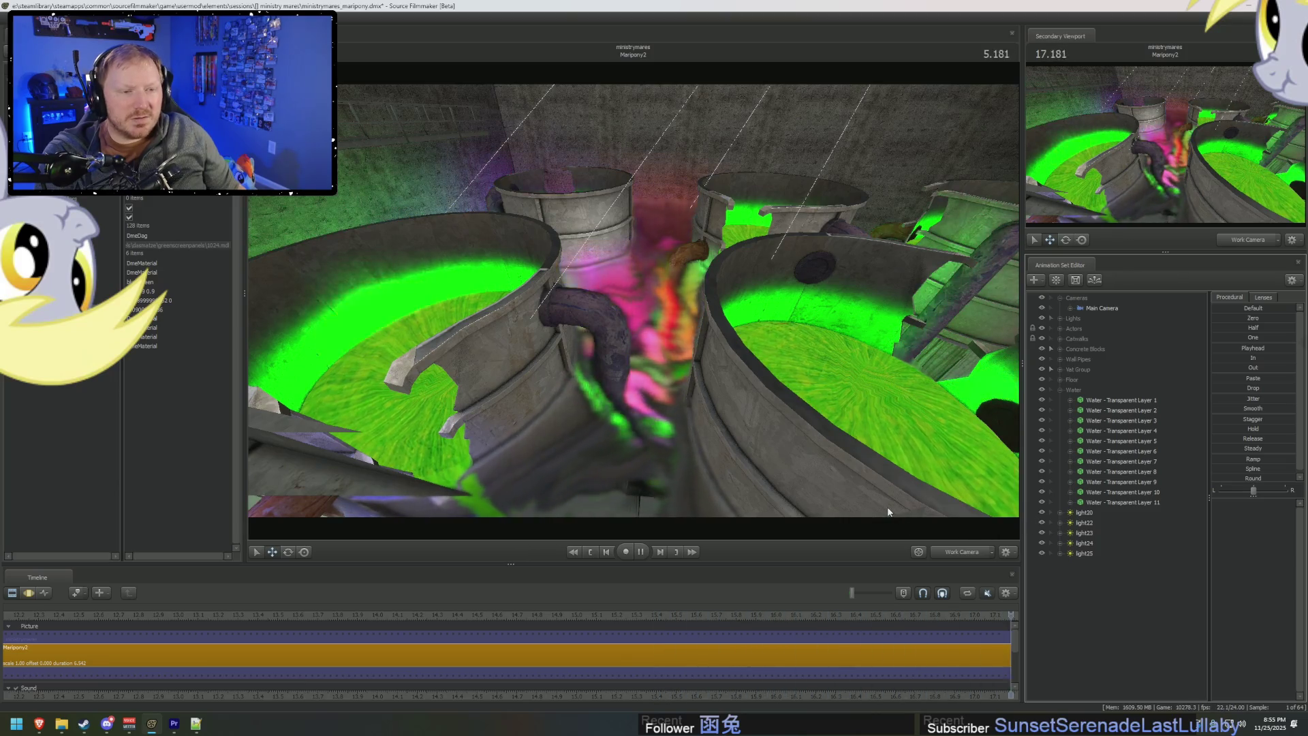
{"action": "left_click", "coordinate": [1041, 492]}
{"action": "left_click", "coordinate": [1042, 481]}
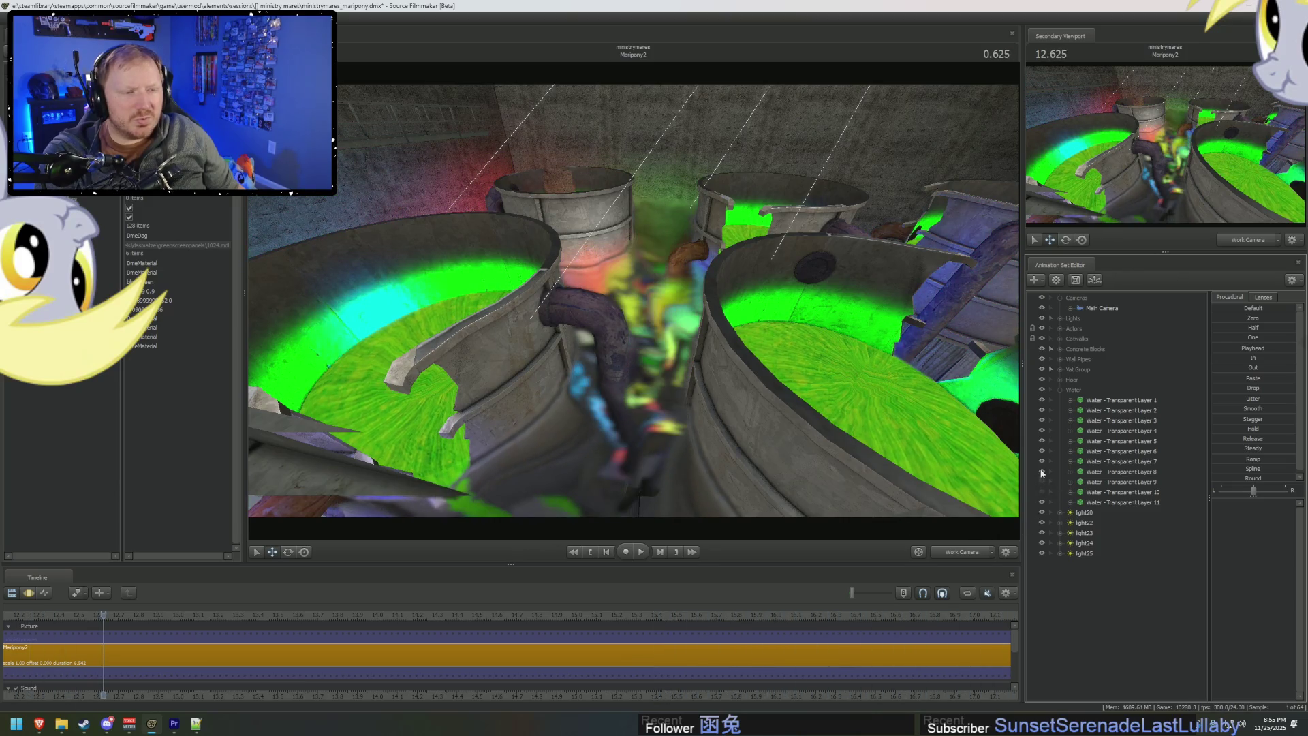
{"action": "left_click", "coordinate": [1042, 471]}
{"action": "left_click", "coordinate": [1042, 462]}
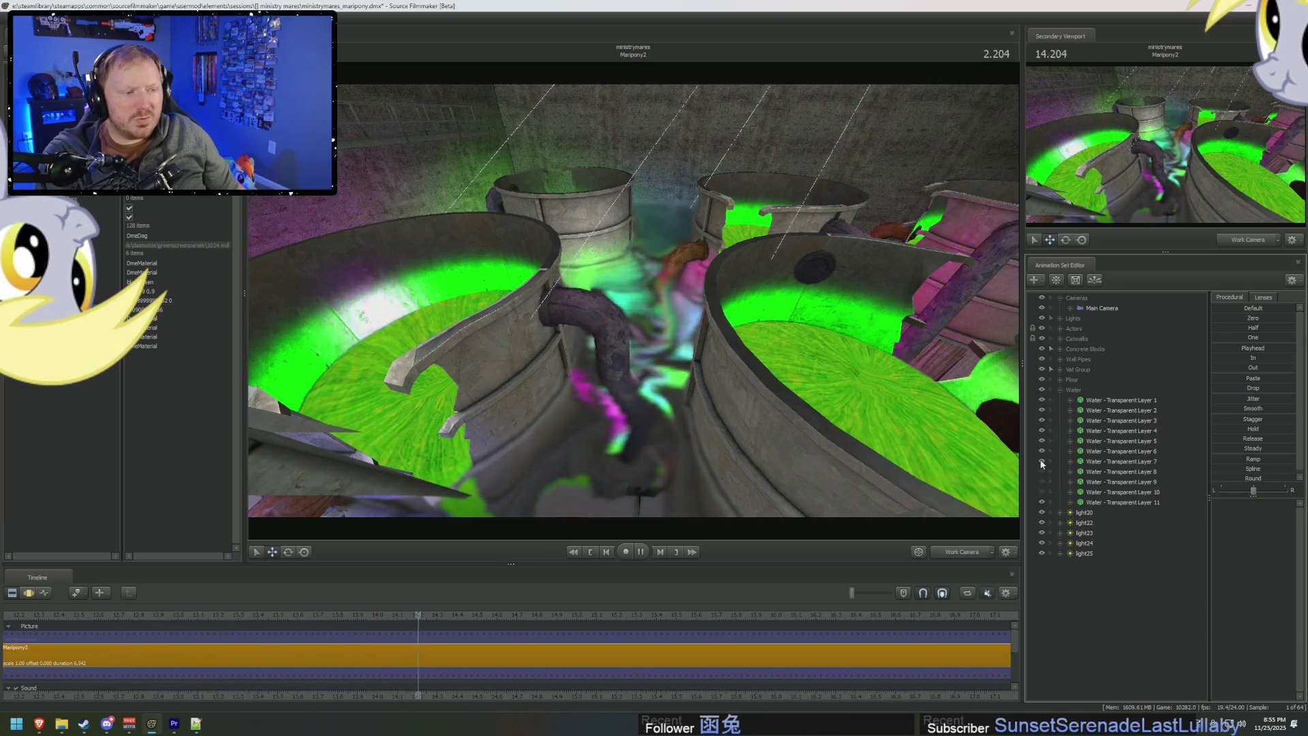
{"action": "left_click", "coordinate": [1042, 451]}
{"action": "left_click", "coordinate": [1042, 441]}
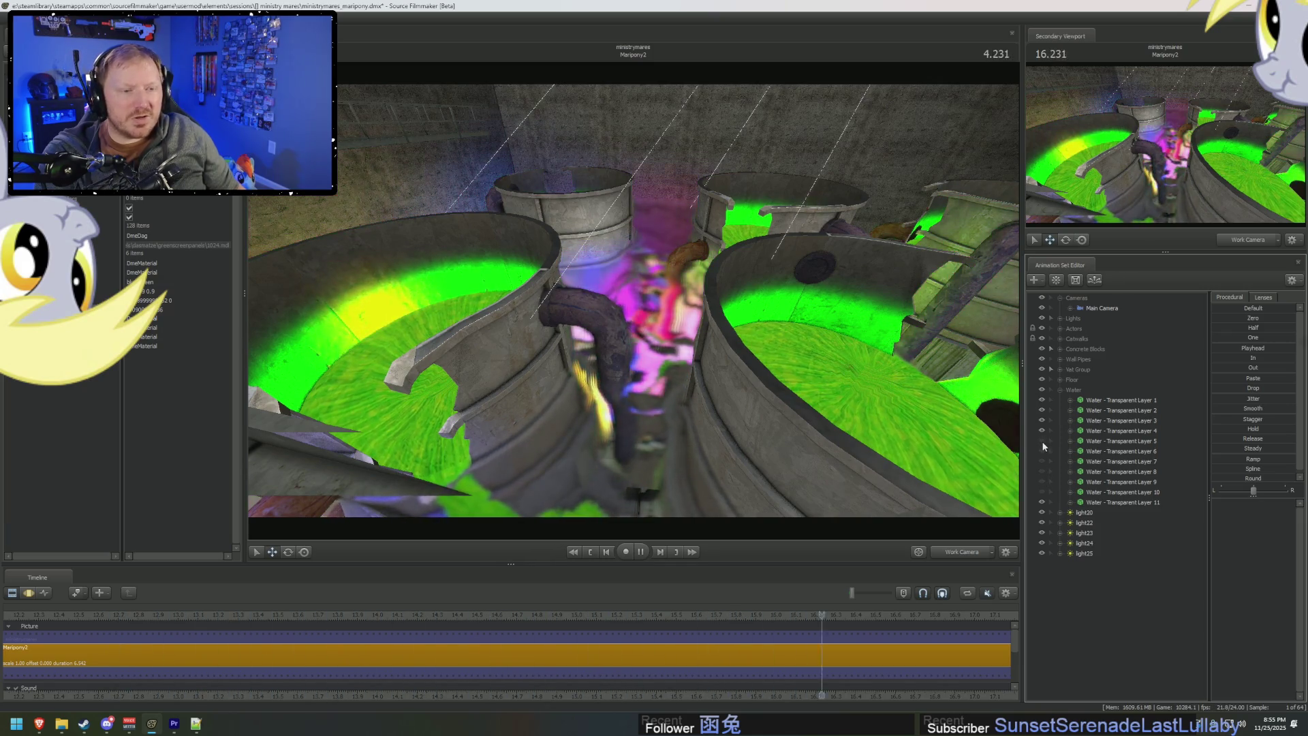
{"action": "left_click", "coordinate": [1040, 429]}
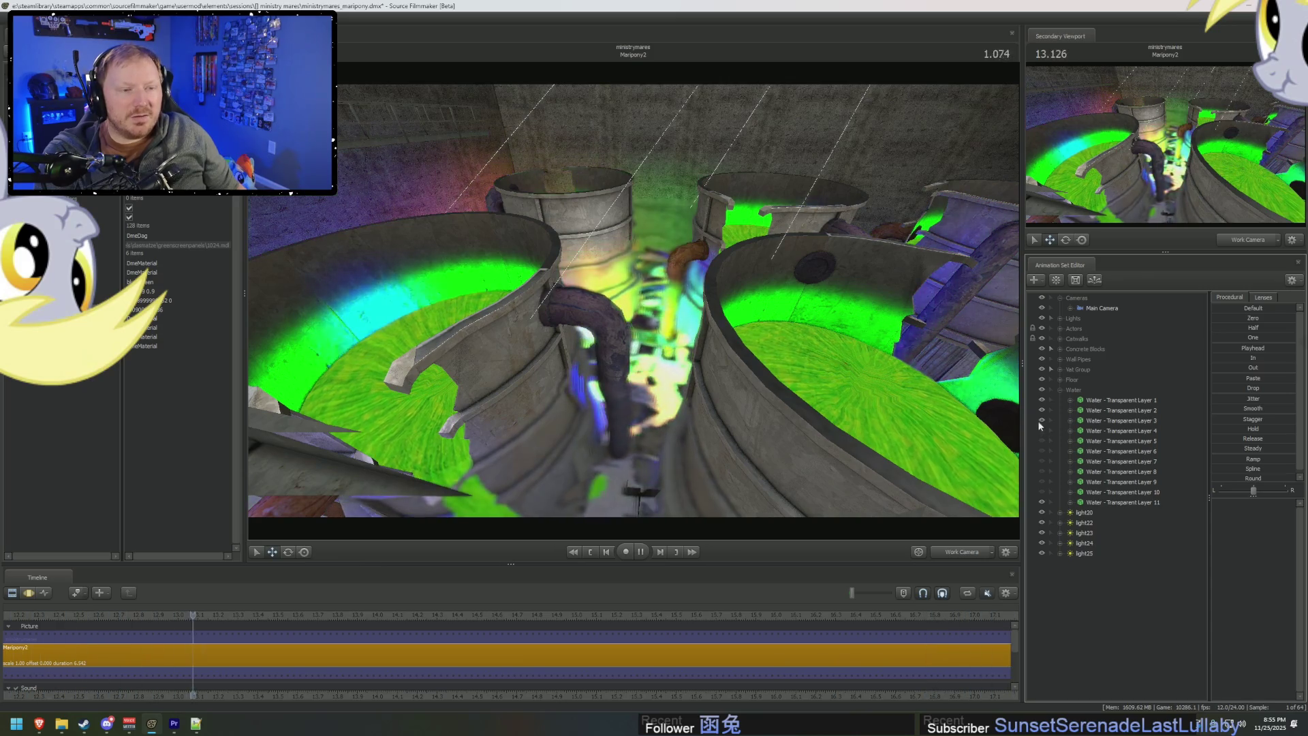
{"action": "left_click", "coordinate": [1037, 419]}
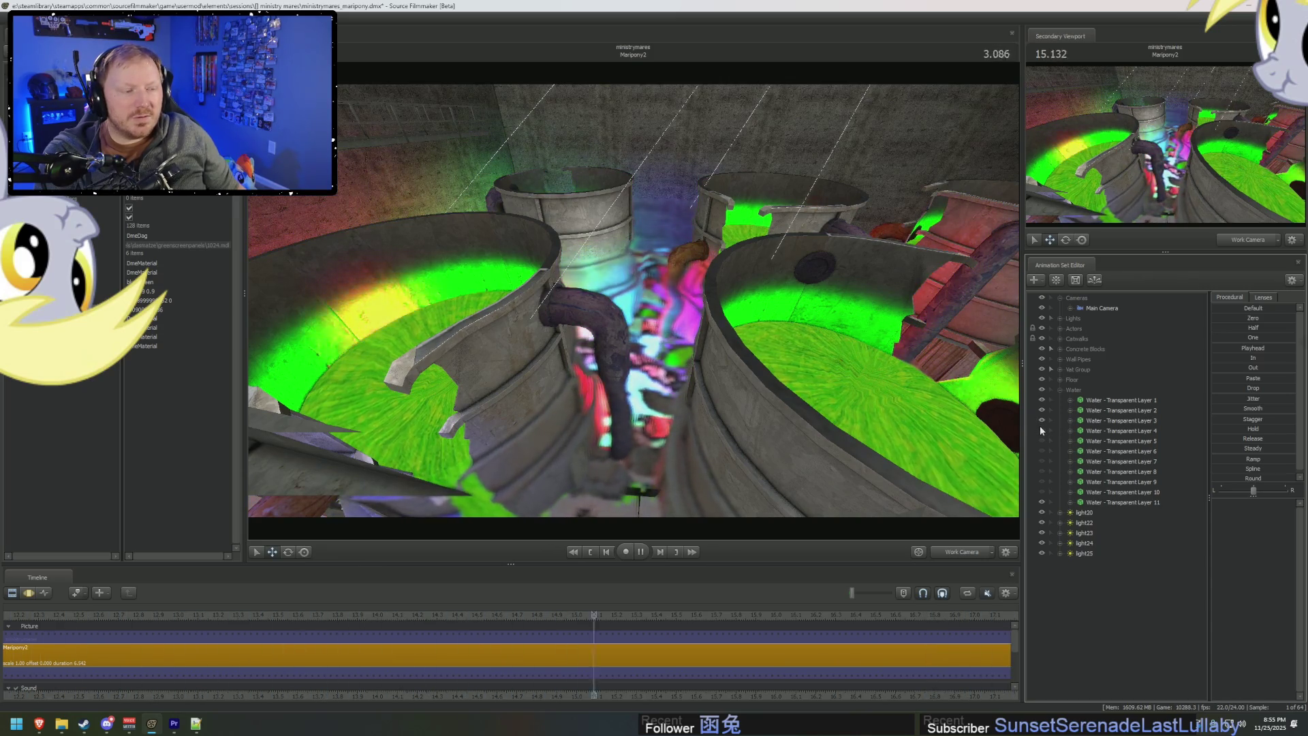
{"action": "left_click", "coordinate": [1042, 441]}
{"action": "left_click", "coordinate": [1043, 451]}
{"action": "left_click", "coordinate": [1044, 461]}
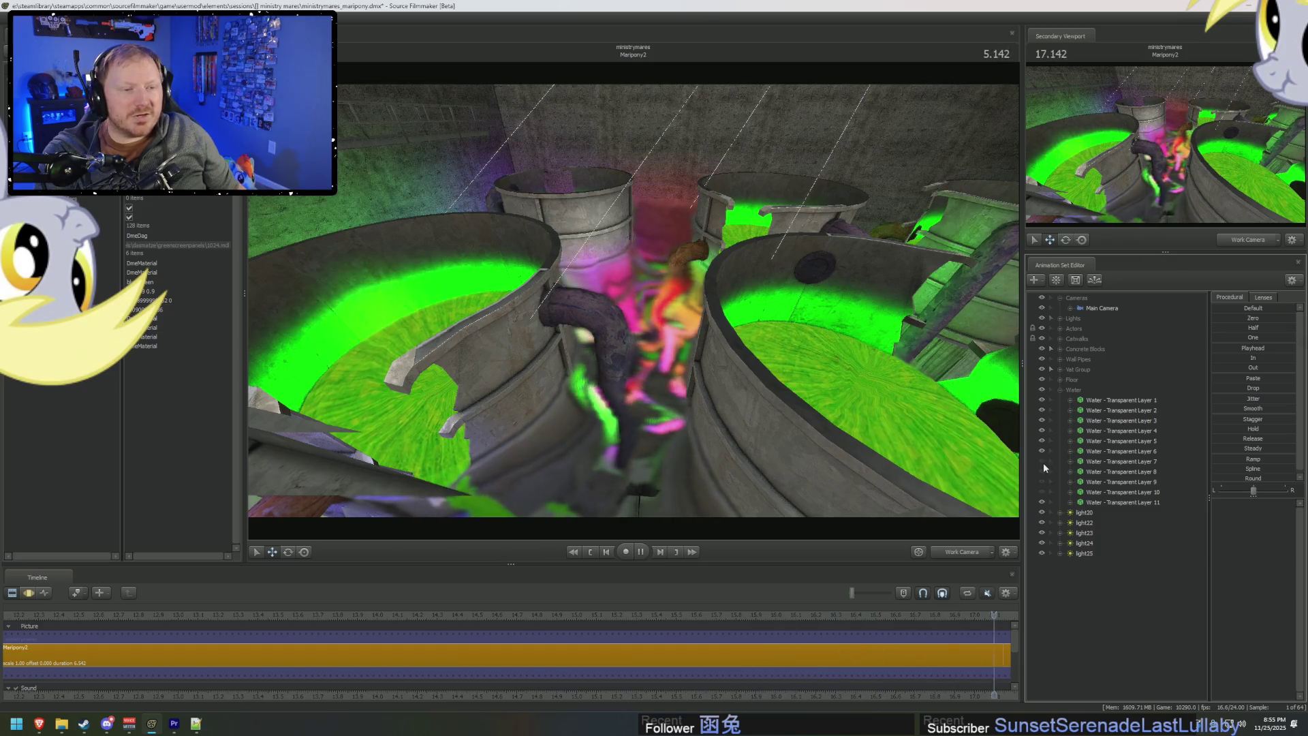
{"action": "left_click", "coordinate": [1042, 471]}
{"action": "left_click", "coordinate": [1041, 481]}
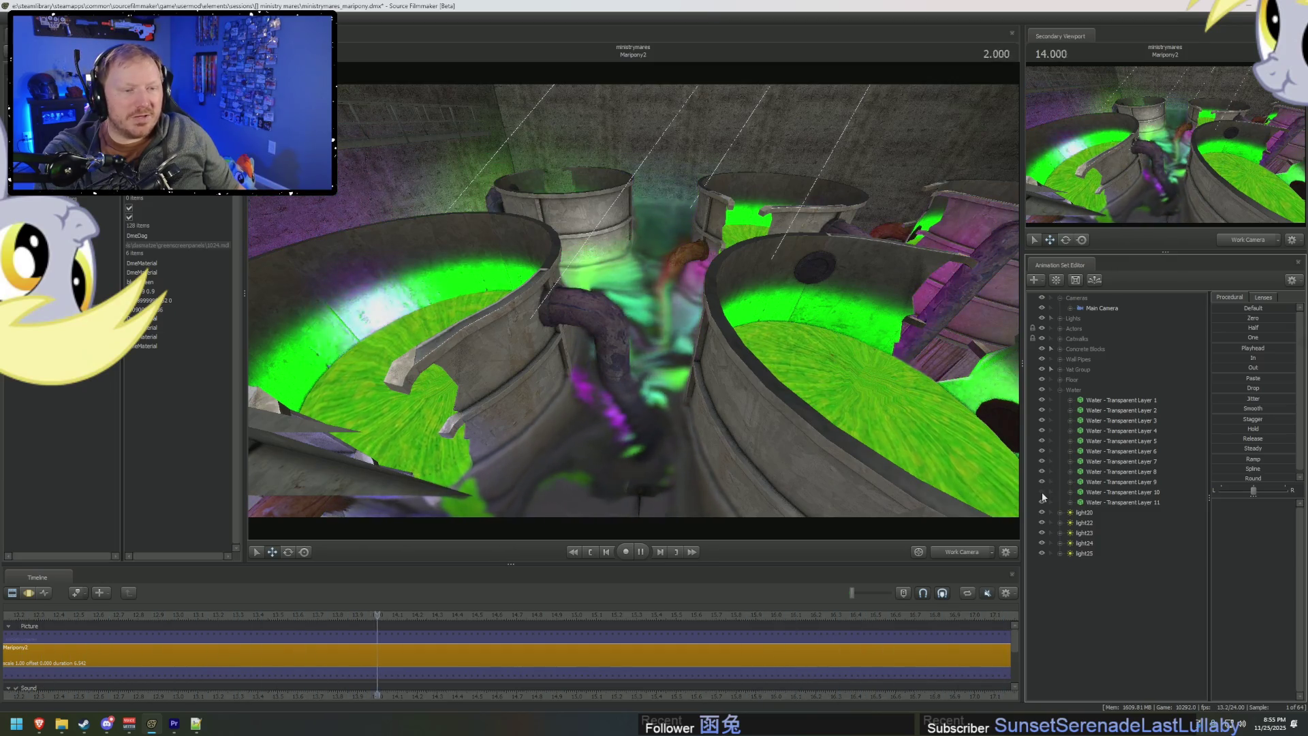
{"action": "left_click", "coordinate": [1041, 492]}
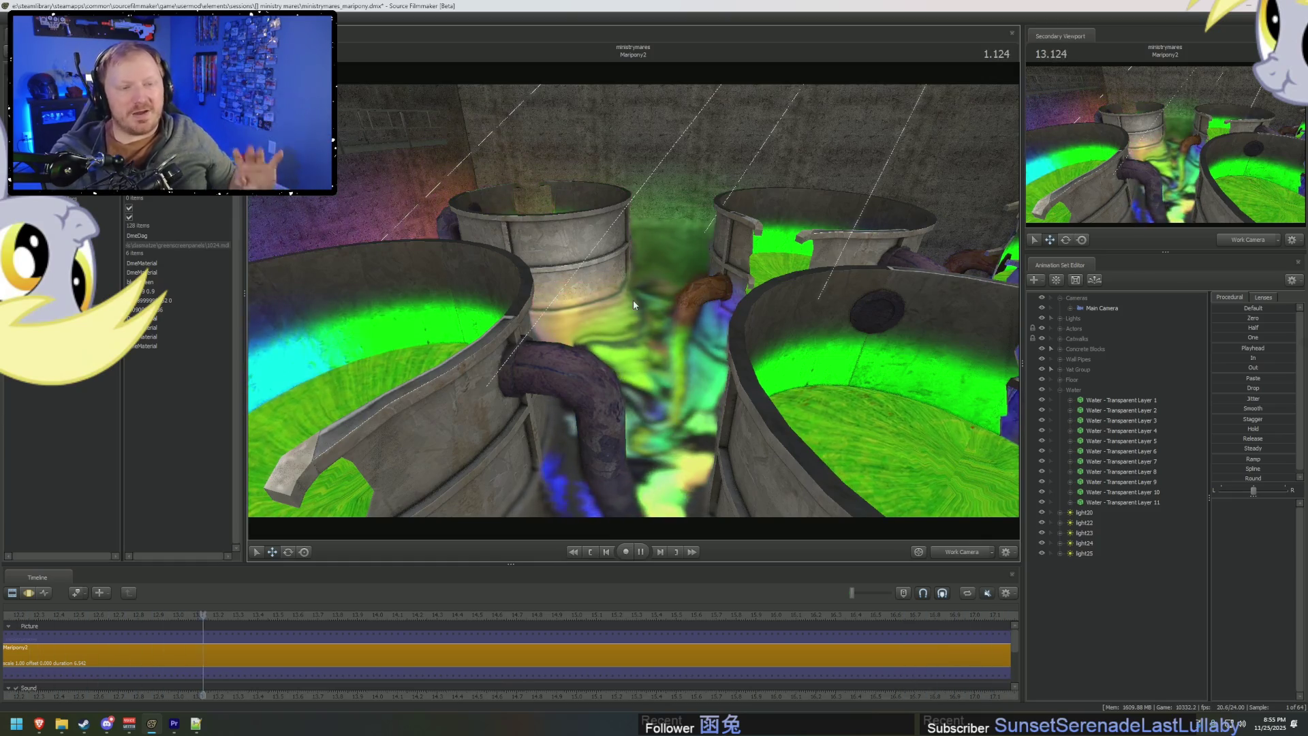
Pause at 1.916 and fly the work camera close to the slime pouring beside the vat.
{"action": "key", "text": "space"}
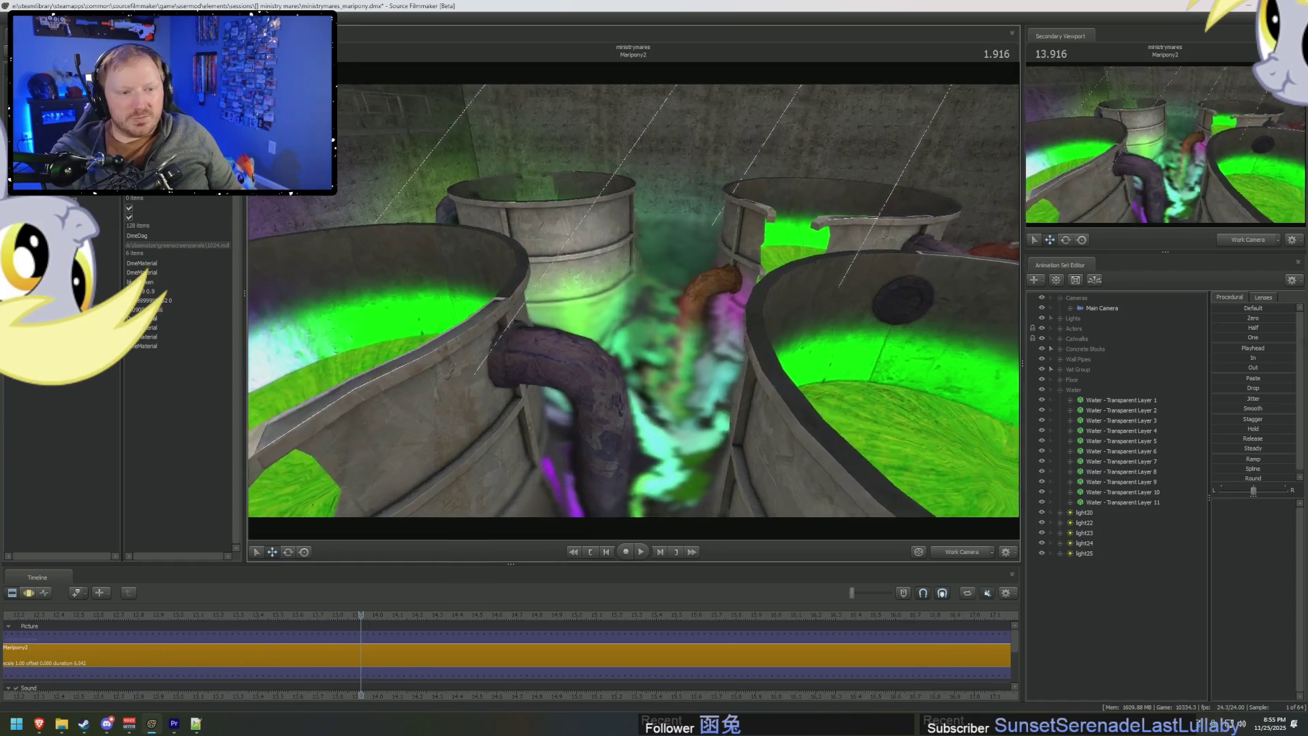
{"action": "left_click_drag", "start_coordinate": [634, 299], "coordinate": [497, 361]}
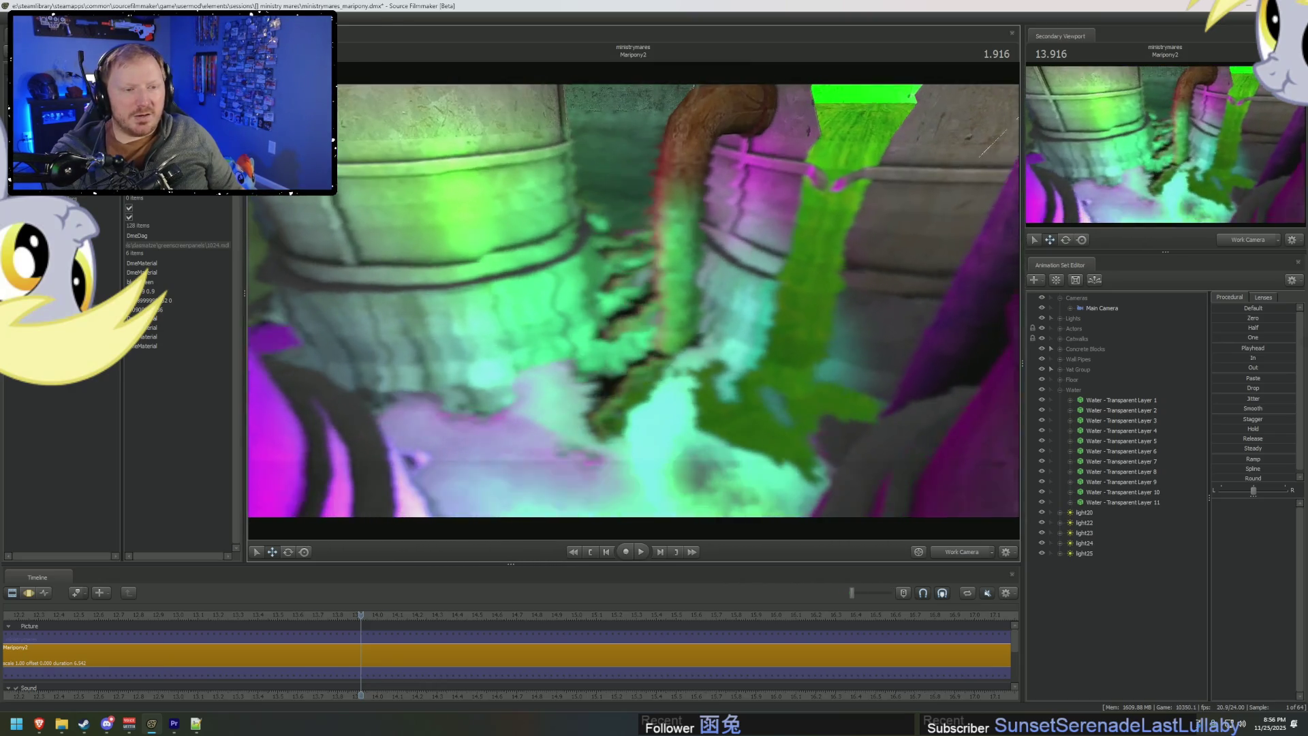
Turn the work camera from the vats to the catwalk, then view through the Main Camera.
{"action": "key", "text": "space"}
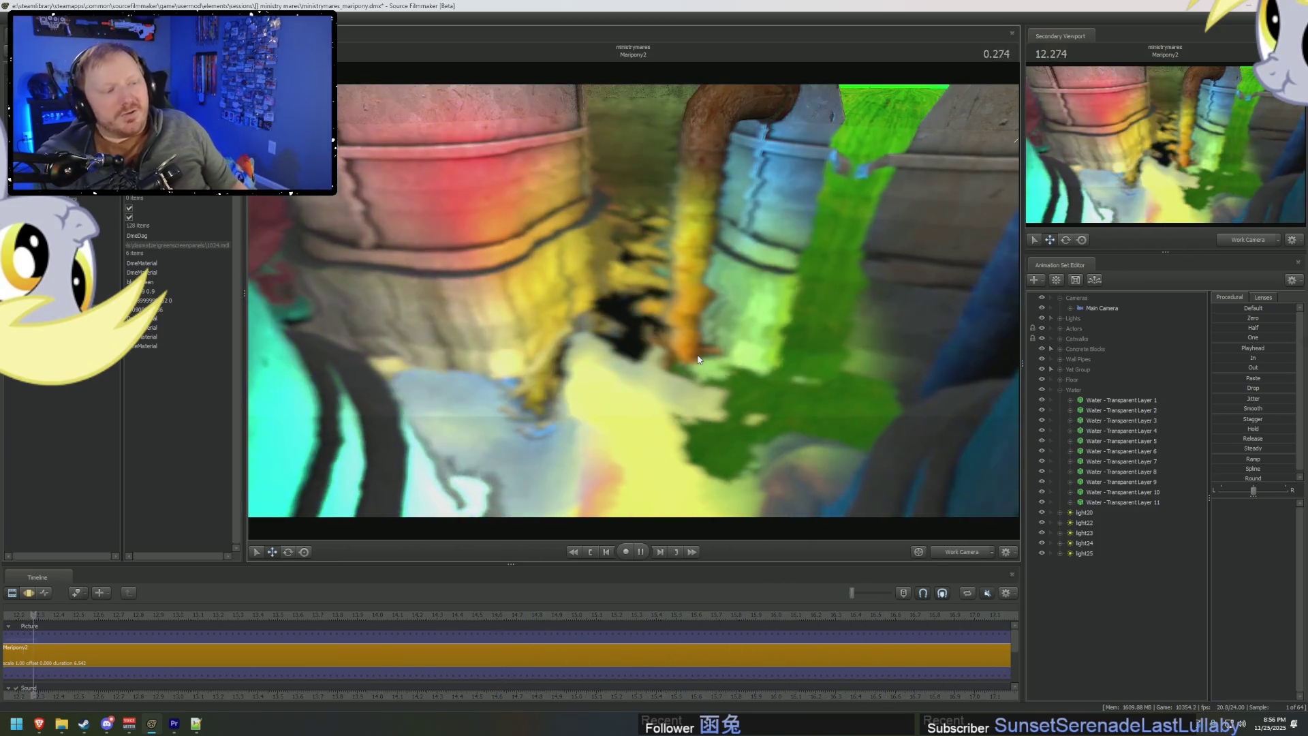
{"action": "key", "text": "space"}
{"action": "key", "text": "space"}
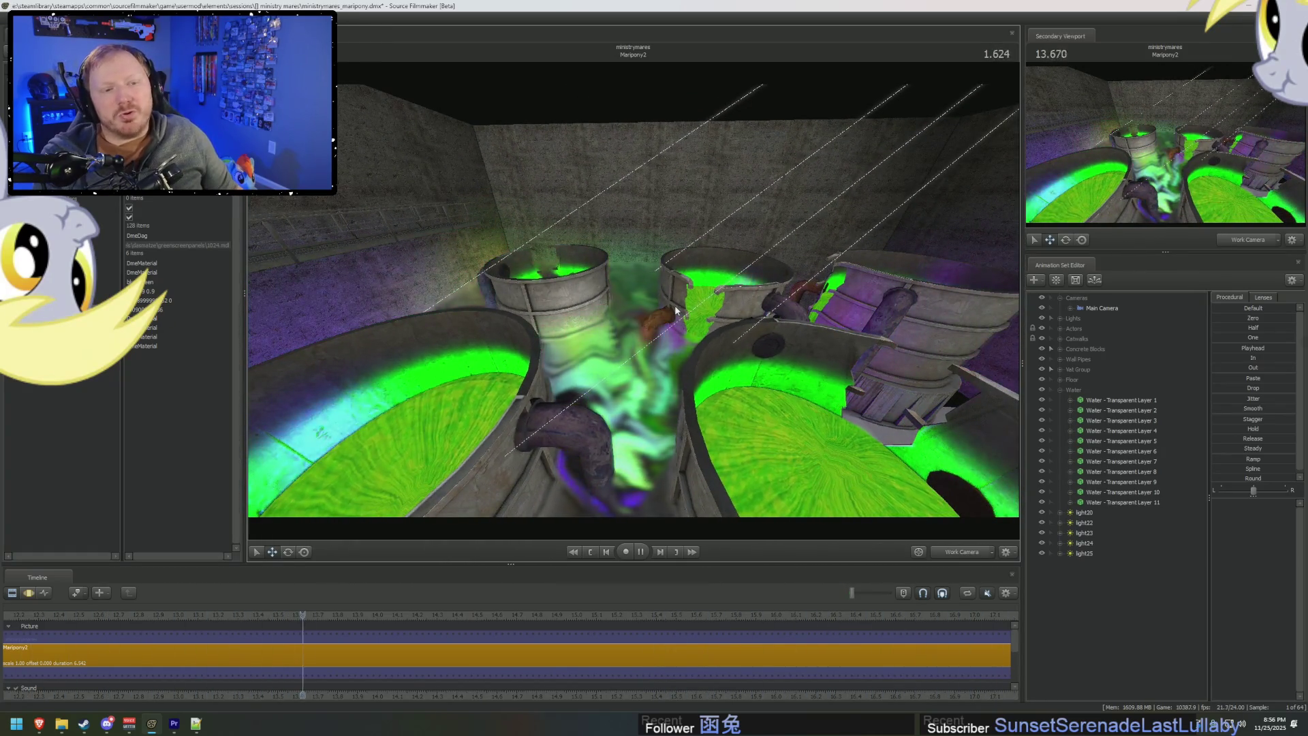
{"action": "key", "text": "space"}
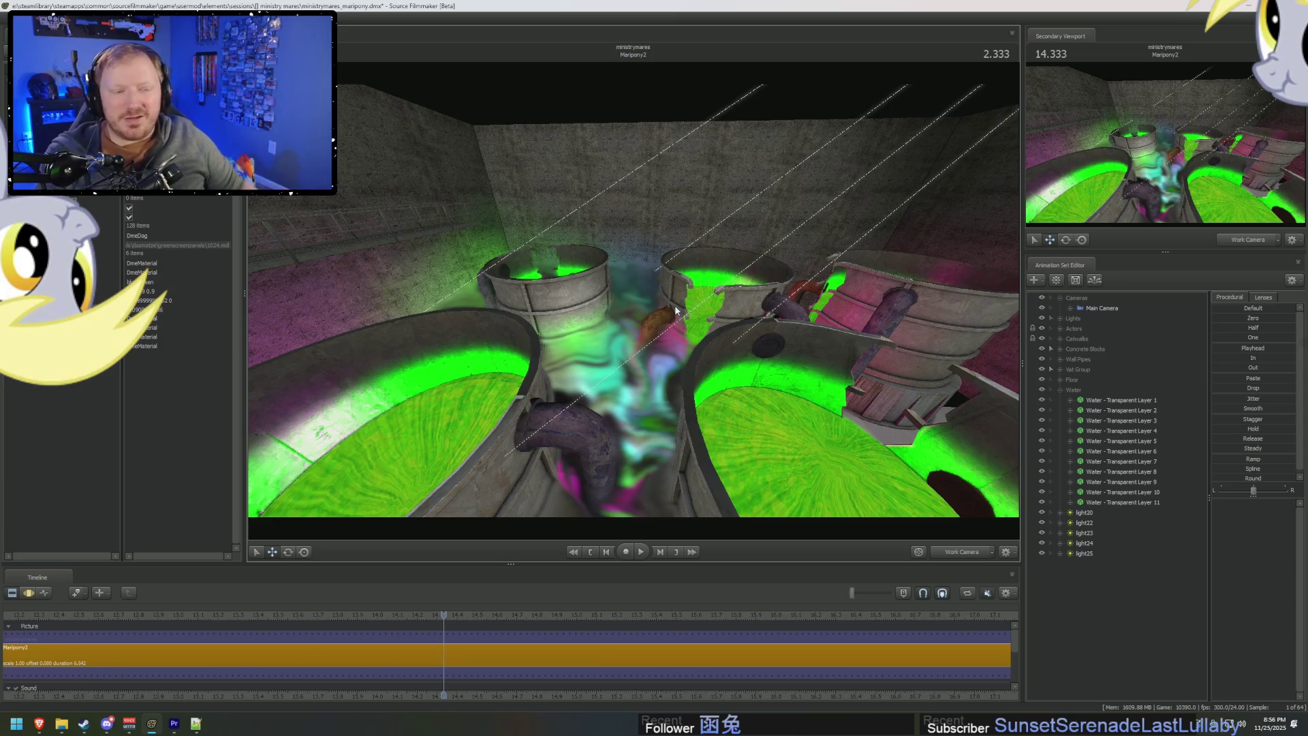
{"action": "mouse_move", "coordinate": [677, 307]}
{"action": "left_mouse_down"}
{"action": "mouse_move", "coordinate": [677, 259]}
{"action": "mouse_move", "coordinate": [651, 228]}
{"action": "left_mouse_up"}
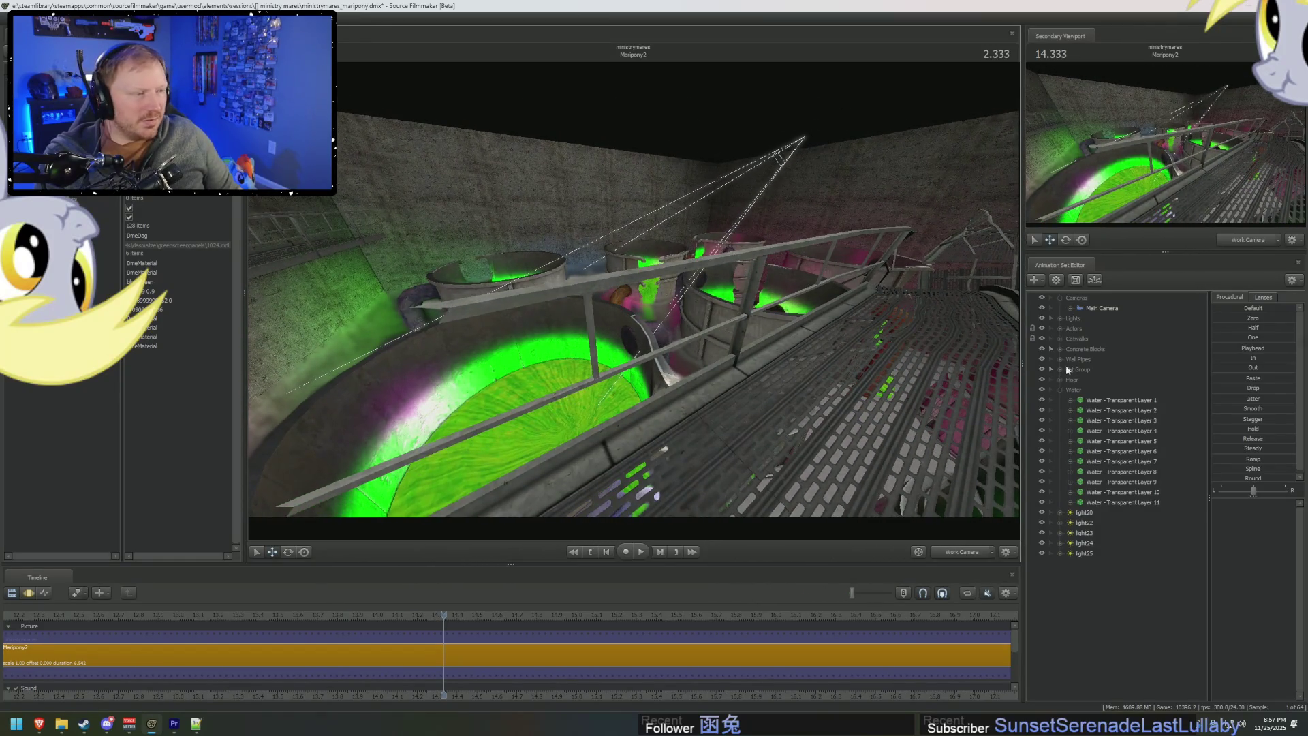
{"action": "left_click", "coordinate": [1079, 308]}
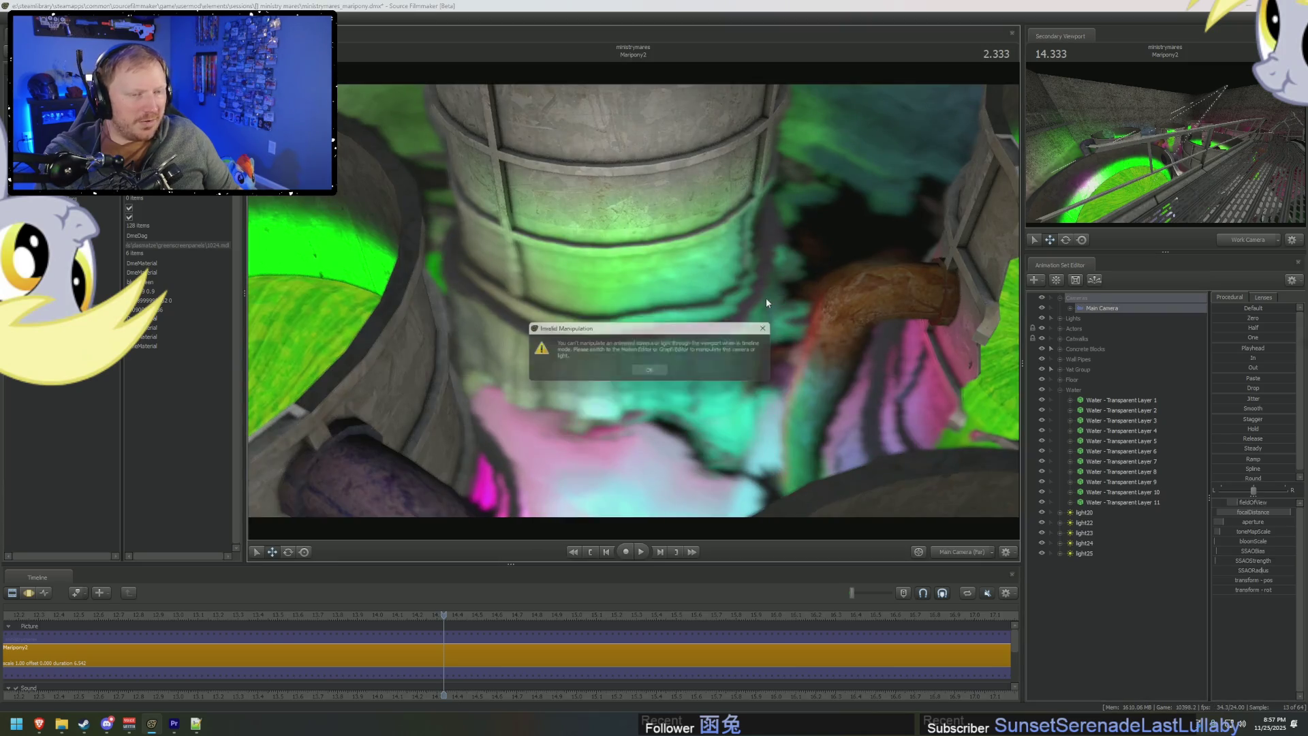
Dismiss the warning and move the Main Camera between the vats with a 50 mm lens.
{"action": "left_click", "coordinate": [644, 376]}
{"action": "key", "text": "F3"}
{"action": "left_click_drag", "start_coordinate": [644, 376], "coordinate": [666, 341]}
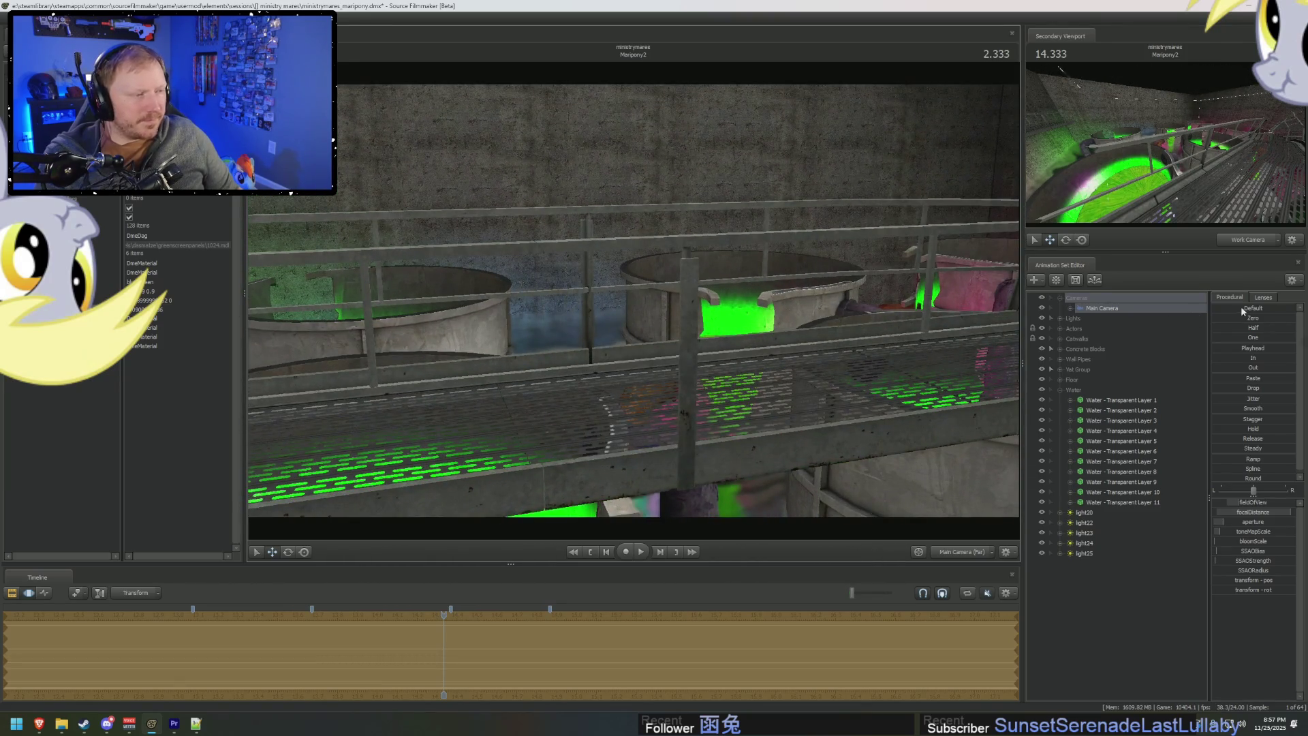
{"action": "left_click", "coordinate": [1219, 366]}
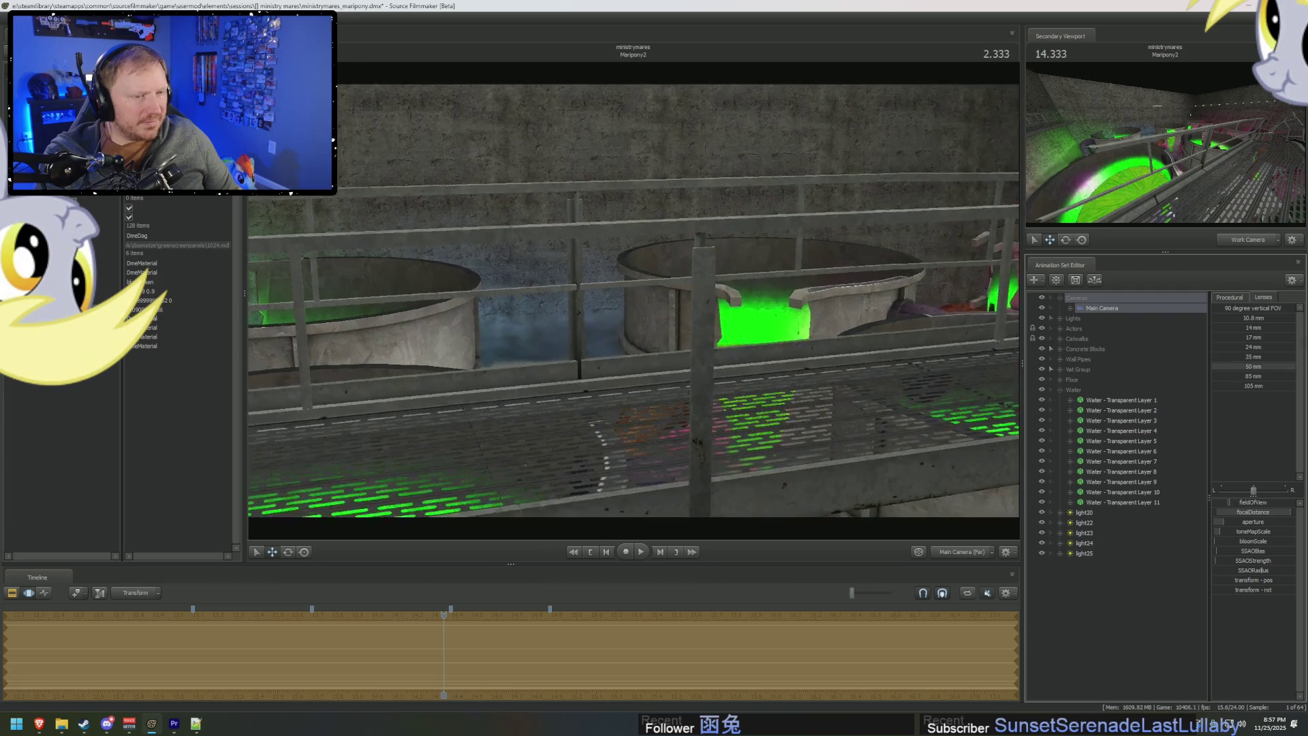
{"action": "mouse_move", "coordinate": [633, 300]}
{"action": "left_mouse_down"}
{"action": "mouse_move", "coordinate": [589, 305]}
{"action": "mouse_move", "coordinate": [621, 307]}
{"action": "mouse_move", "coordinate": [612, 331]}
{"action": "mouse_move", "coordinate": [614, 307]}
{"action": "left_mouse_up"}
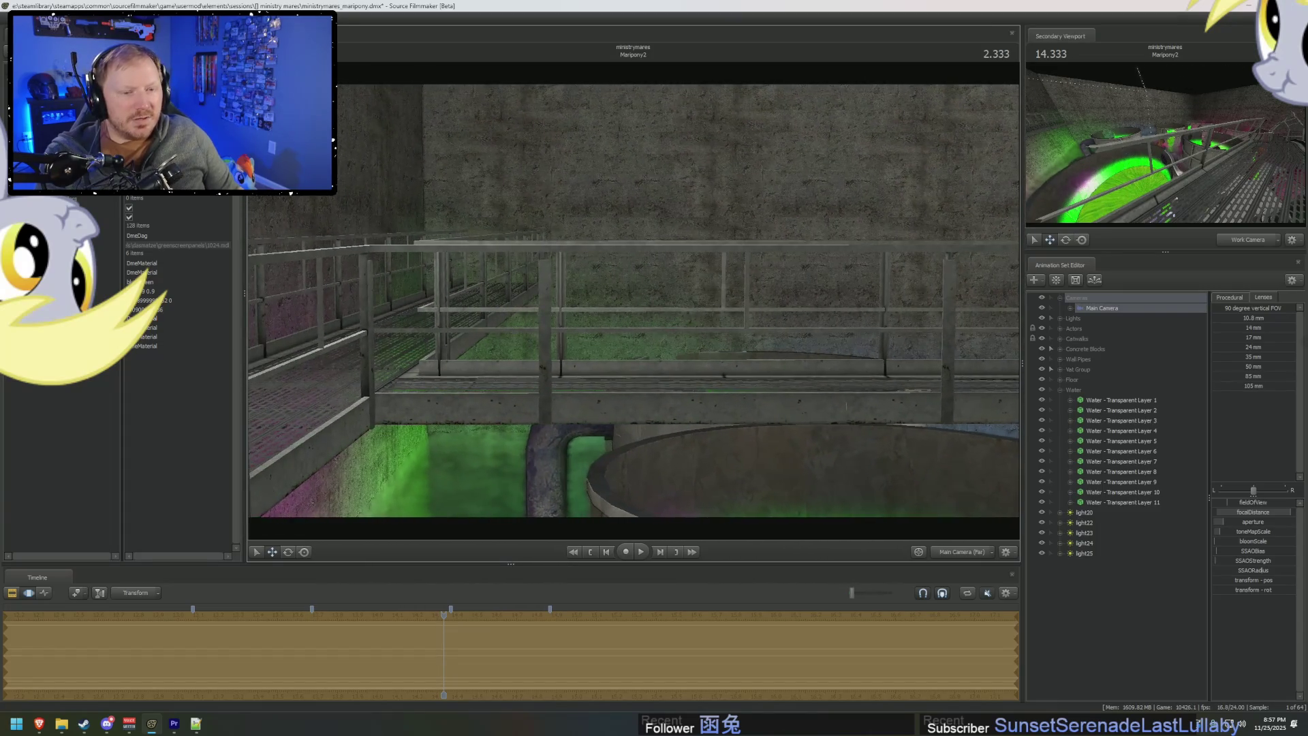
Switch the Main Camera to a 35 mm lens and aim it down into the green vat.
{"action": "left_click", "coordinate": [1218, 366]}
{"action": "left_click", "coordinate": [1216, 357]}
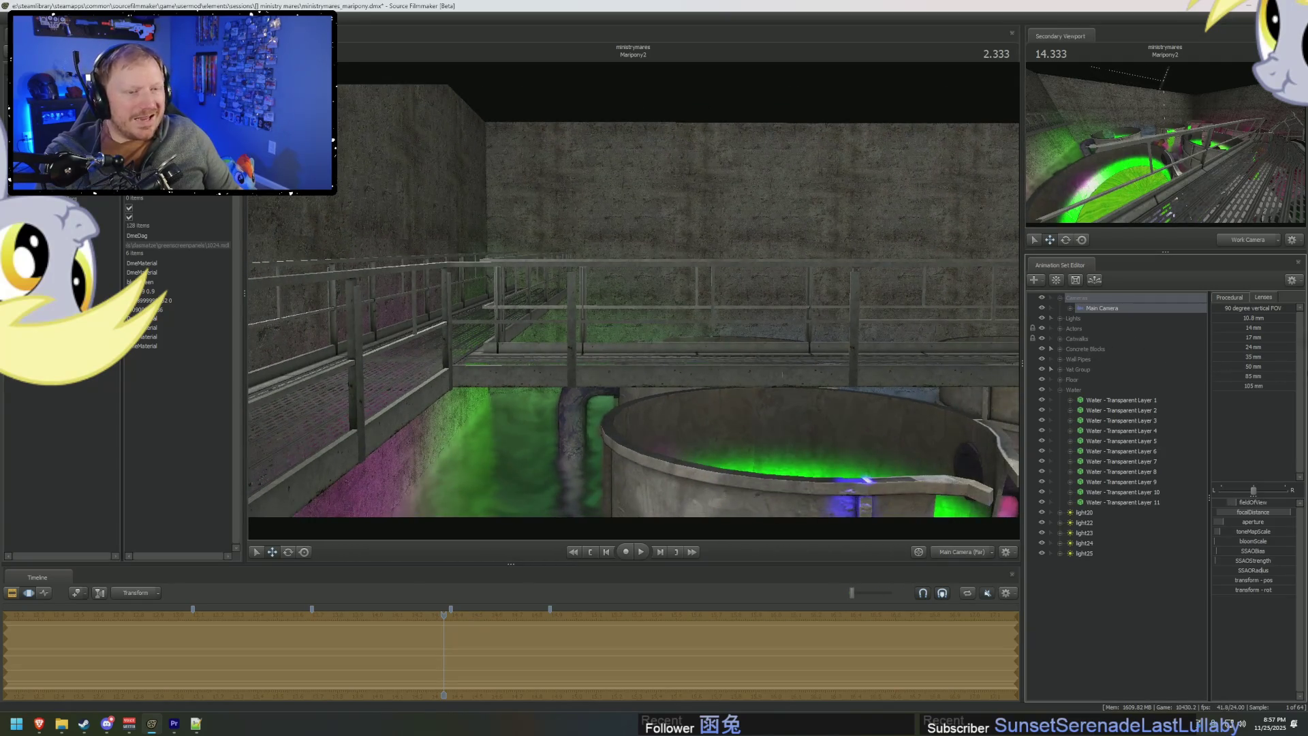
{"action": "mouse_move", "coordinate": [616, 307]}
{"action": "left_mouse_down"}
{"action": "mouse_move", "coordinate": [633, 328]}
{"action": "mouse_move", "coordinate": [633, 368]}
{"action": "mouse_move", "coordinate": [634, 328]}
{"action": "mouse_move", "coordinate": [674, 307]}
{"action": "mouse_move", "coordinate": [654, 310]}
{"action": "mouse_move", "coordinate": [689, 344]}
{"action": "mouse_move", "coordinate": [633, 306]}
{"action": "left_mouse_up"}
{"action": "key", "text": "F2"}
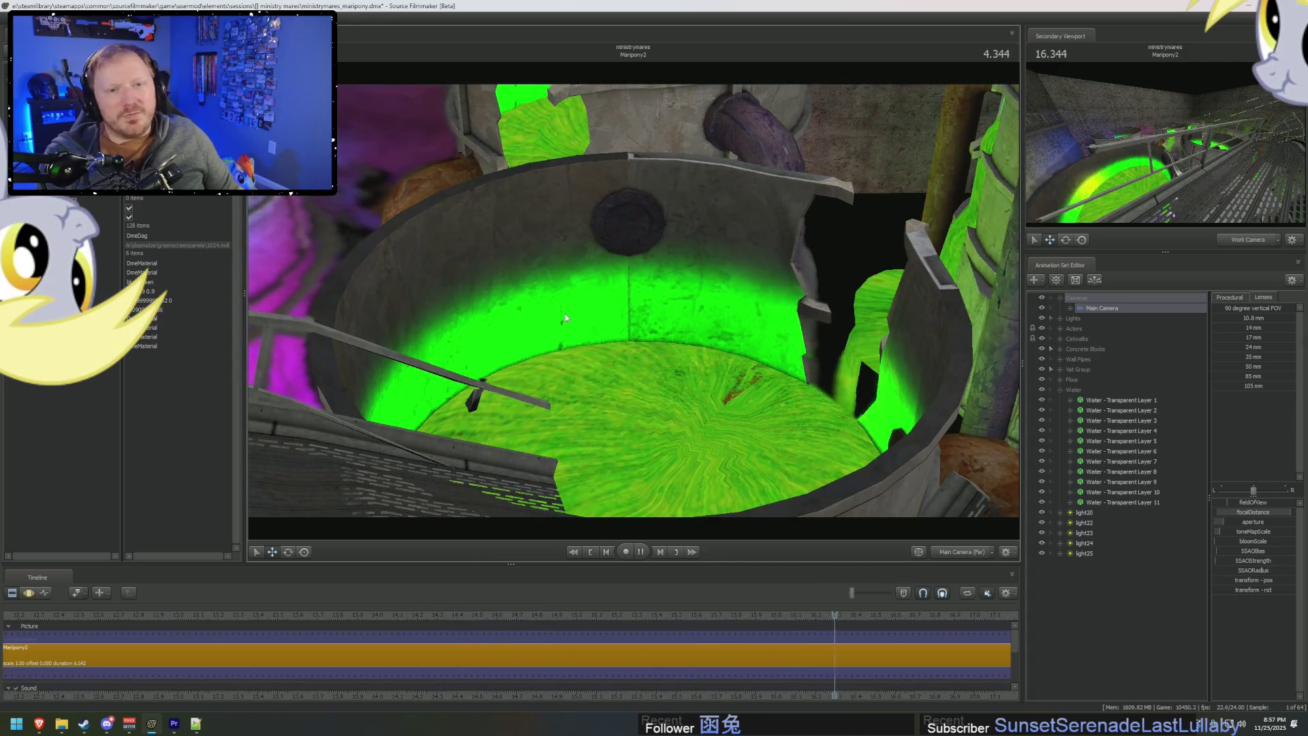
{"action": "key", "text": "space"}
{"action": "left_click", "coordinate": [741, 380]}
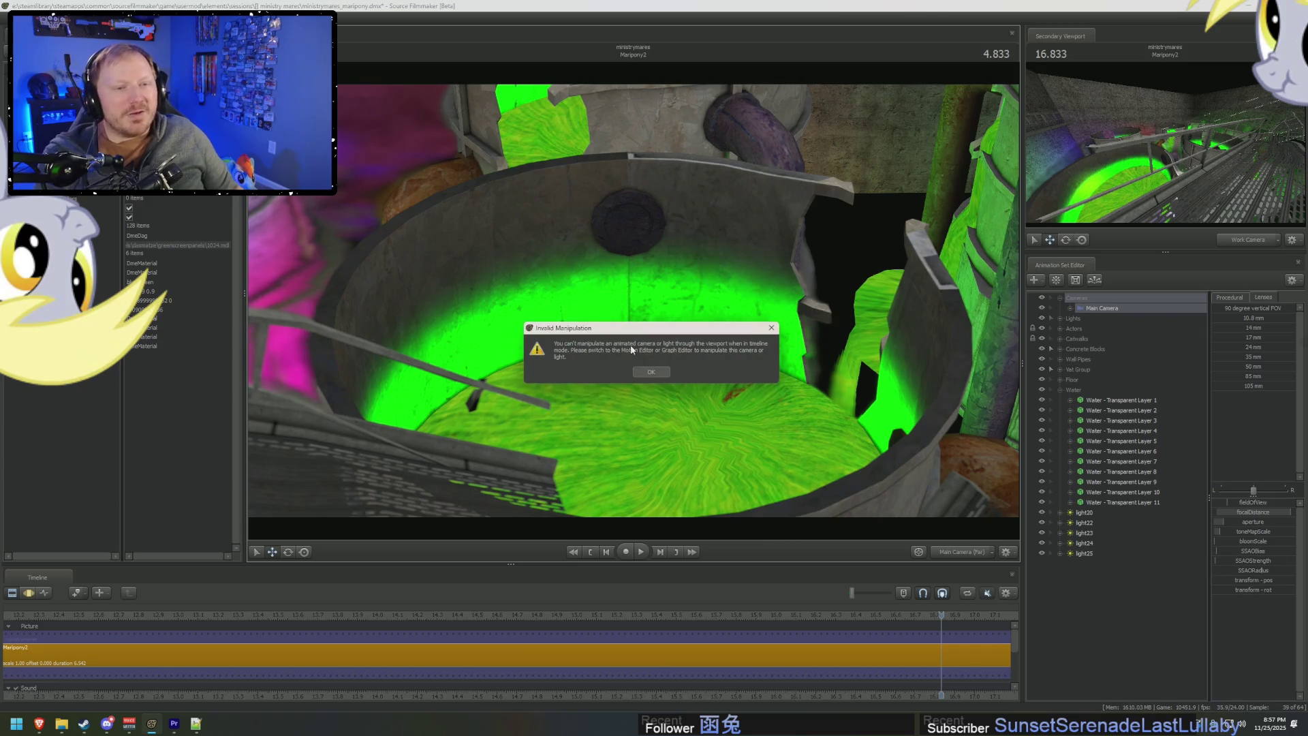
{"action": "left_click", "coordinate": [802, 375]}
{"action": "left_click", "coordinate": [652, 372]}
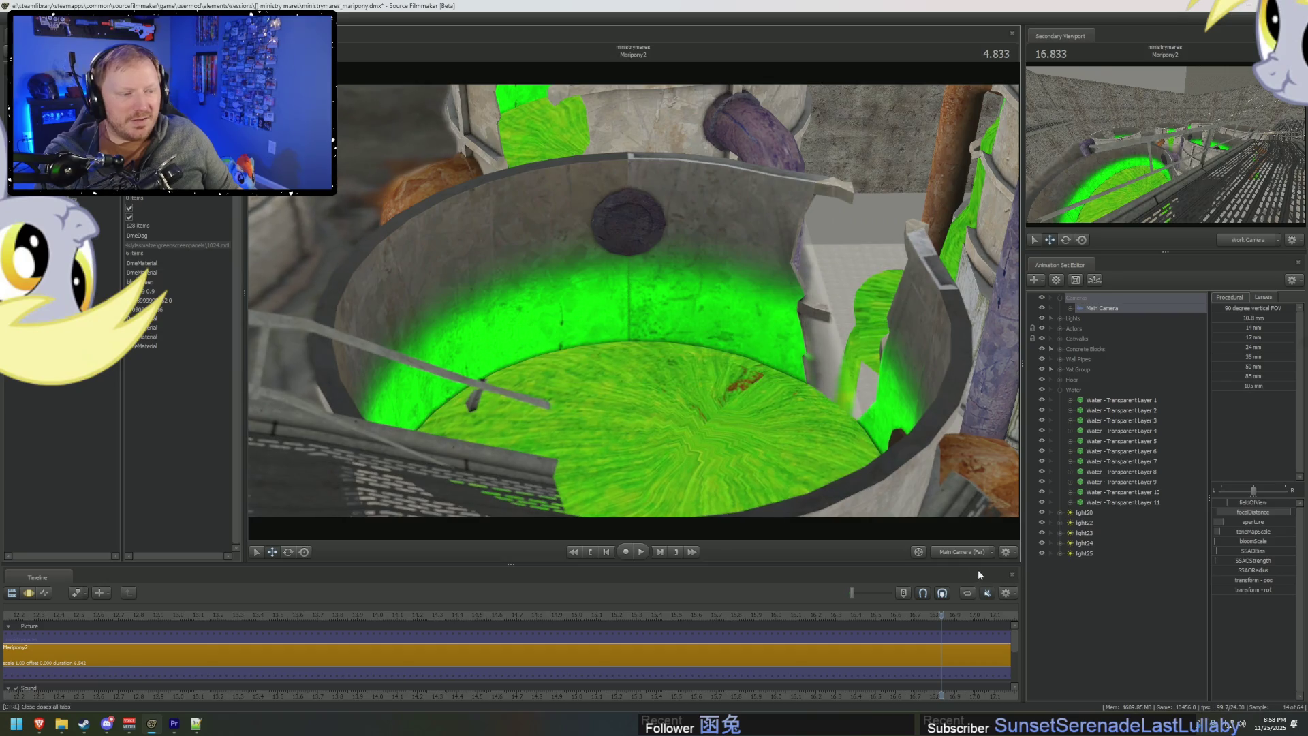
{"action": "left_click_drag", "start_coordinate": [897, 428], "coordinate": [811, 379]}
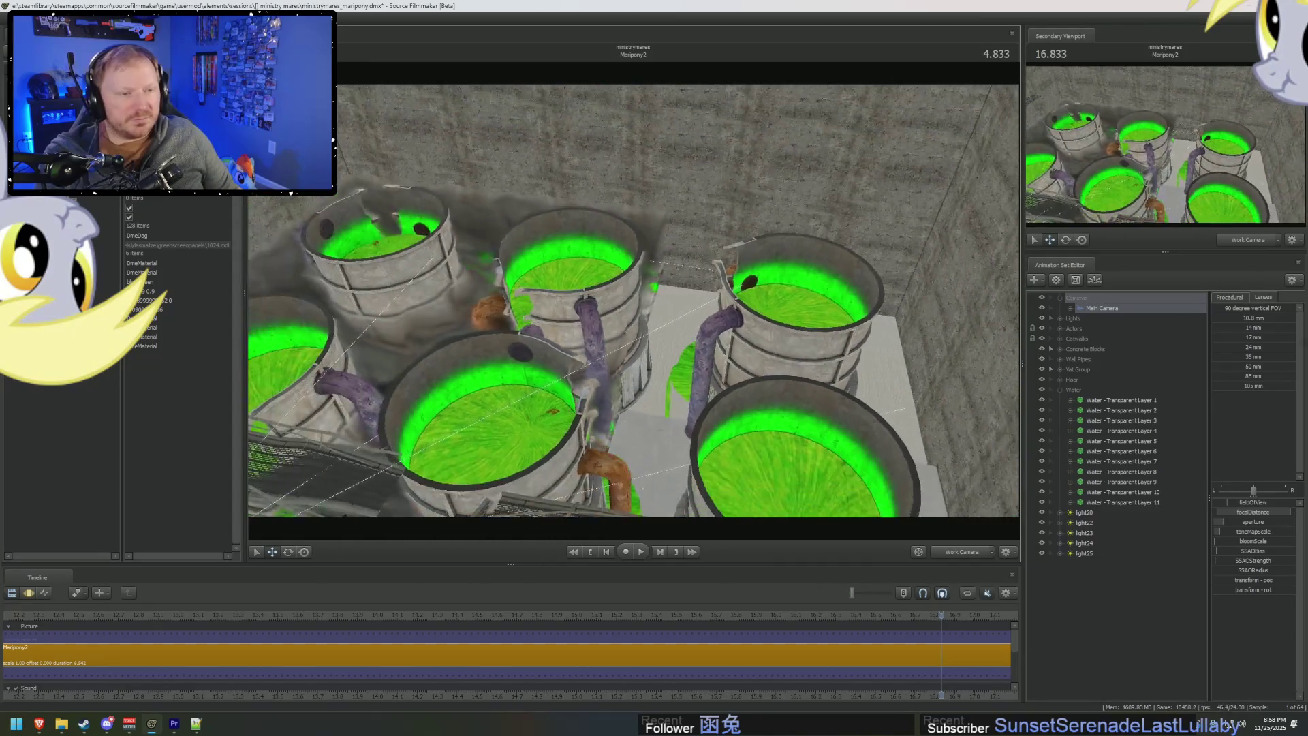
{"action": "mouse_move", "coordinate": [723, 337]}
{"action": "left_mouse_down"}
{"action": "mouse_move", "coordinate": [559, 256]}
{"action": "mouse_move", "coordinate": [705, 279]}
{"action": "mouse_move", "coordinate": [732, 266]}
{"action": "mouse_move", "coordinate": [699, 381]}
{"action": "mouse_move", "coordinate": [681, 317]}
{"action": "left_mouse_up"}
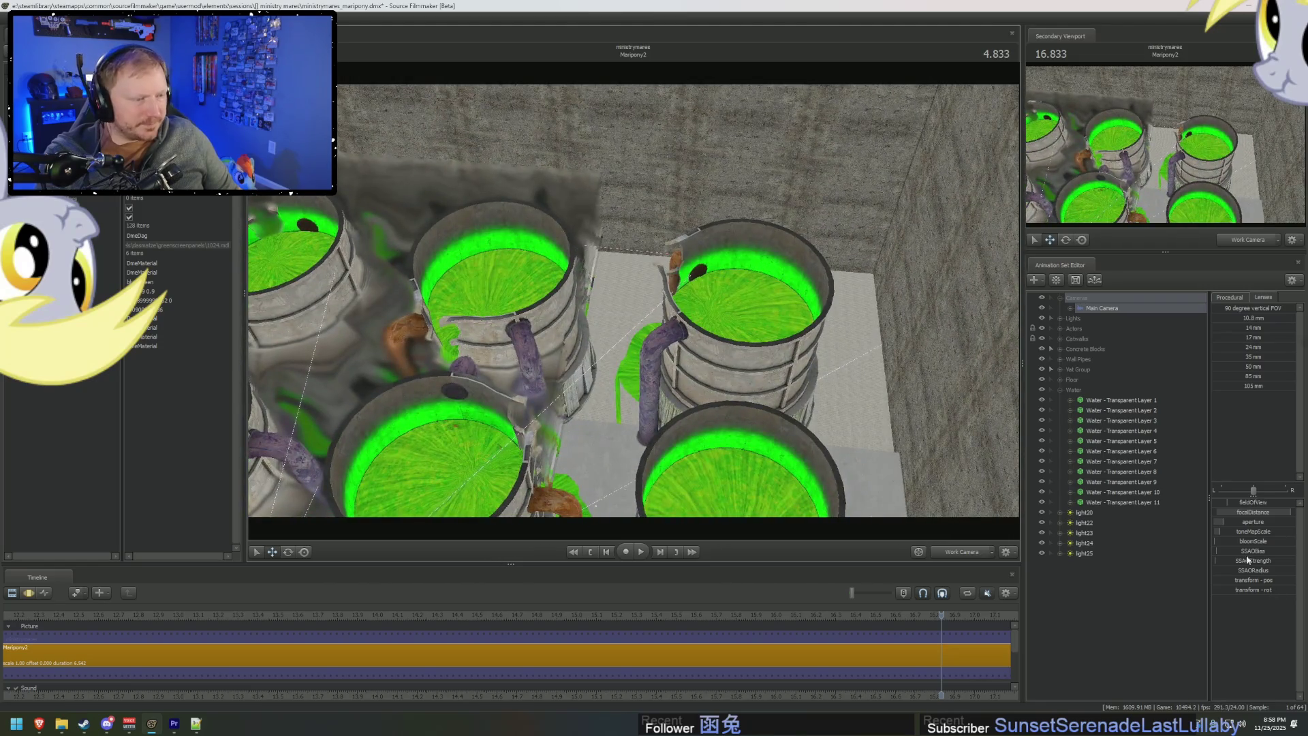
Copy Water layers 1–11 and paste them as new sets, layers 12–22.
{"action": "left_click", "coordinate": [1108, 502], "text": "shift"}
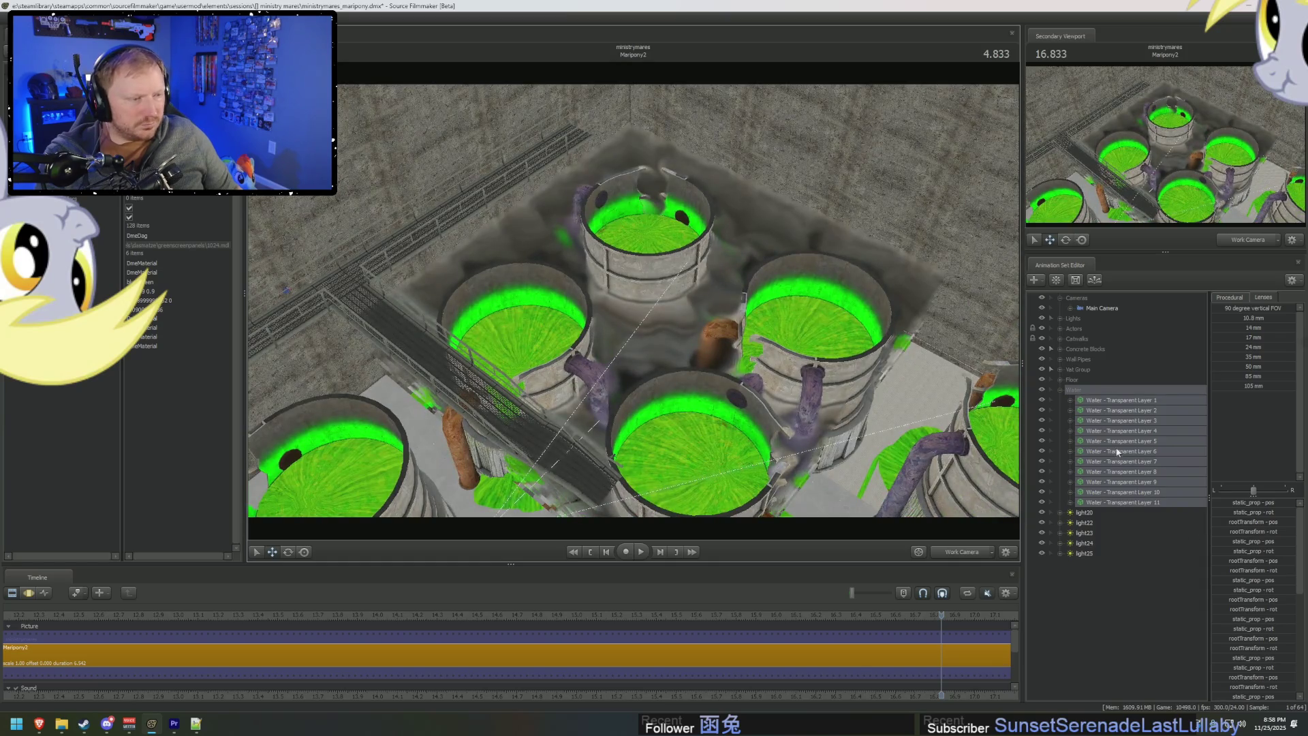
{"action": "right_click", "coordinate": [1114, 428]}
{"action": "left_click", "coordinate": [1108, 601]}
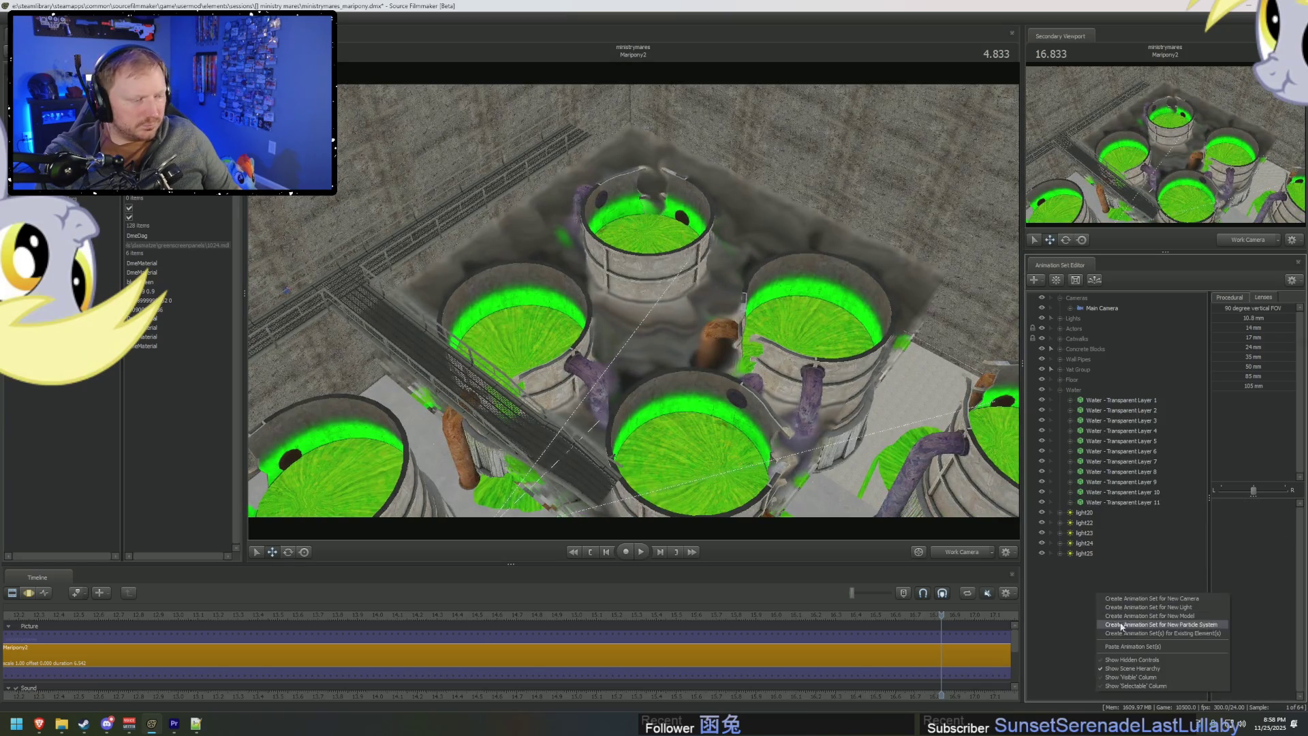
{"action": "left_click", "coordinate": [1128, 633]}
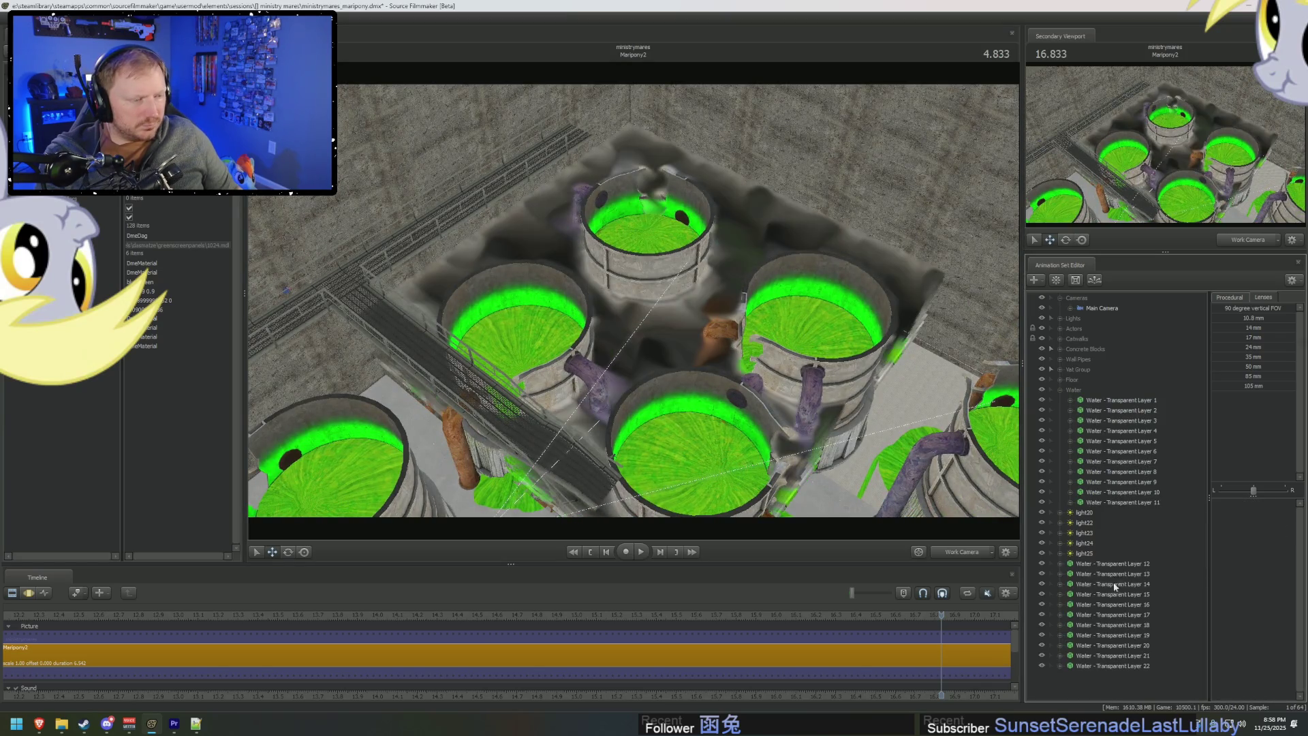
{"action": "left_click", "coordinate": [1119, 666], "text": "shift"}
Move the copied water layers 12–22 over to the right vat.
{"action": "mouse_move", "coordinate": [634, 300]}
{"action": "left_mouse_down"}
{"action": "mouse_move", "coordinate": [658, 293]}
{"action": "mouse_move", "coordinate": [635, 306]}
{"action": "left_mouse_up"}
{"action": "key", "text": "F3"}
{"action": "left_click_drag", "start_coordinate": [402, 210], "coordinate": [876, 341]}
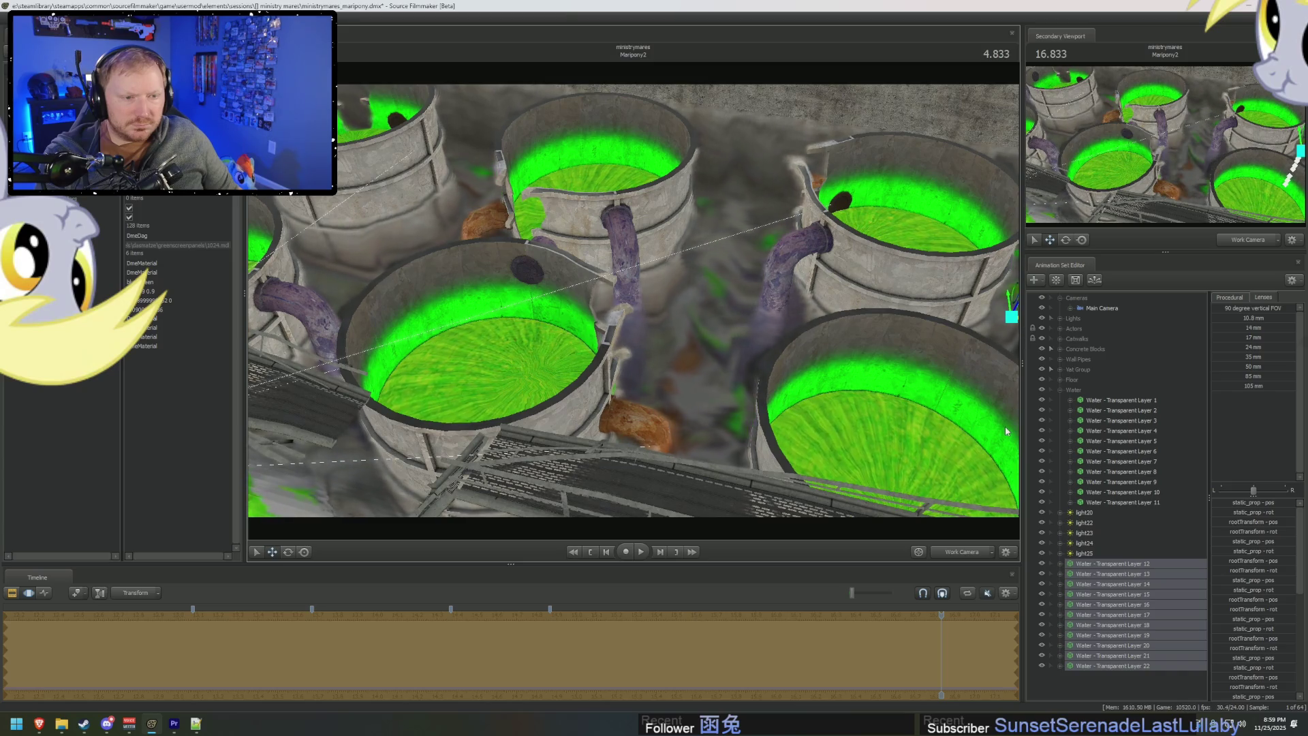
Fly the camera close to the second vat and nudge copied water layers 12–22 into place.
{"action": "left_click_drag", "start_coordinate": [1004, 427], "coordinate": [1005, 427]}
{"action": "left_click_drag", "start_coordinate": [649, 298], "coordinate": [649, 297]}
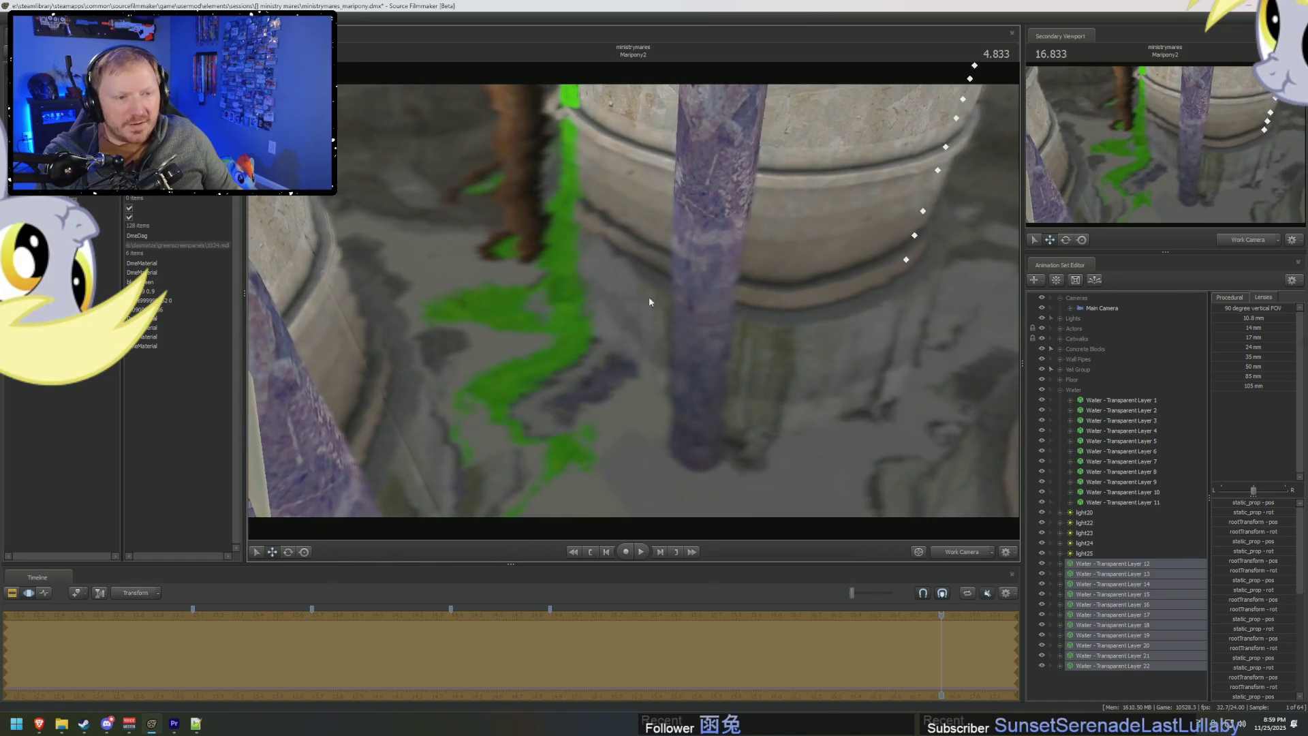
{"action": "left_click_drag", "start_coordinate": [785, 304], "coordinate": [817, 234]}
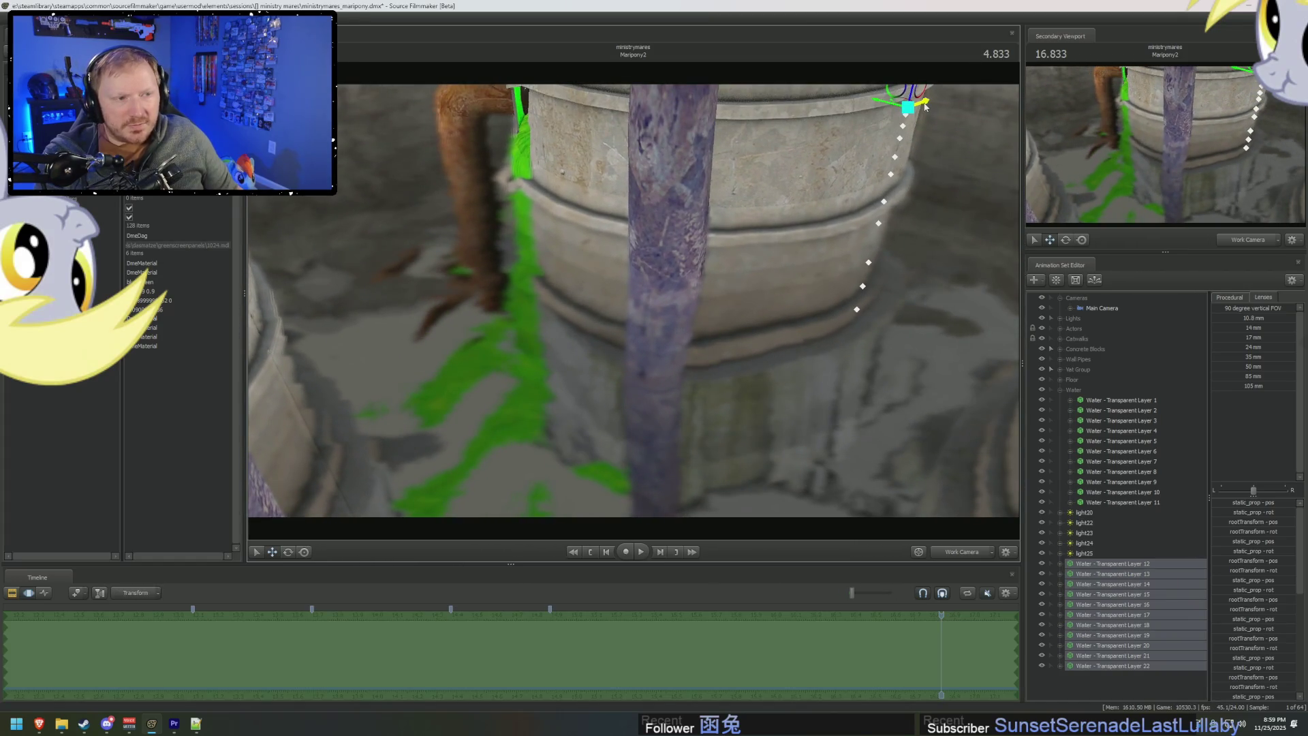
{"action": "left_click", "coordinate": [925, 107]}
{"action": "mouse_move", "coordinate": [928, 107]}
{"action": "left_mouse_down"}
{"action": "mouse_move", "coordinate": [995, 137]}
{"action": "mouse_move", "coordinate": [1012, 154]}
{"action": "mouse_move", "coordinate": [998, 167]}
{"action": "left_mouse_up"}
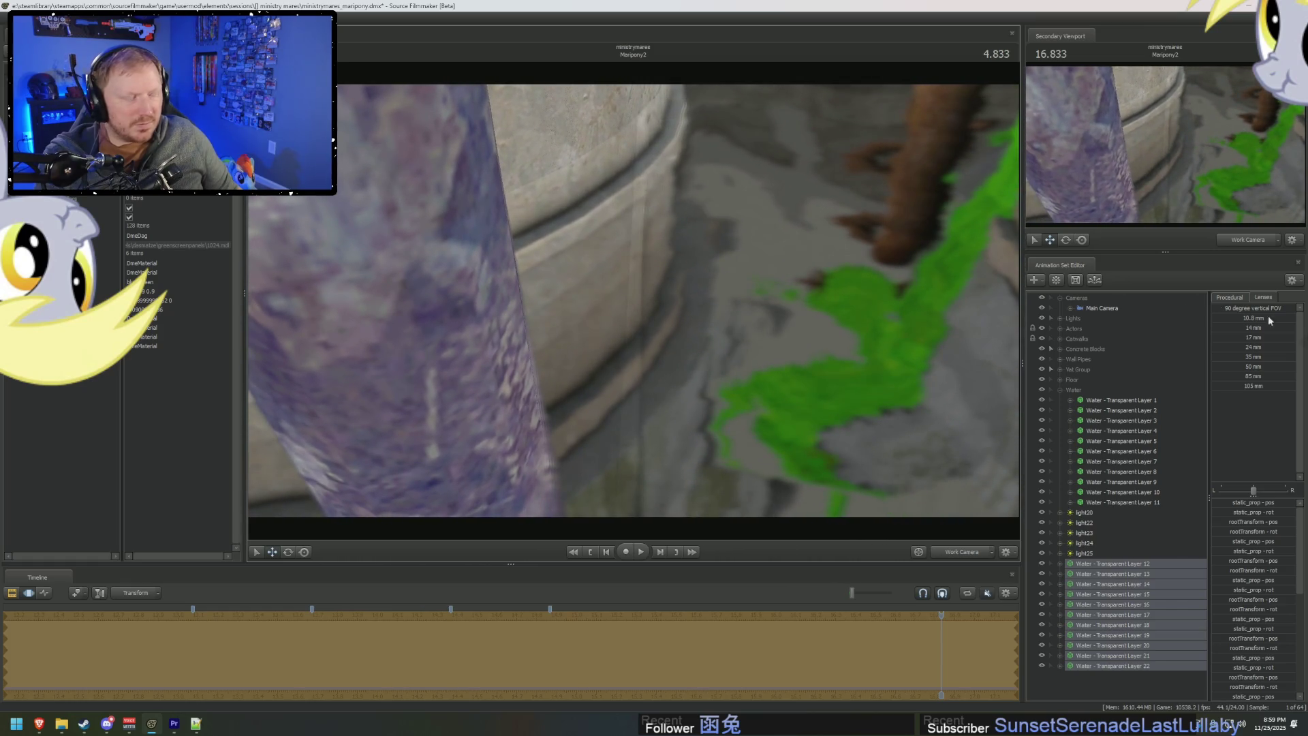
{"action": "left_click_drag", "start_coordinate": [1227, 385], "coordinate": [1281, 385]}
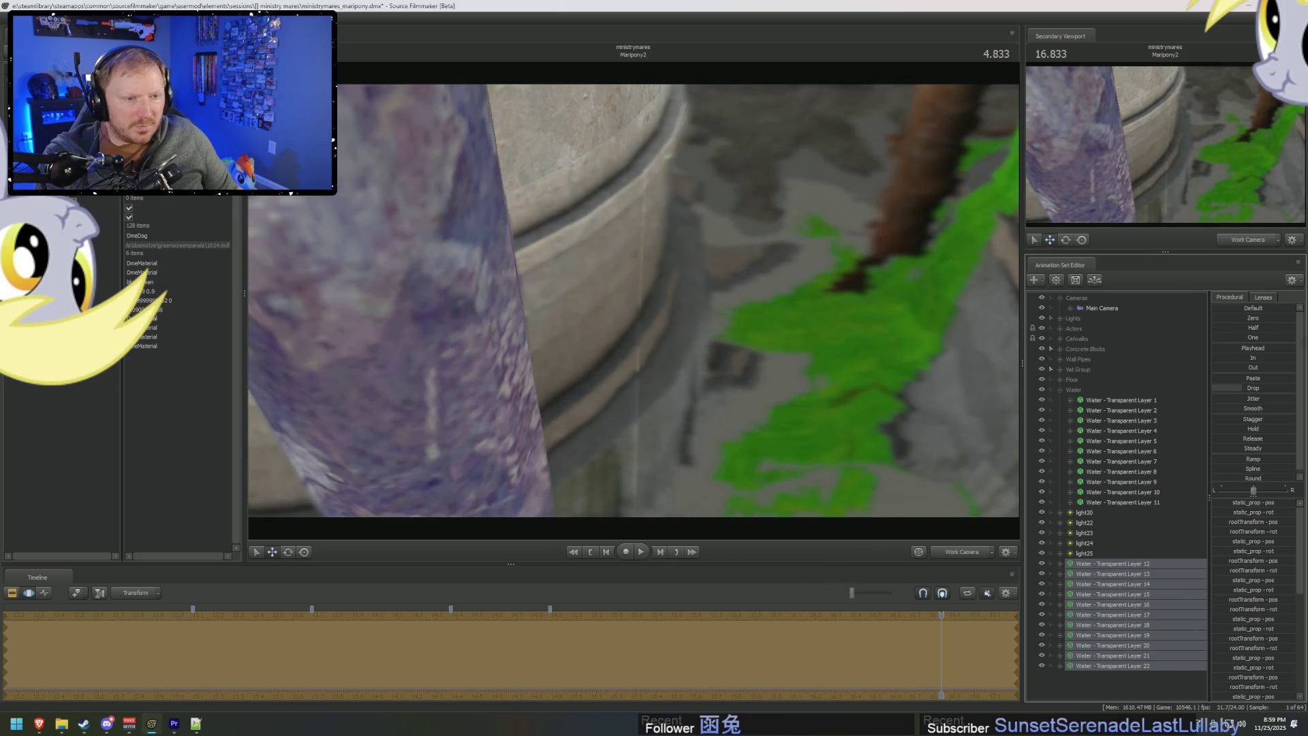
{"action": "left_click_drag", "start_coordinate": [633, 300], "coordinate": [708, 300]}
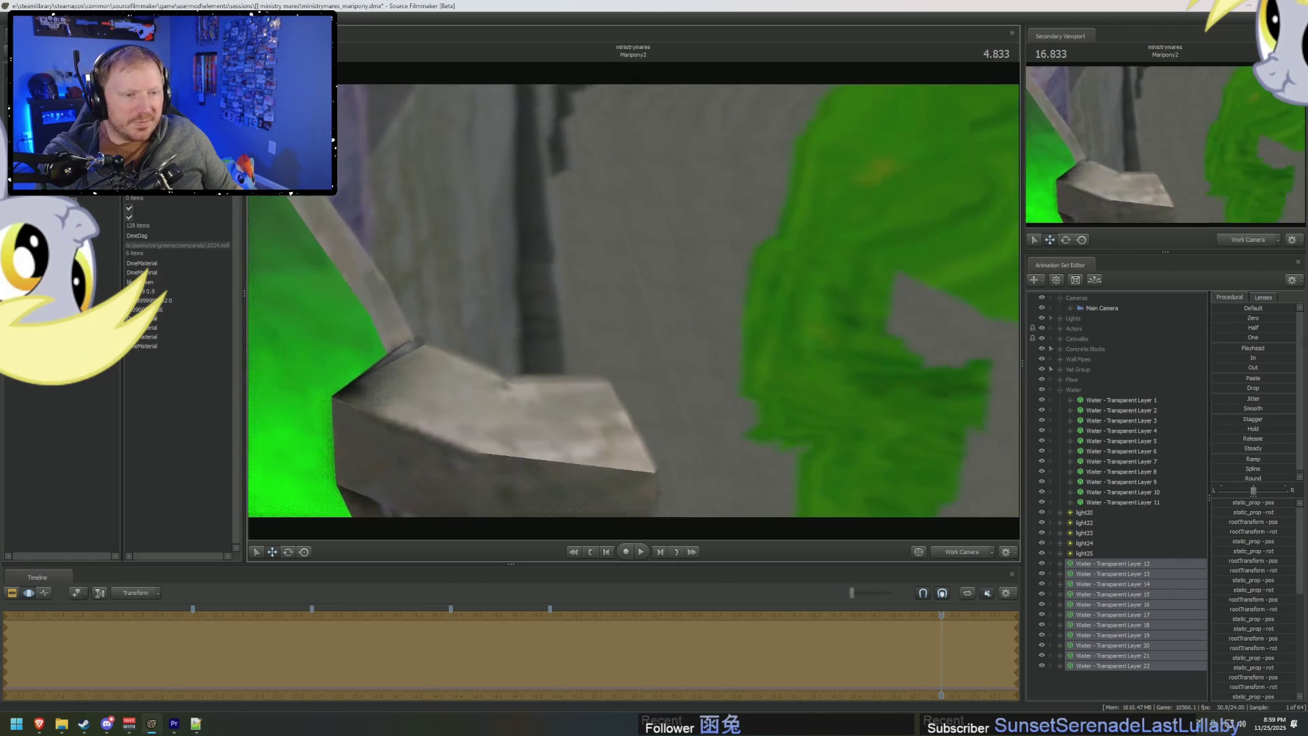
Move water layers 12–22 into the Water group directly below Layer 11.
{"action": "left_click_drag", "start_coordinate": [632, 300], "coordinate": [632, 300]}
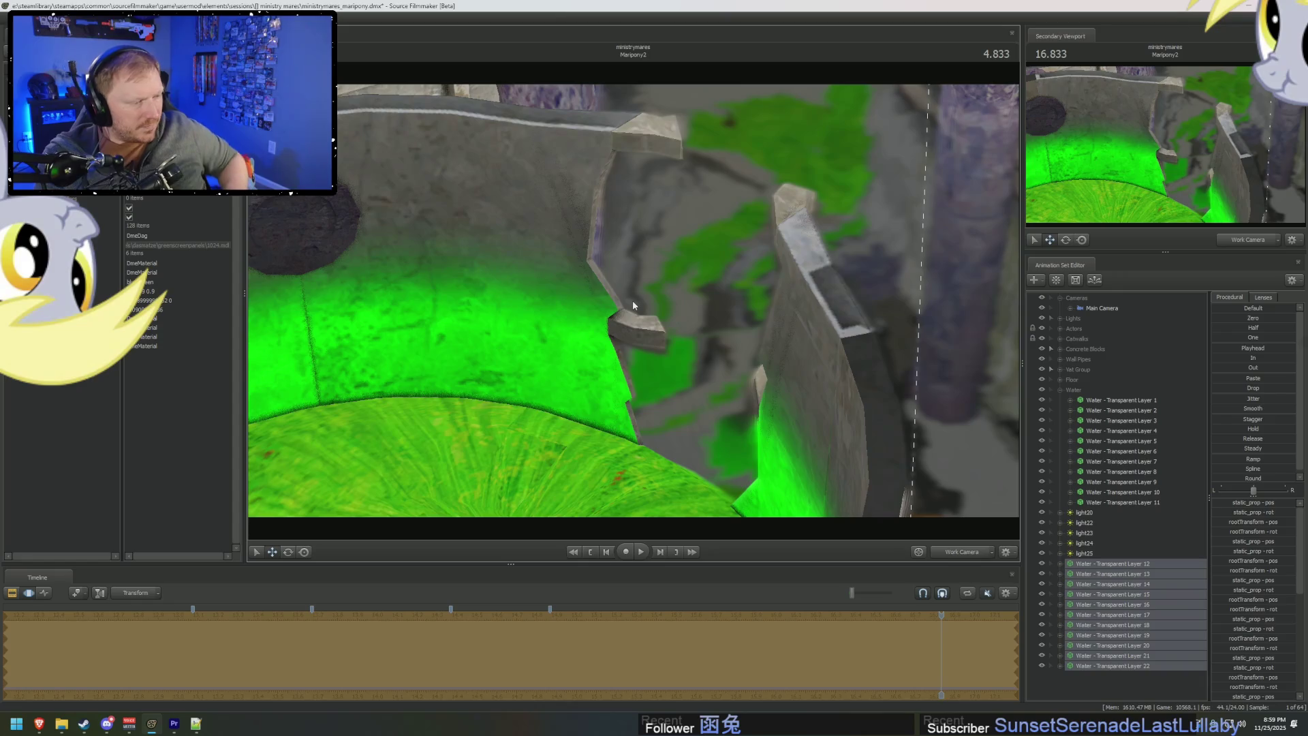
{"action": "left_click_drag", "start_coordinate": [537, 363], "coordinate": [537, 363]}
{"action": "left_click_drag", "start_coordinate": [422, 338], "coordinate": [423, 338]}
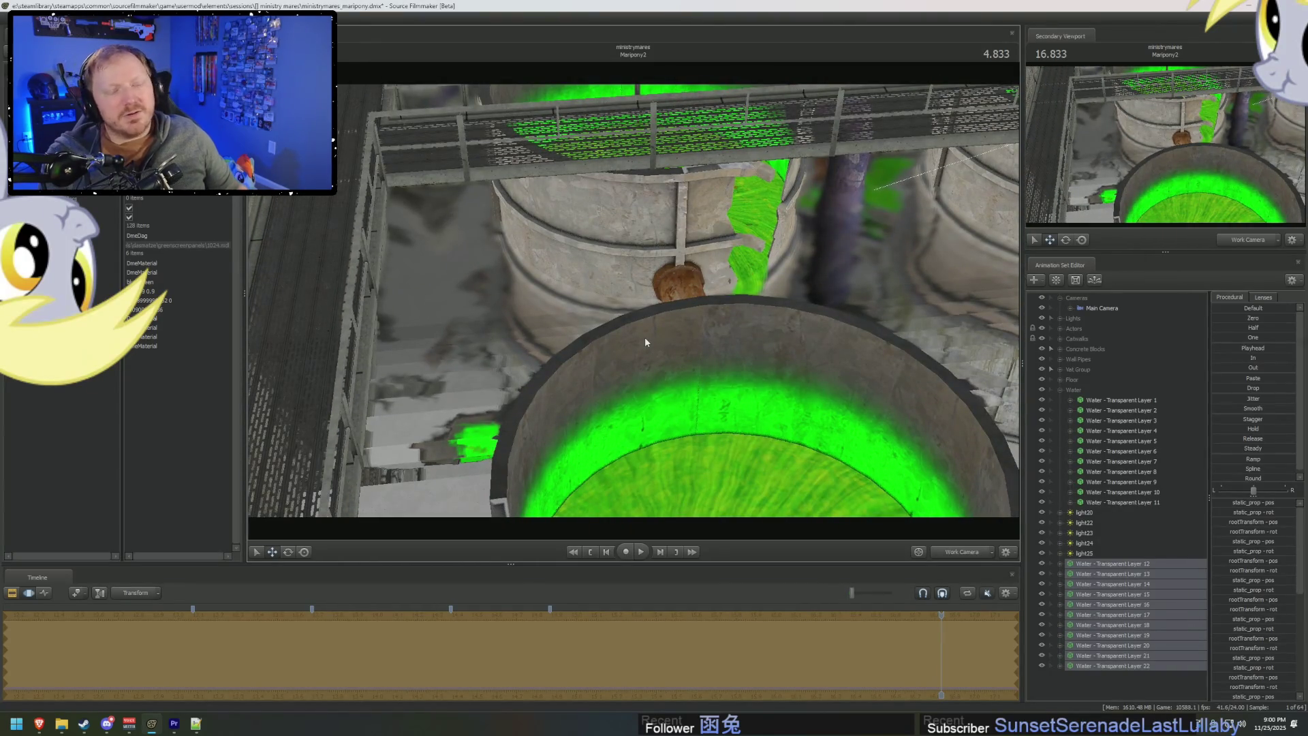
{"action": "left_click_drag", "start_coordinate": [646, 342], "coordinate": [646, 342]}
{"action": "left_click_drag", "start_coordinate": [1068, 574], "coordinate": [1077, 390]}
{"action": "left_click_drag", "start_coordinate": [646, 342], "coordinate": [646, 342]}
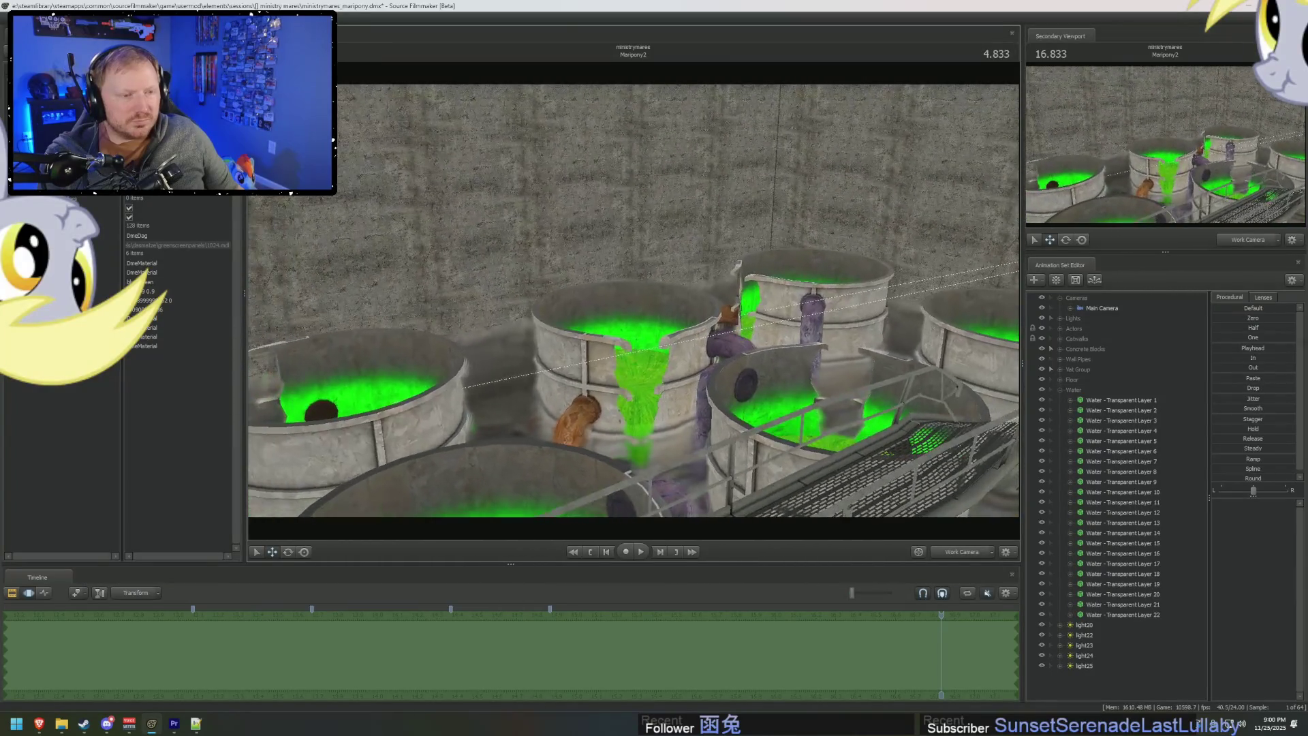
Enable viewport lighting and play the animation to preview the colour-cycling lights.
{"action": "right_click", "coordinate": [628, 302]}
{"action": "left_click", "coordinate": [633, 328]}
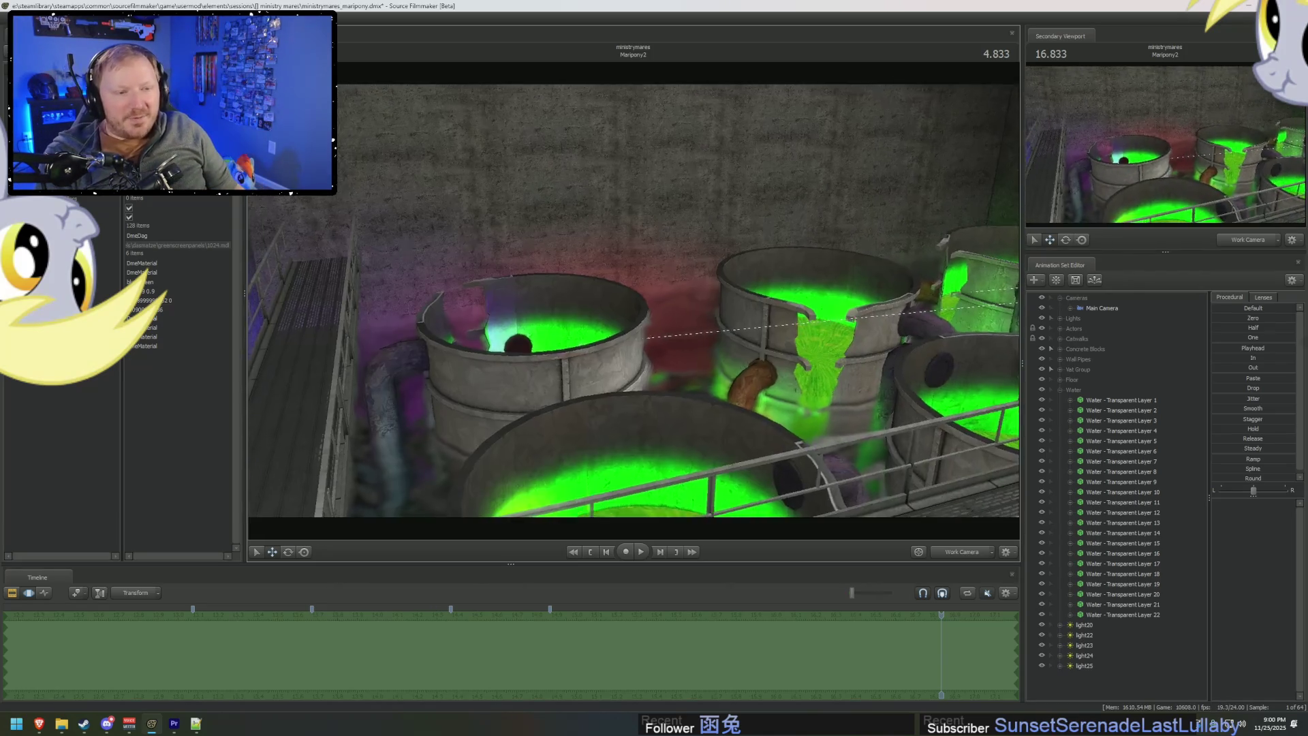
{"action": "key", "text": "space"}
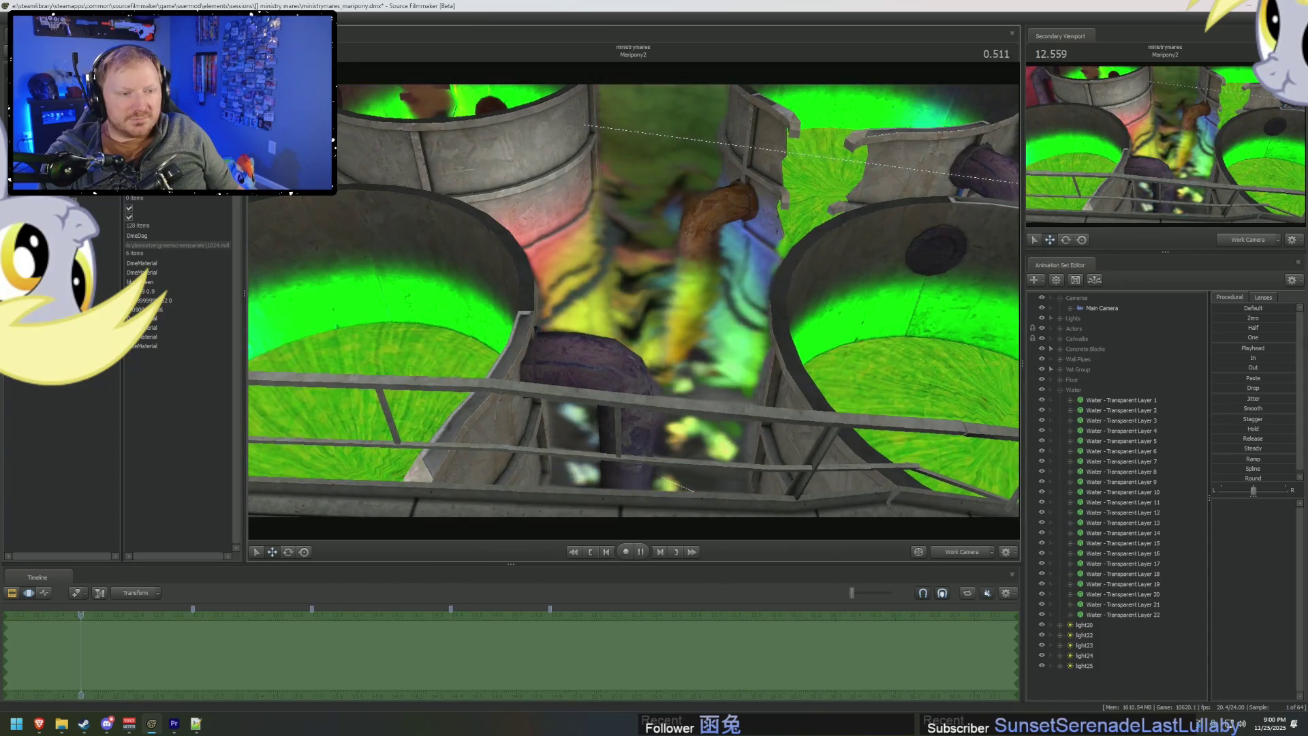
{"action": "key", "text": "space"}
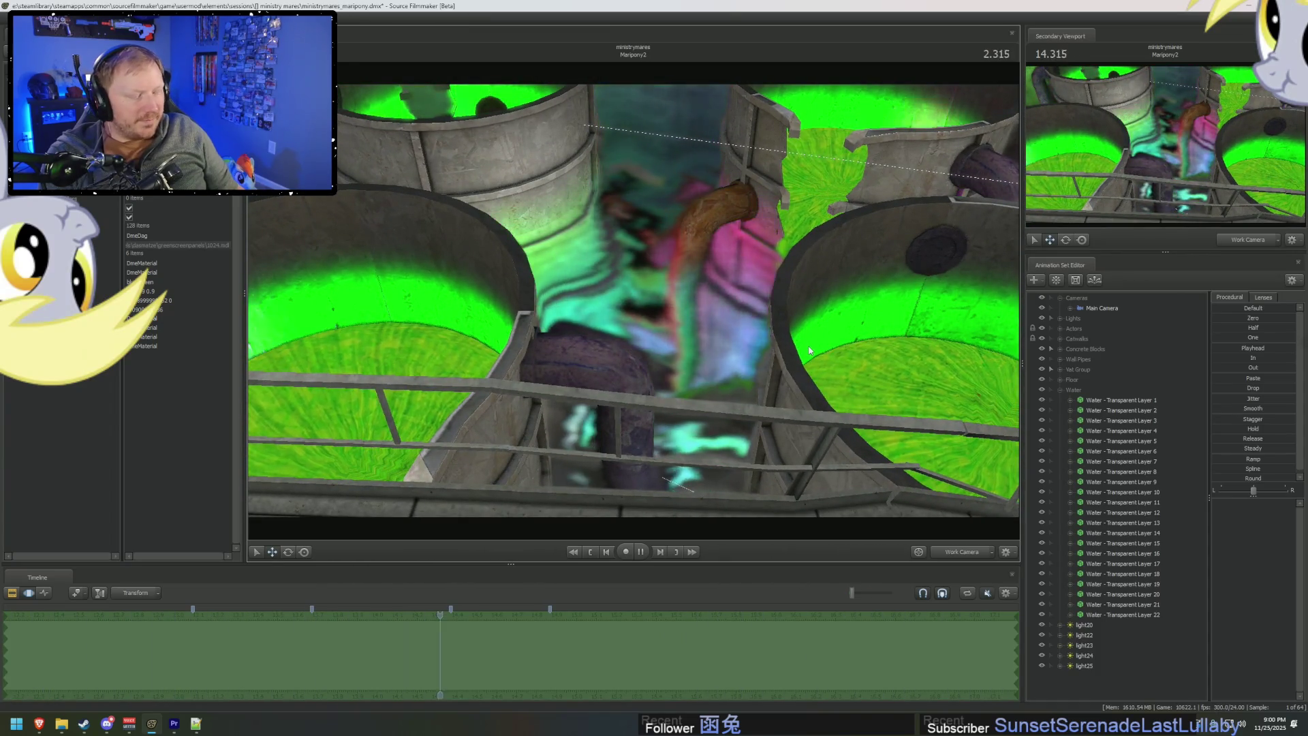
Collapse the Water group, select light20, and close the window.
{"action": "left_click", "coordinate": [1061, 389]}
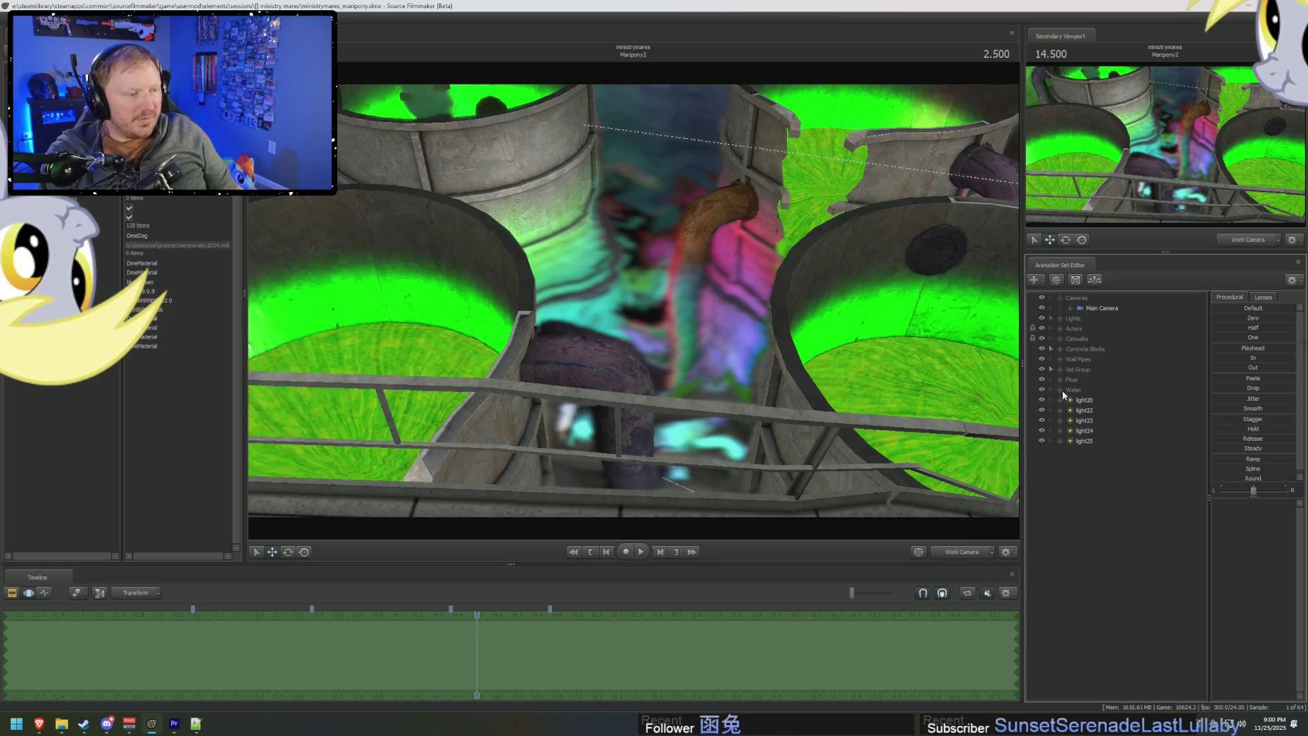
{"action": "left_click", "coordinate": [1088, 401]}
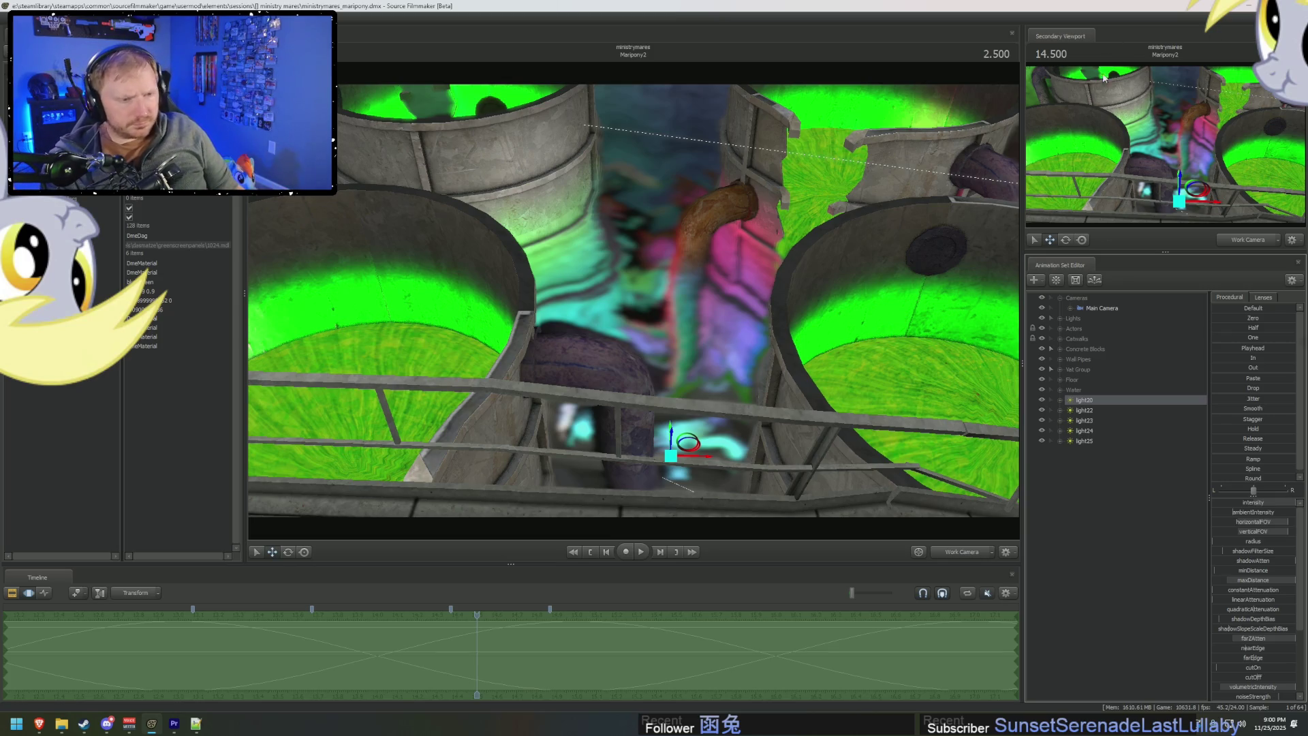
{"action": "key", "text": "alt+F4"}
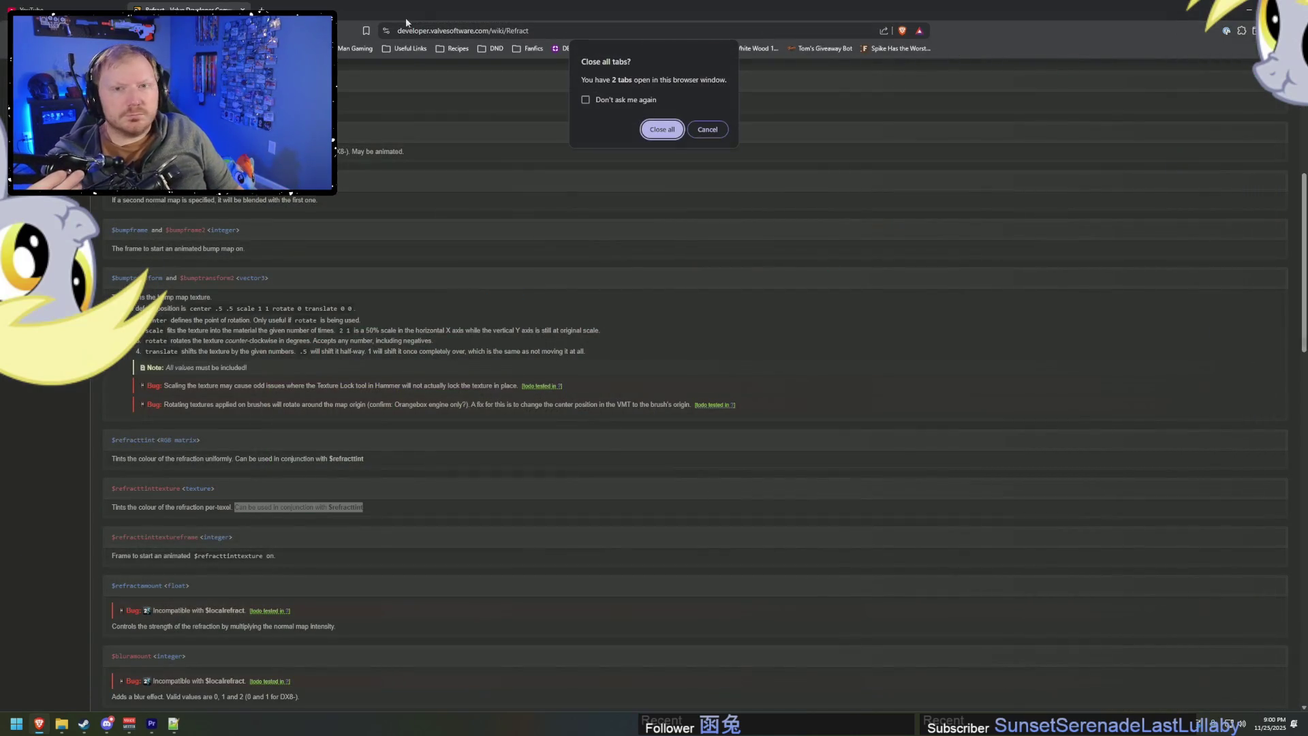
Cancel the close-all-tabs prompt and close the material file editor.
{"action": "left_click", "coordinate": [707, 129]}
{"action": "key", "text": "alt+Tab"}
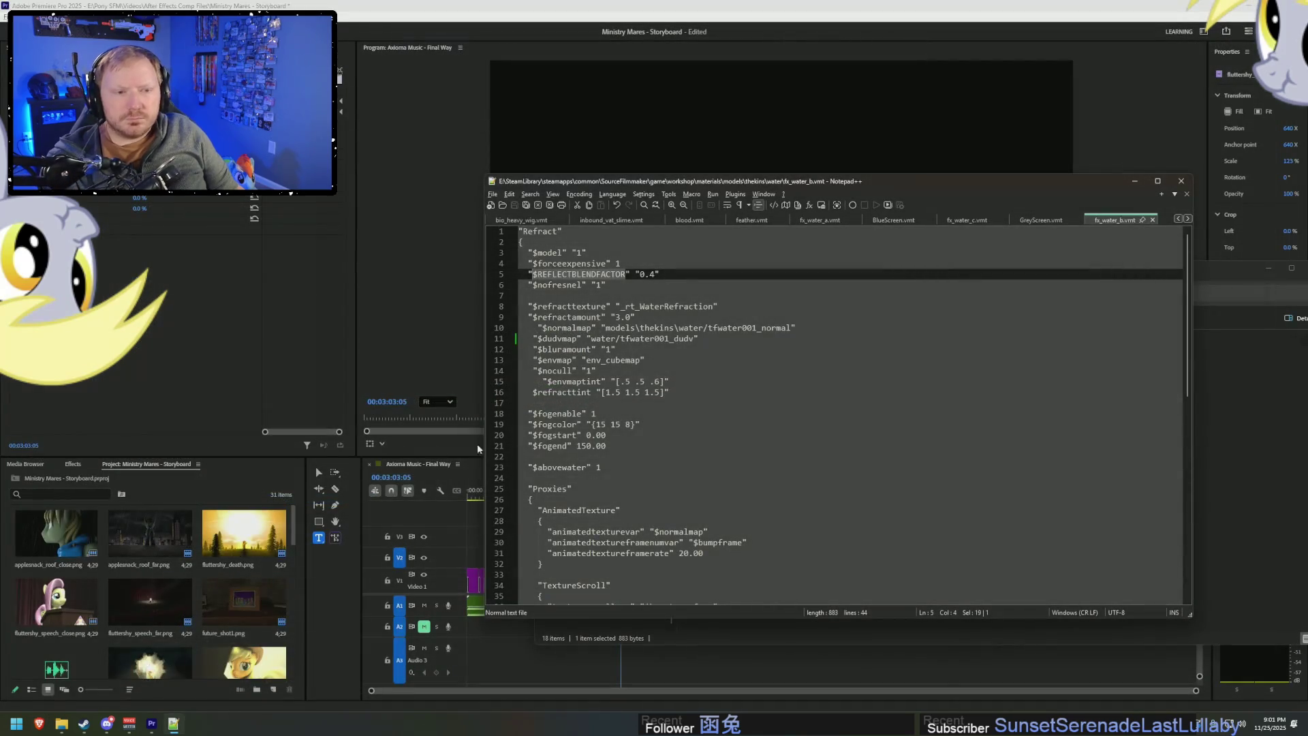
{"action": "left_click", "coordinate": [1181, 181]}
Close Premiere Pro, saving the storyboard project, then close the water materials folder window.
{"action": "key", "text": "alt+F4"}
{"action": "key", "text": "alt+F4"}
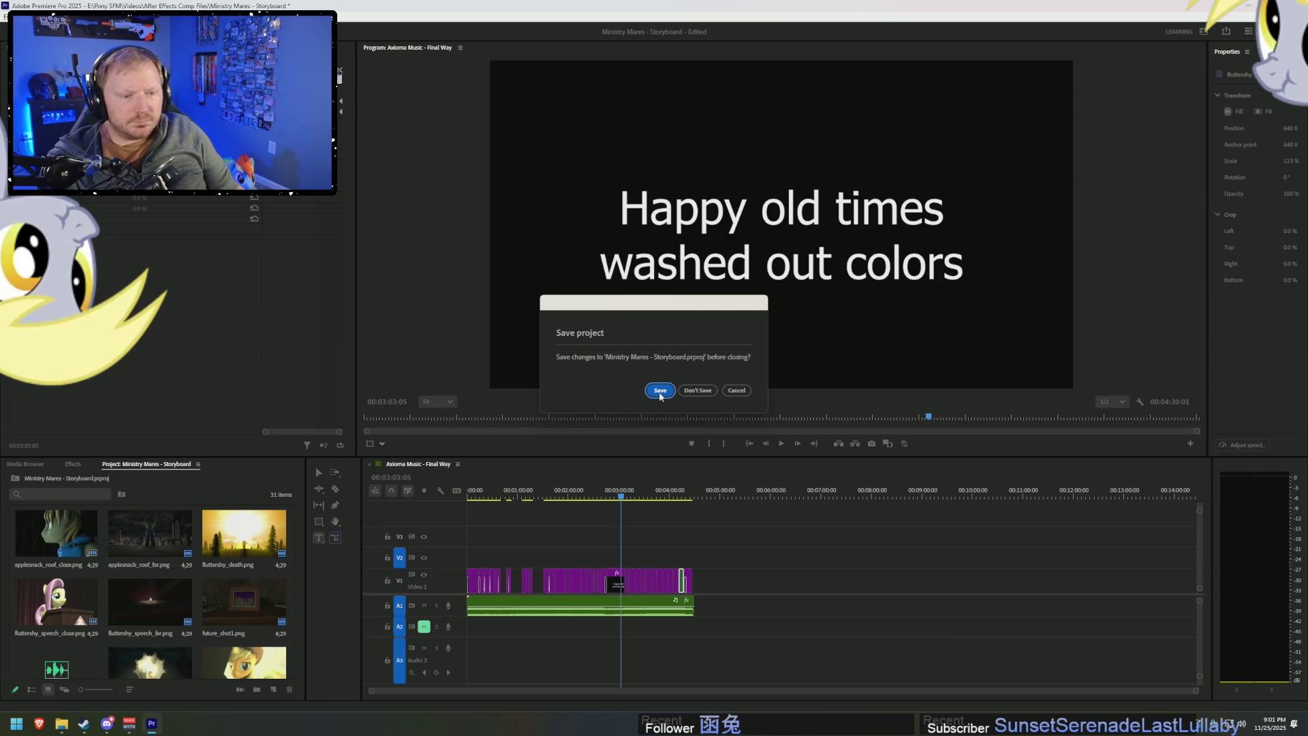
{"action": "left_click", "coordinate": [660, 393]}
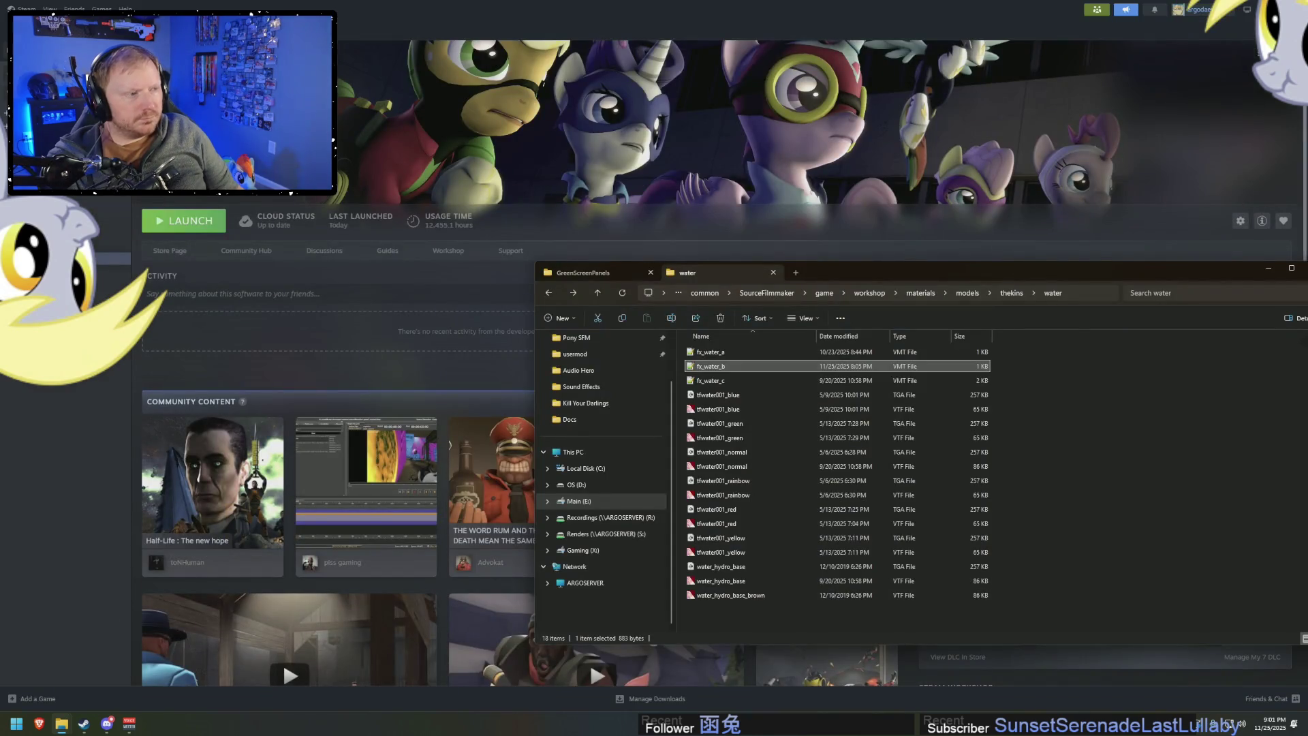
{"action": "key", "text": "alt+F4"}
{"action": "key", "text": "alt+F4"}
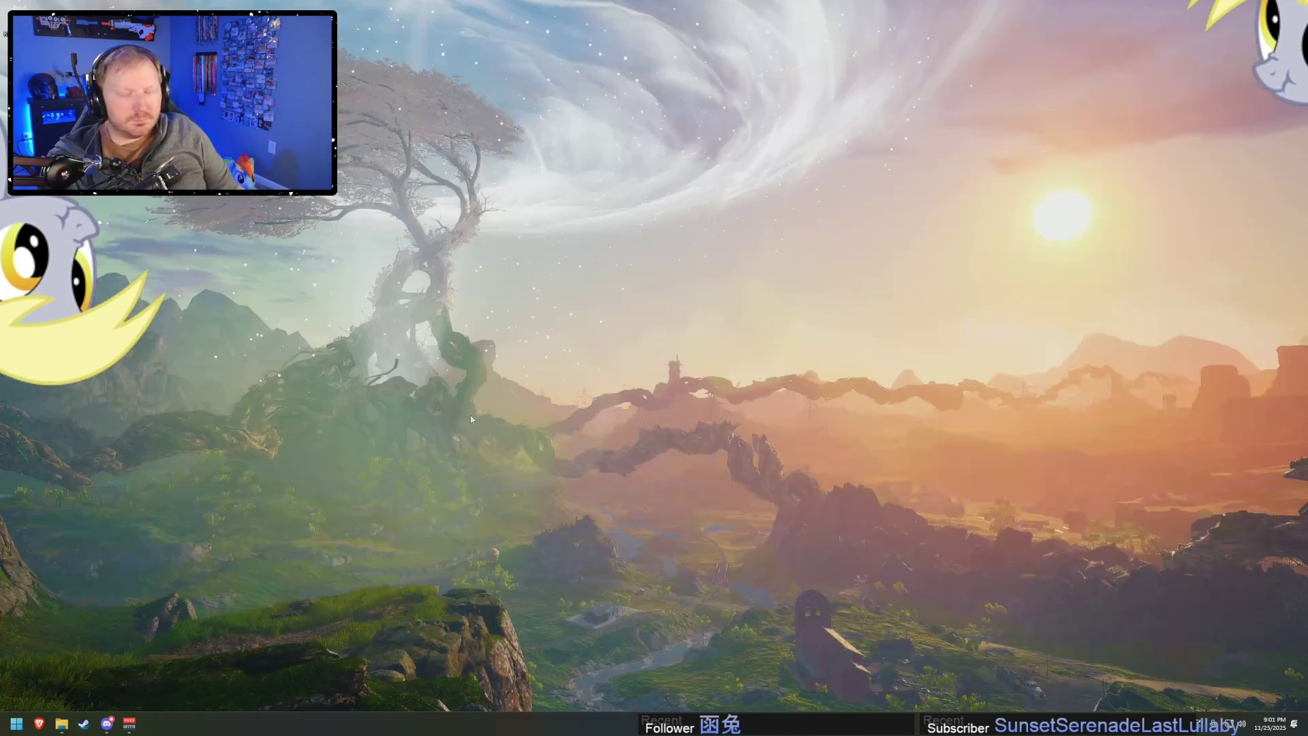
{"action": "key", "text": "alt+Tab"}
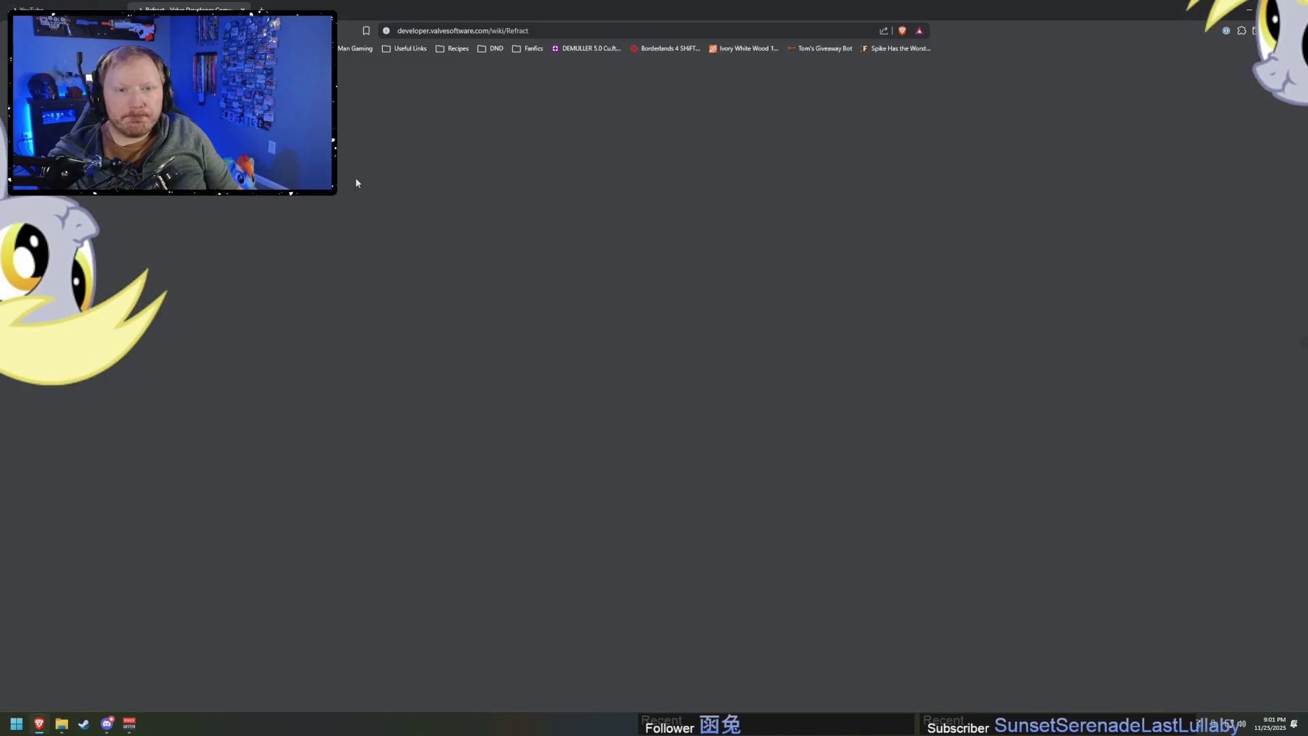
Close the Refract wiki tab and filter the Raid Channel list to followed channels.
{"action": "key", "text": "ctrl+w"}
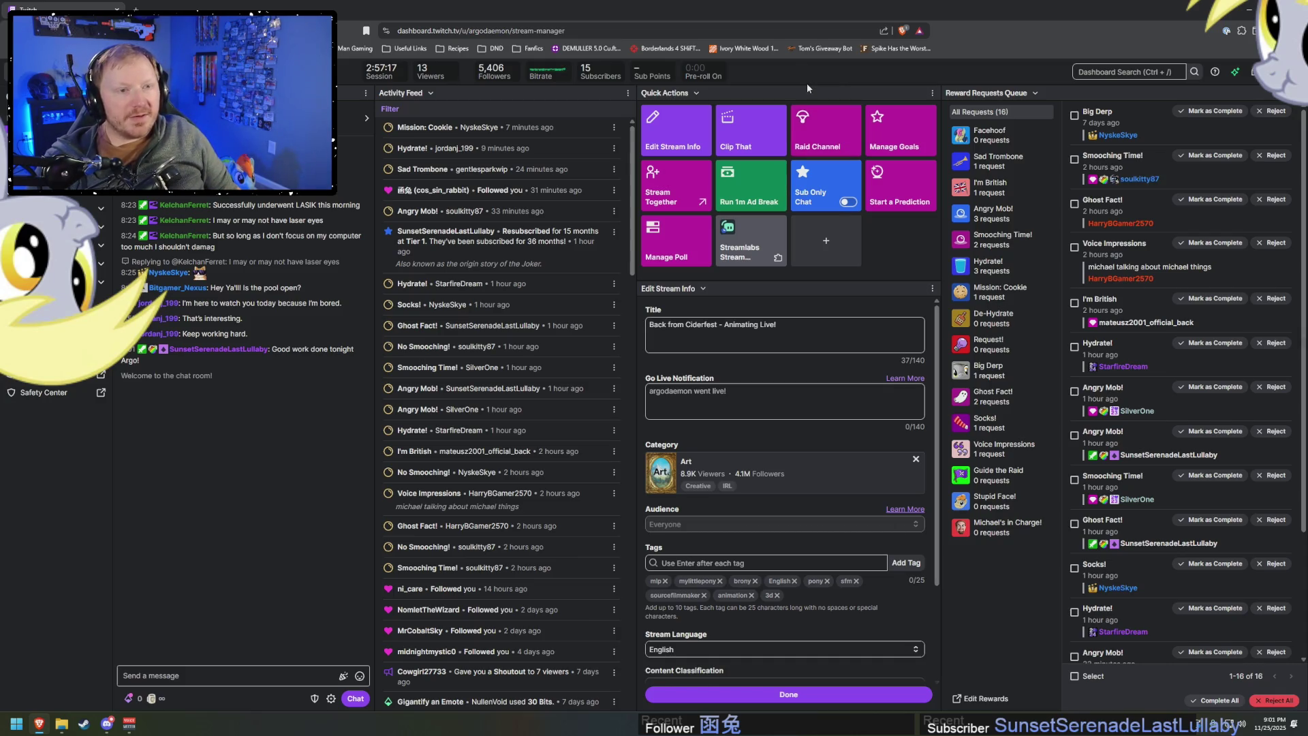
{"action": "left_click", "coordinate": [830, 134]}
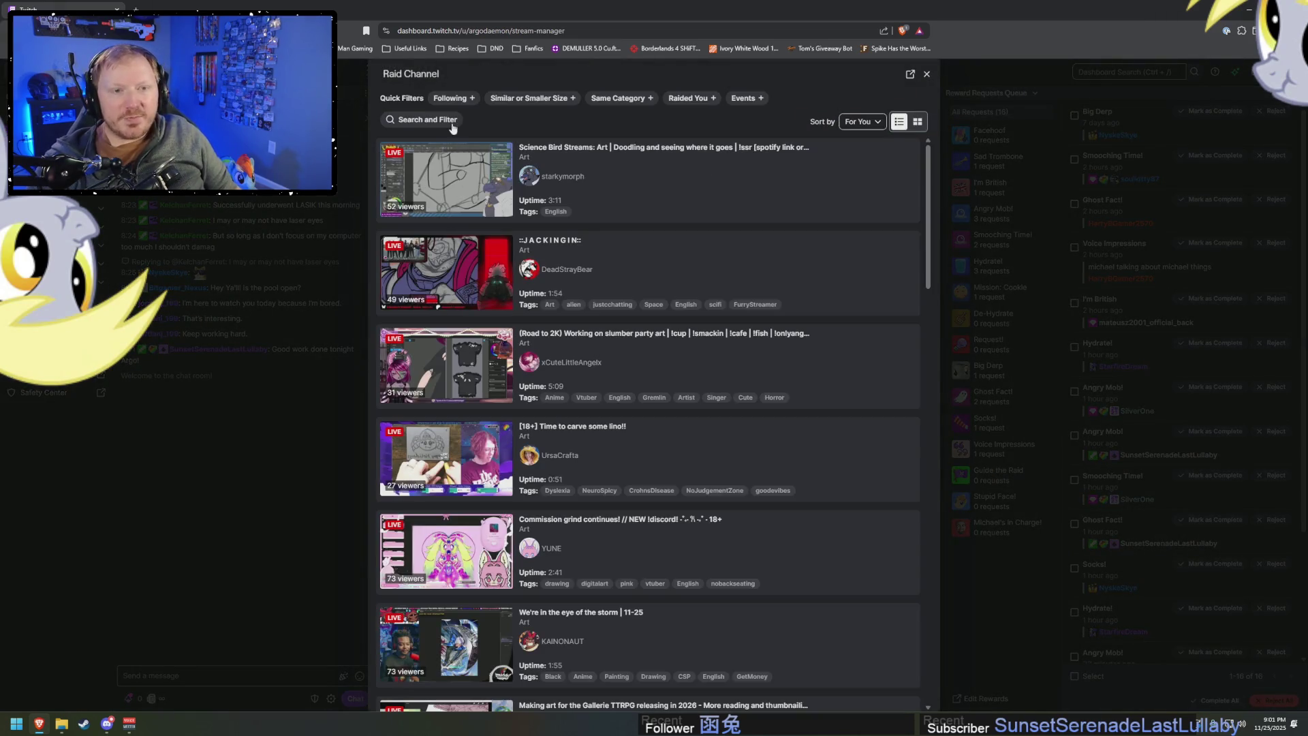
{"action": "left_click", "coordinate": [465, 101]}
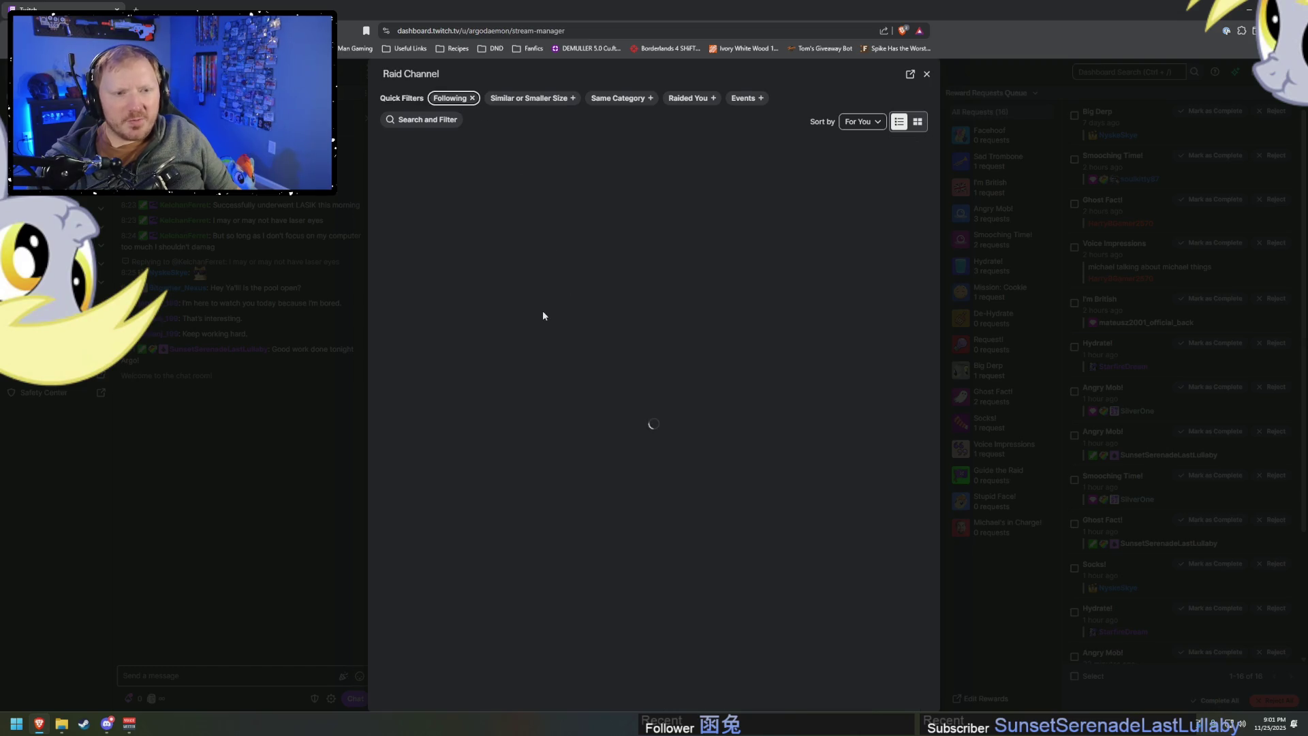